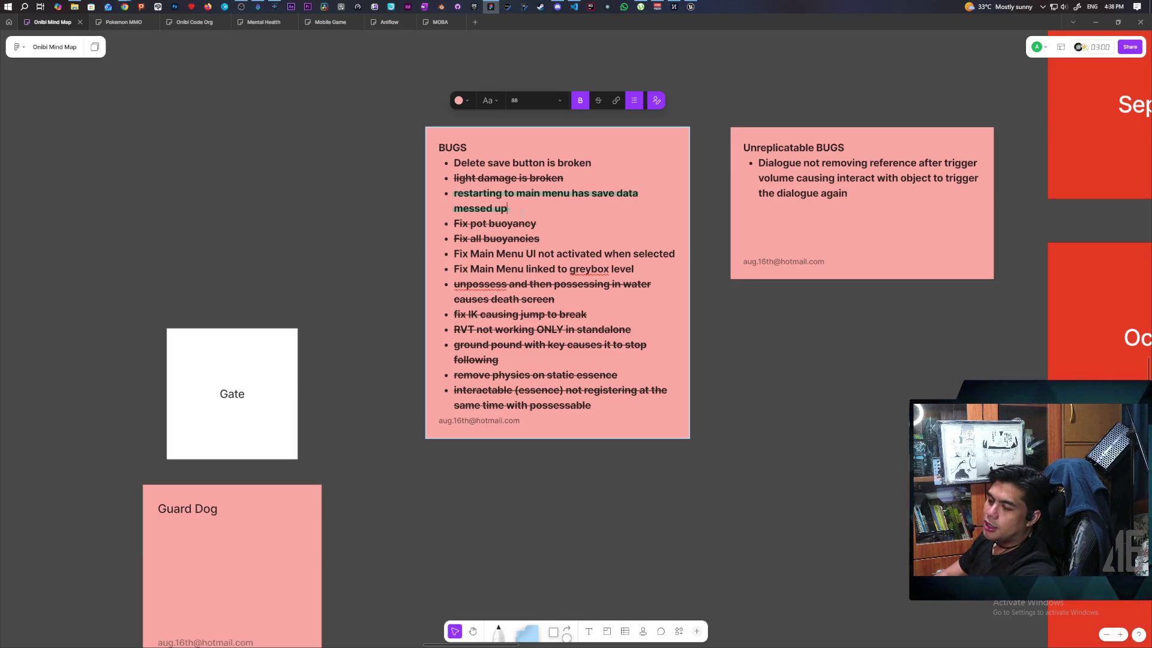
Start a new empty bullet below the 'save data messed up' item in the BUGS note
key("Return")
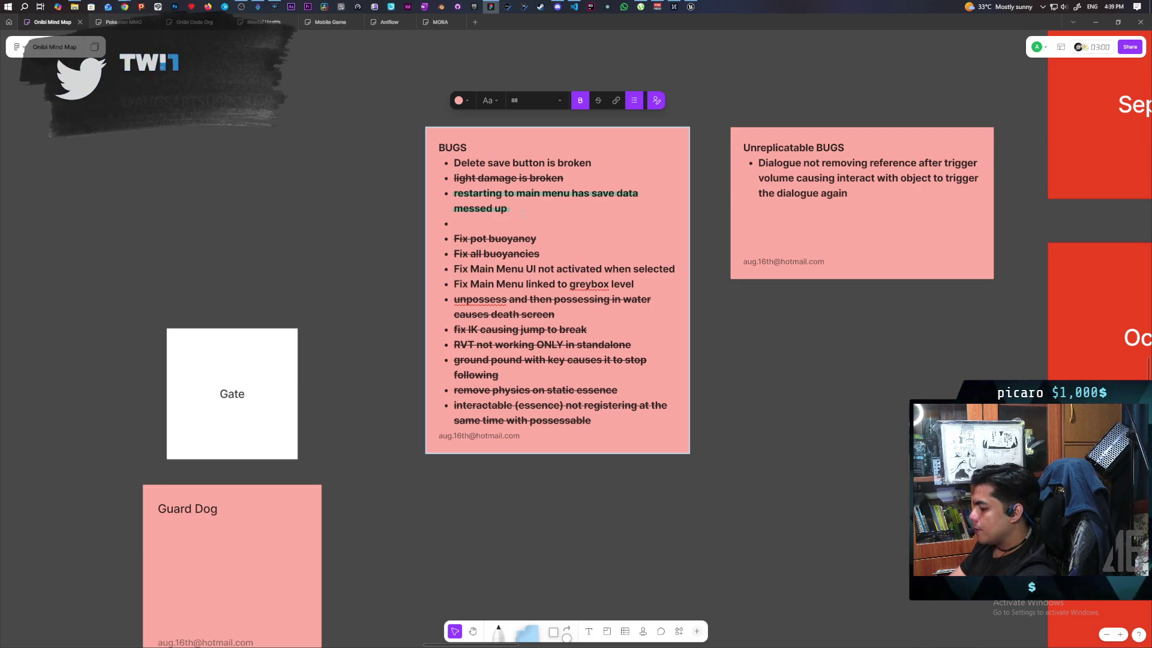
Write the bug: dying in the garden causes confusion since start location is now a closer respawn
type("dying in the")
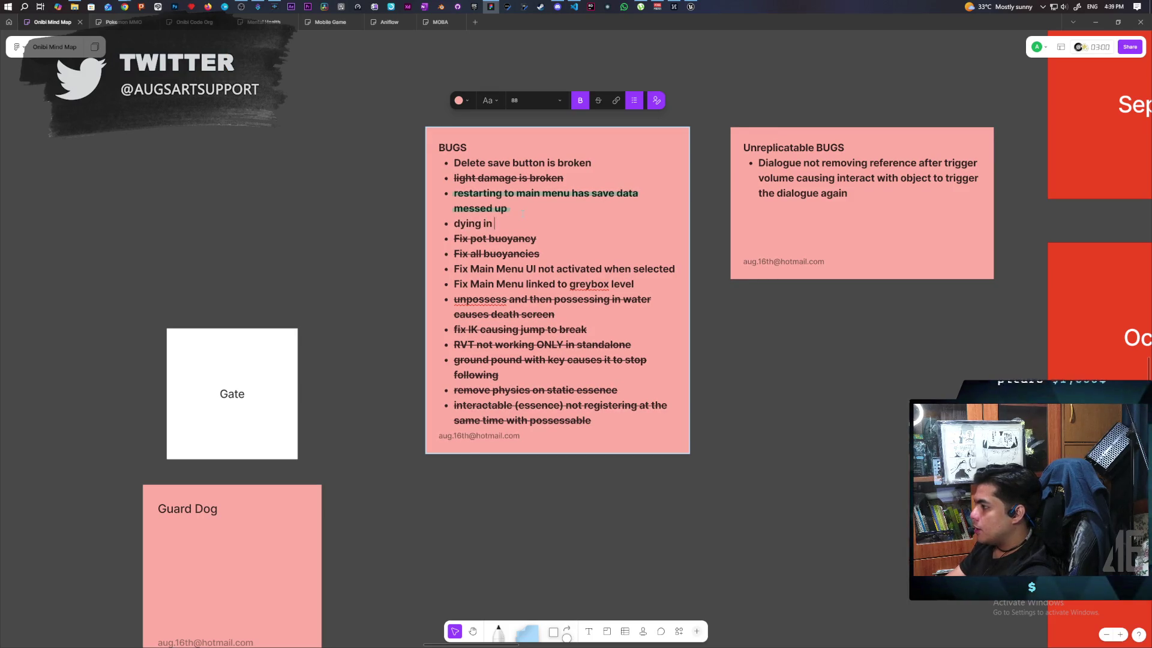
type(" garden")
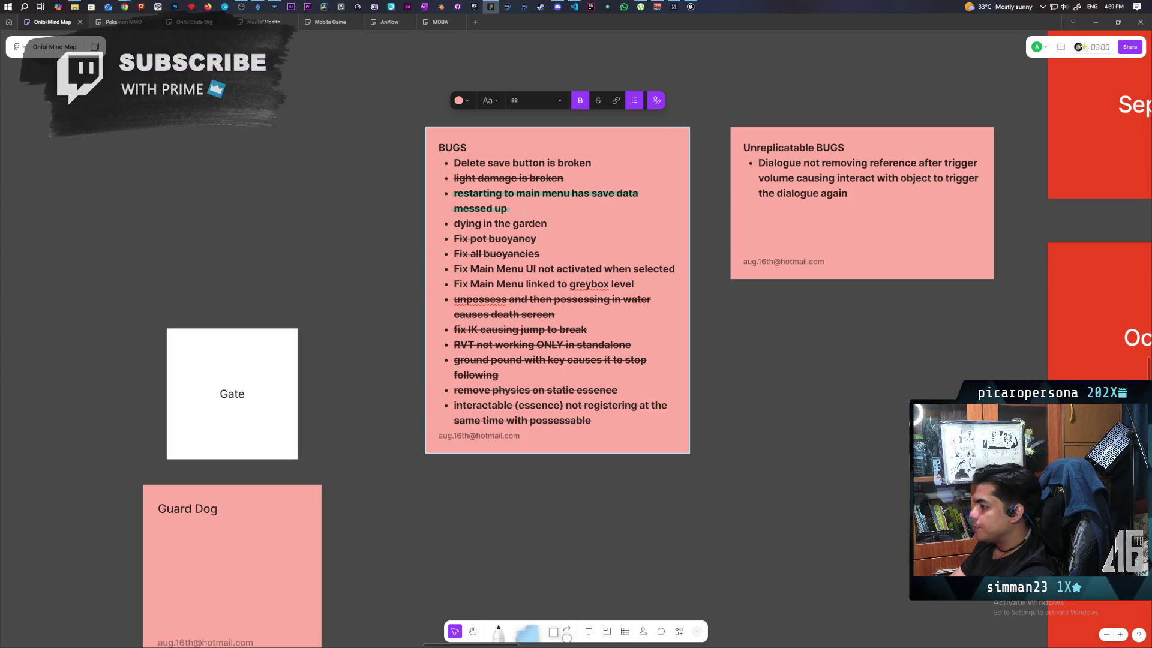
type(" causes c")
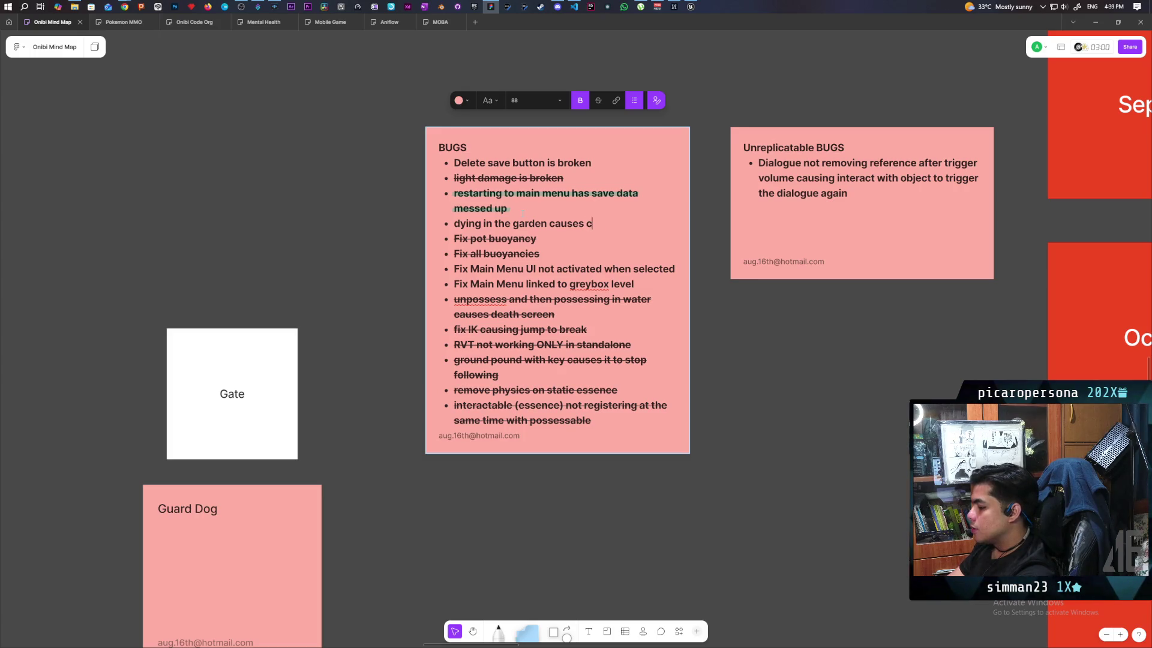
key("BackSpace")
key("BackSpace")
type("fu")
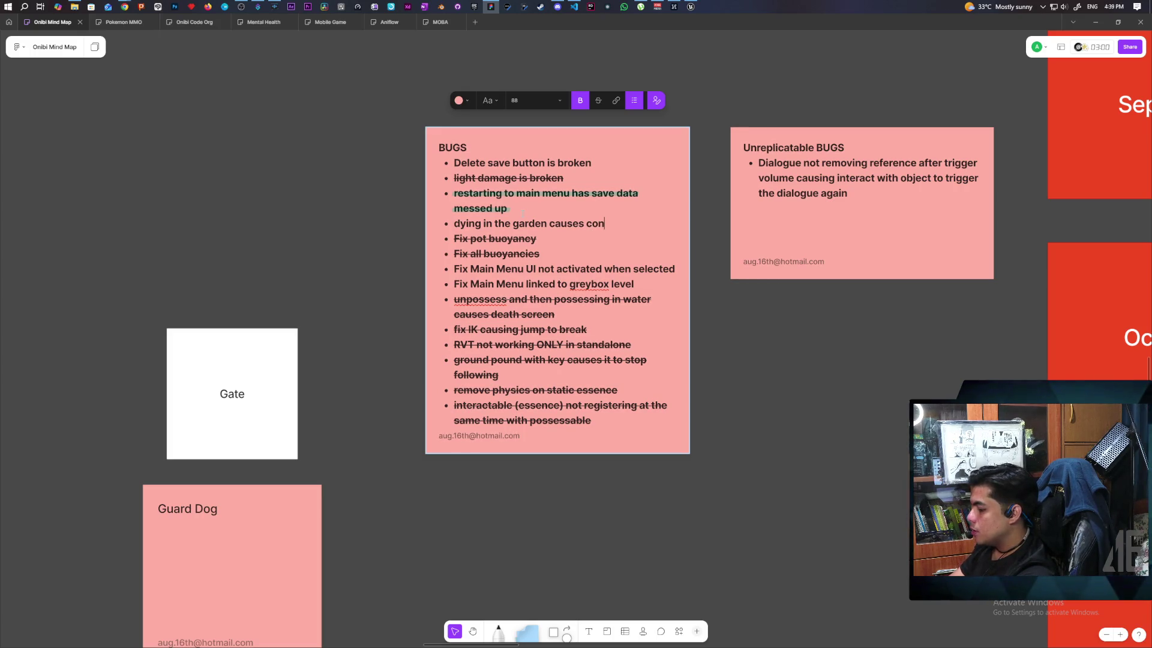
type("sion since t")
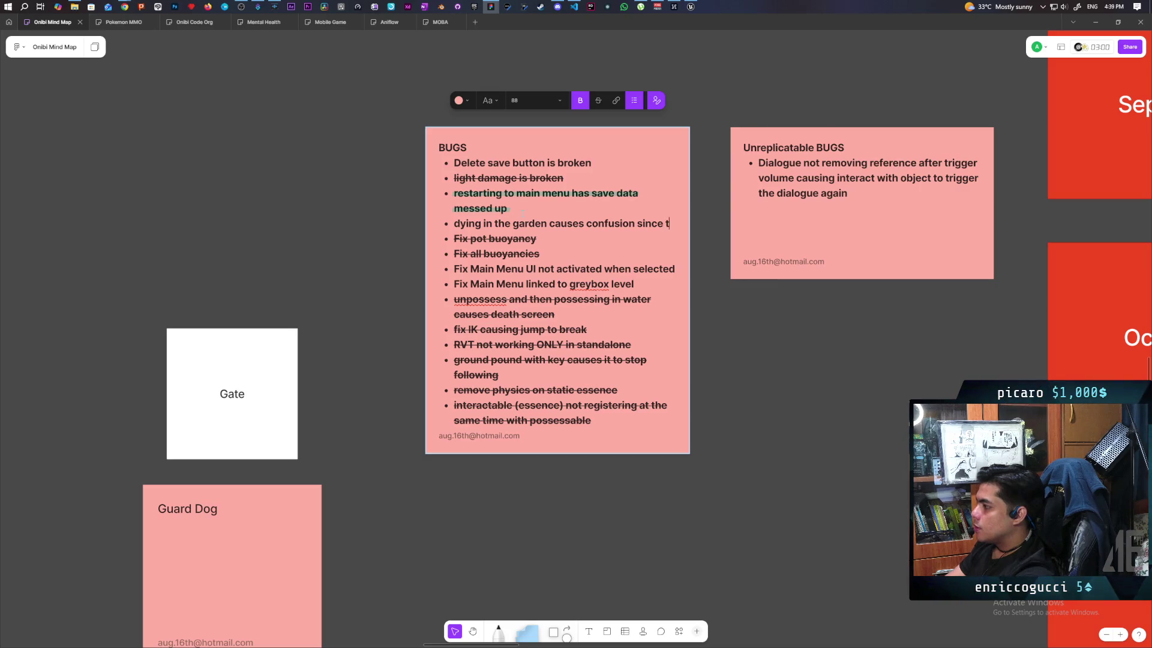
type("he start loca")
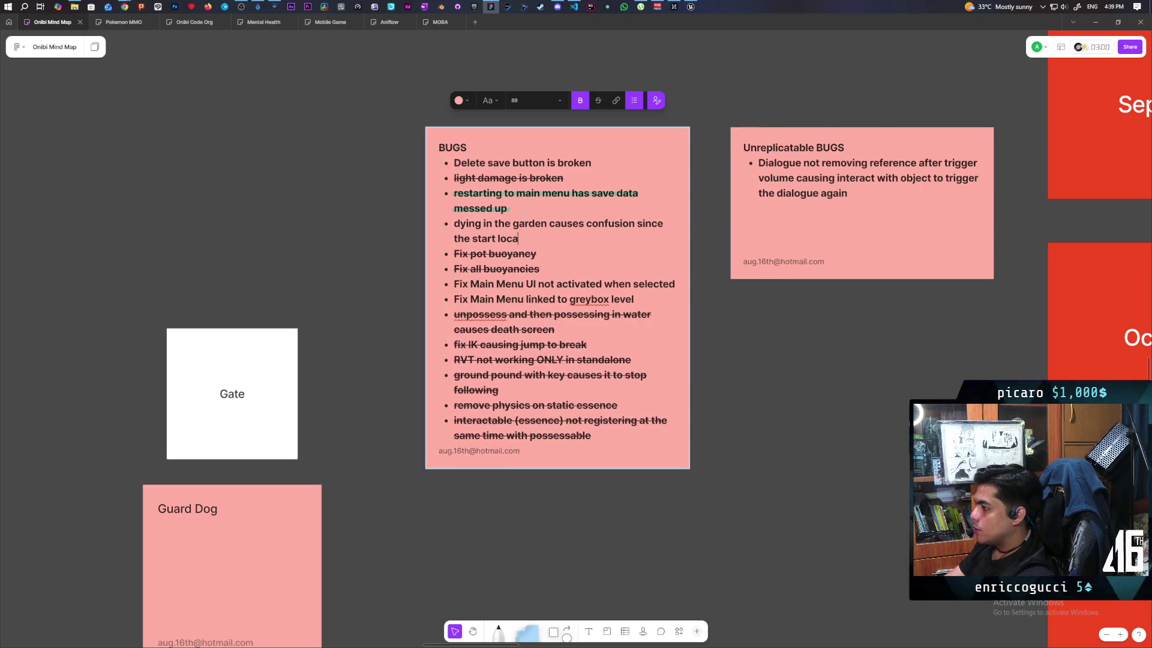
type("tion is now a closer respa")
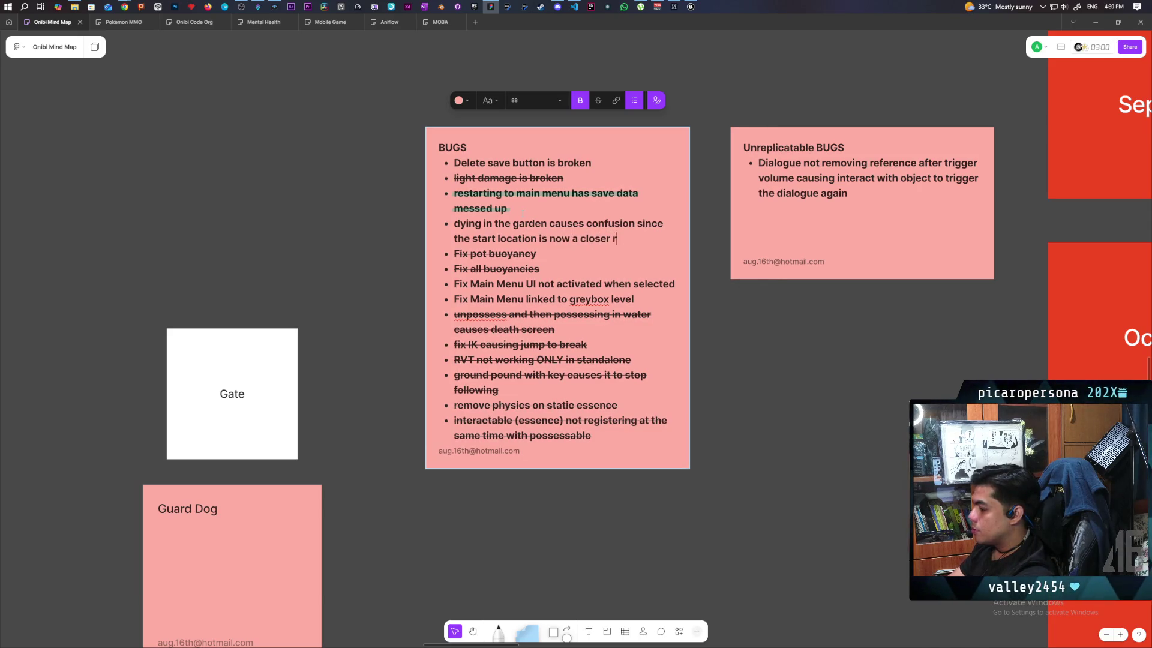
type("wn l")
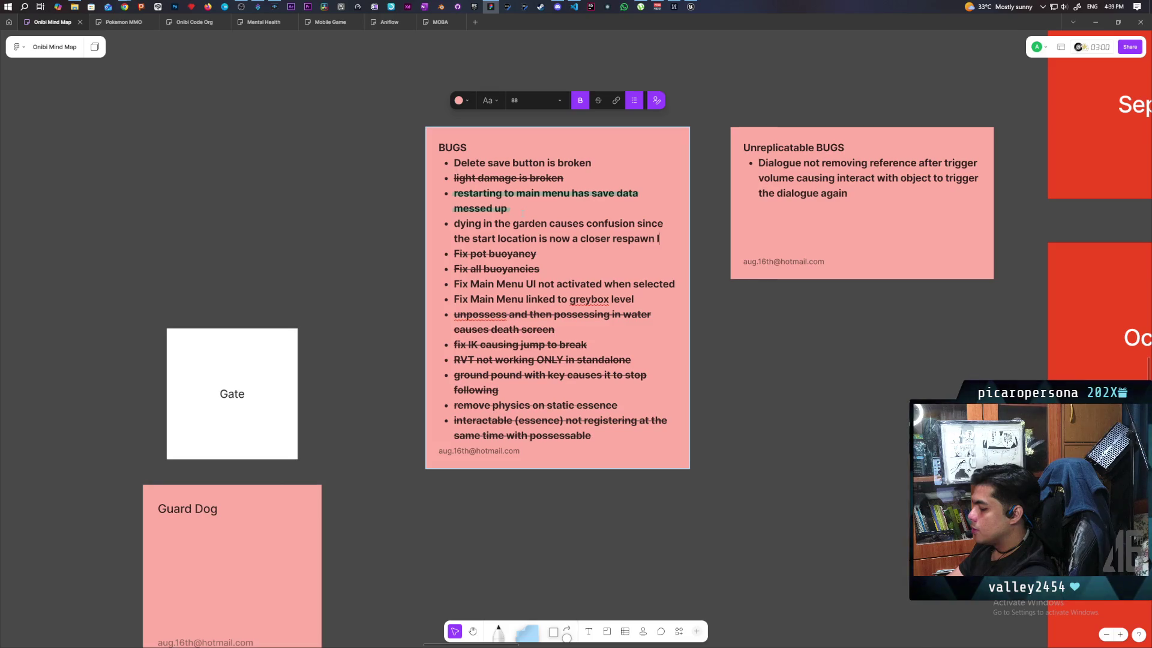
type("ocation")
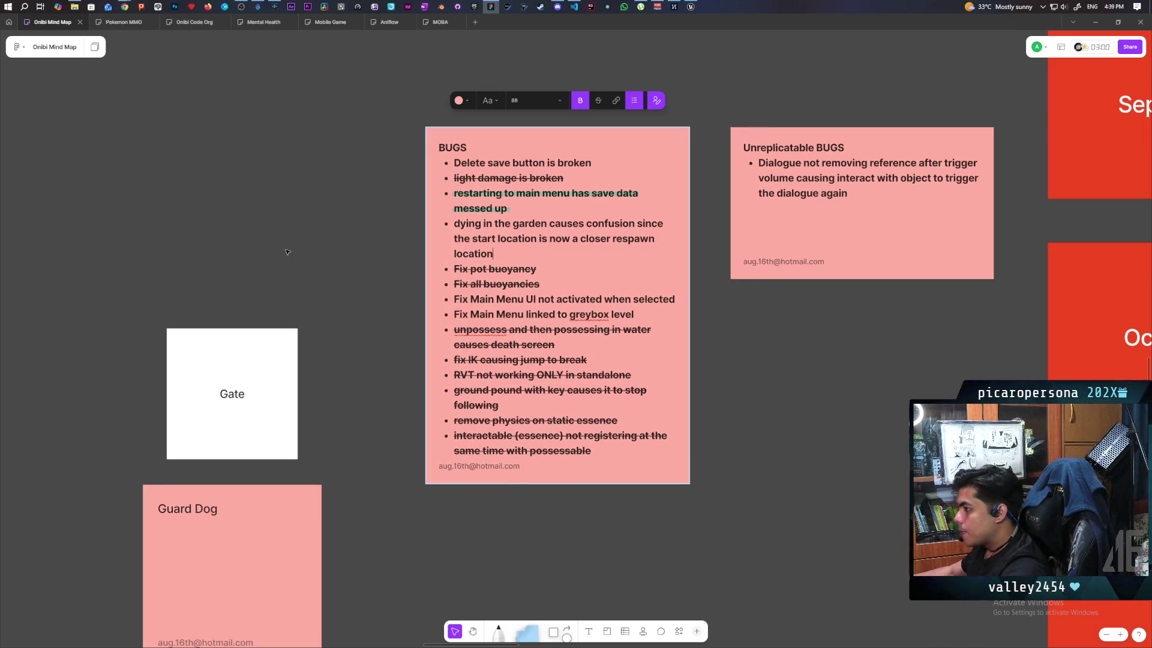
key("Escape")
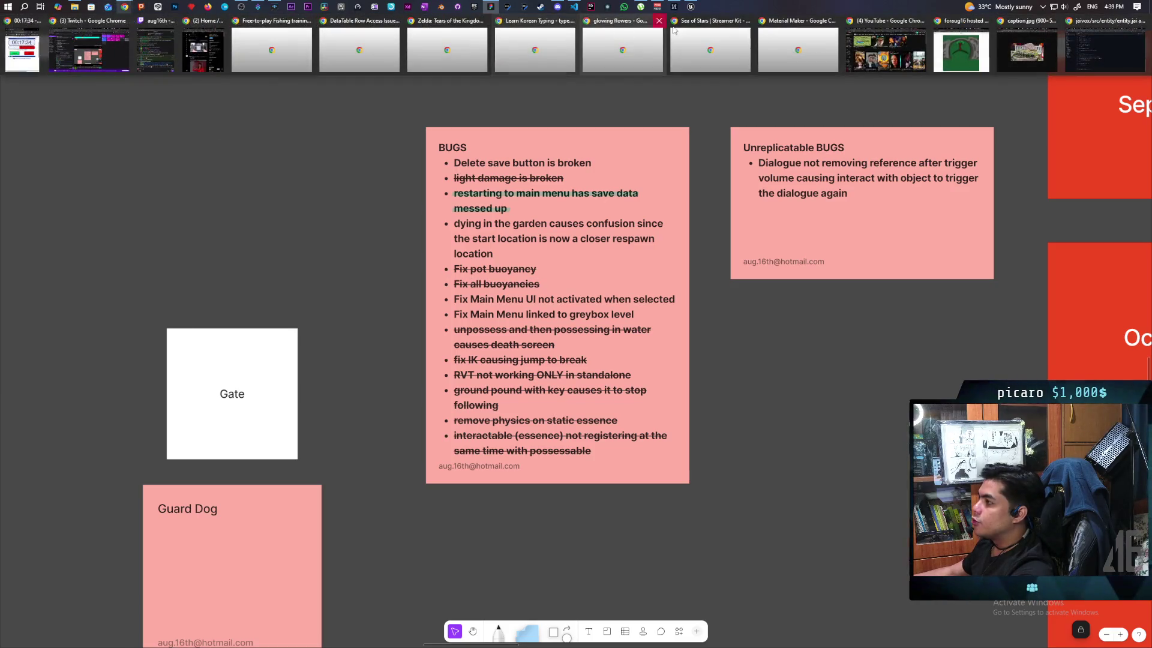
In Unreal, select SM_Cliff_50's static mesh component and change its Collision Presets option
left_click(697, 9)
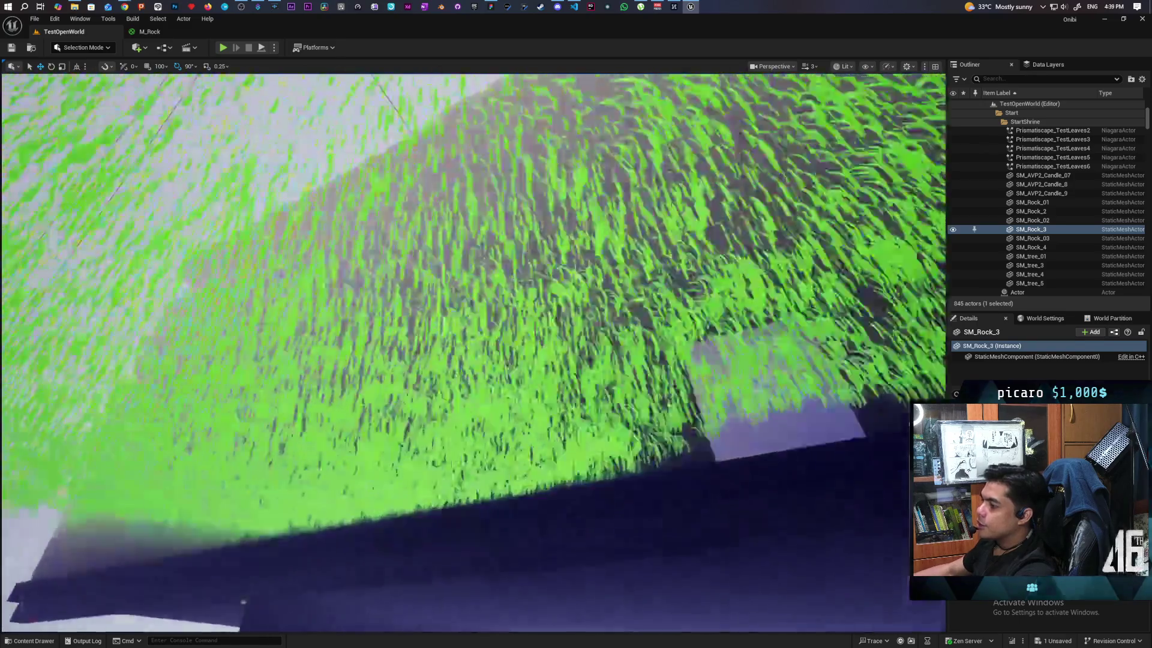
mouse_move(243, 601)
left_mouse_down()
mouse_move(420, 570)
mouse_move(617, 617)
mouse_move(604, 508)
mouse_move(599, 548)
mouse_move(430, 594)
mouse_move(576, 424)
mouse_move(599, 287)
mouse_move(336, 384)
left_mouse_up()
left_click(336, 383)
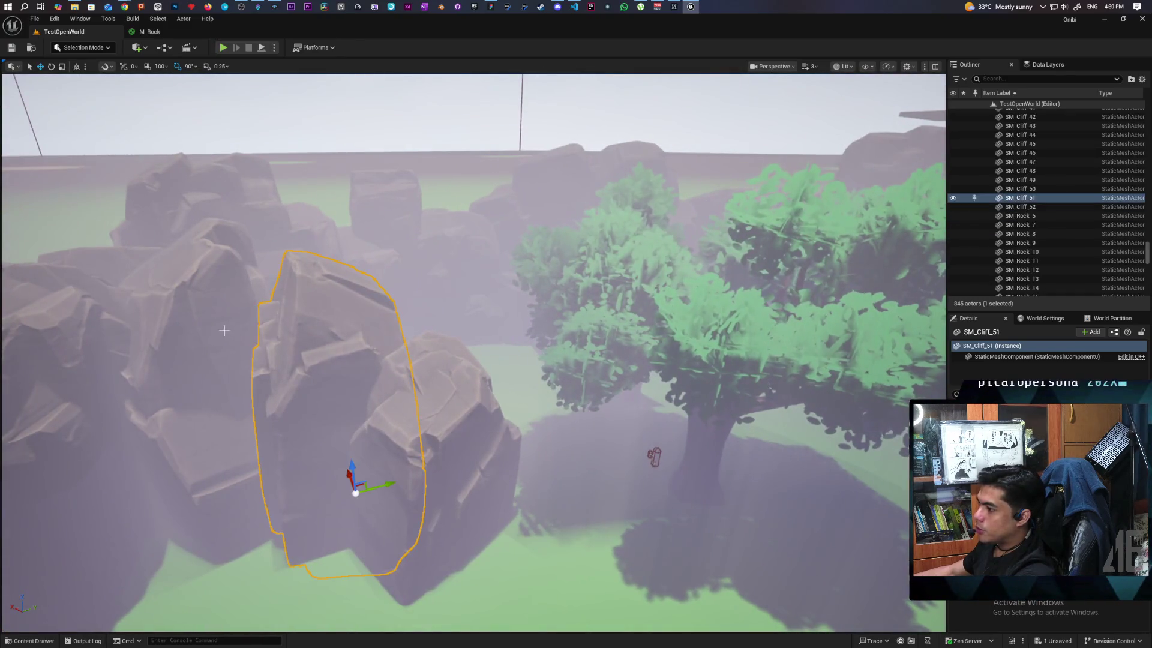
left_click(420, 480)
mouse_move(420, 480)
left_mouse_down()
mouse_move(420, 540)
mouse_move(413, 457)
left_mouse_up()
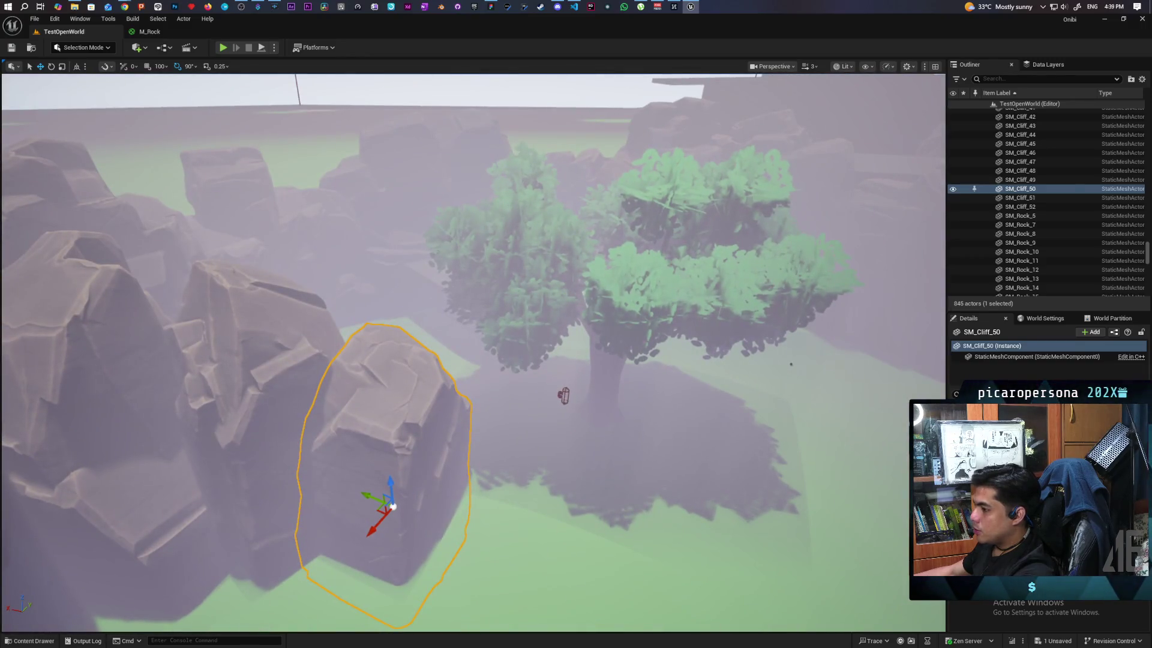
left_click(258, 390)
left_click(412, 406)
left_click(412, 406)
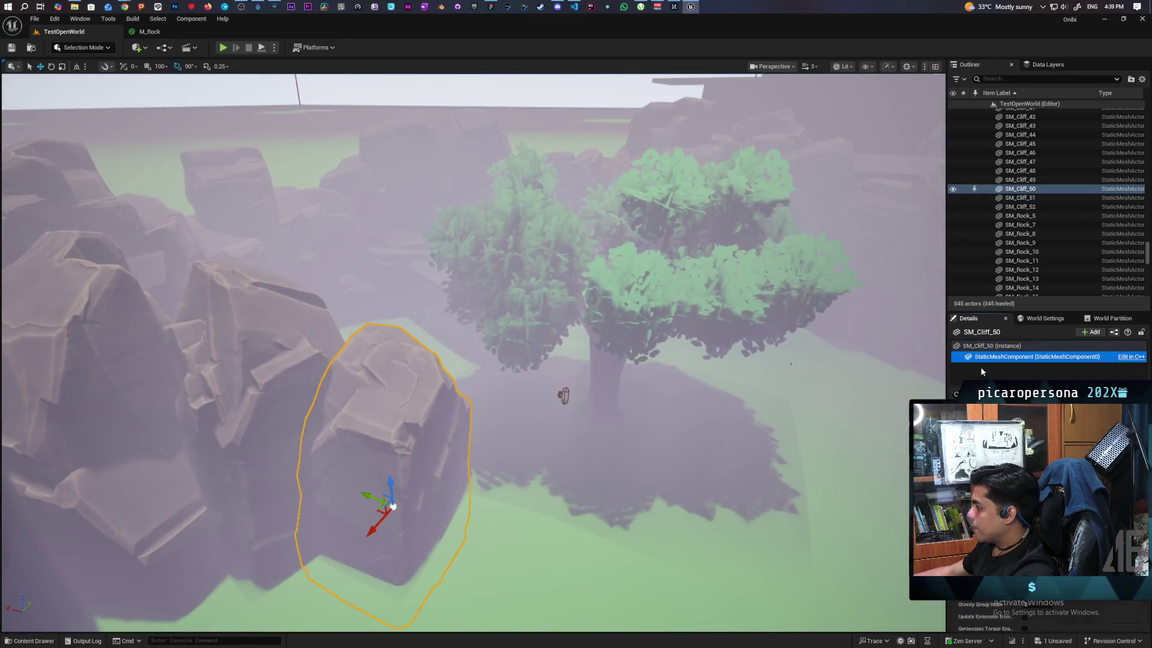
scroll(1047, 480, "down", 5)
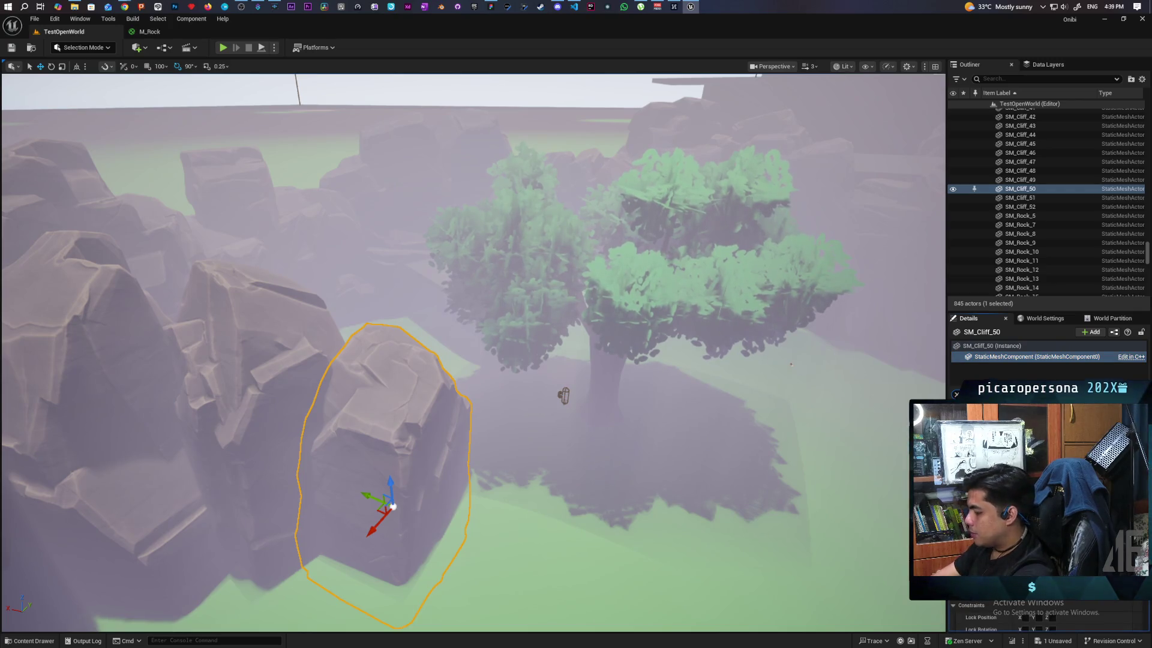
left_click(1047, 385)
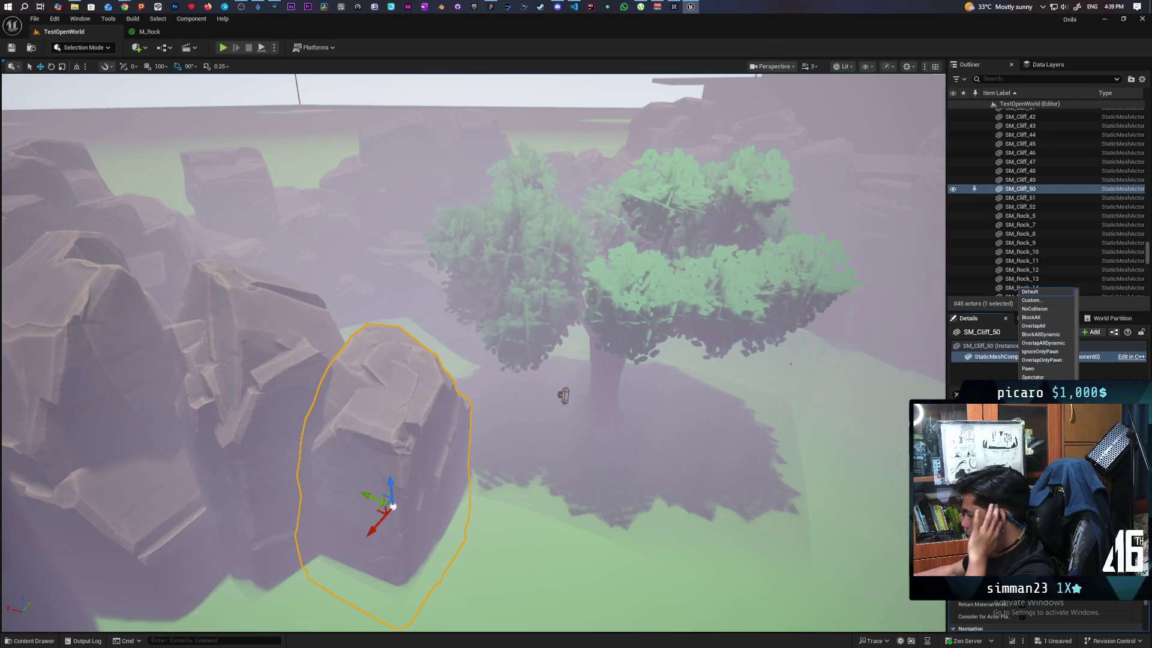
left_click(1047, 386)
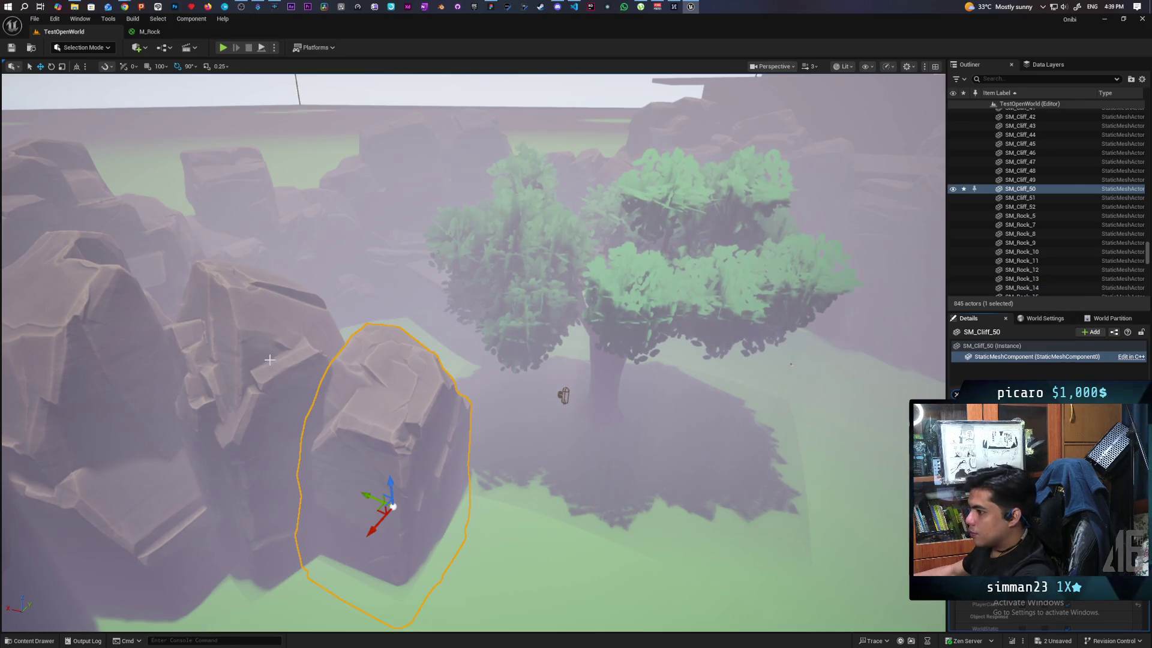
Change the collision presets on SM_Cliff_51 and SM_Cliff_52, then save the level
left_click(1020, 197)
left_click(1047, 386)
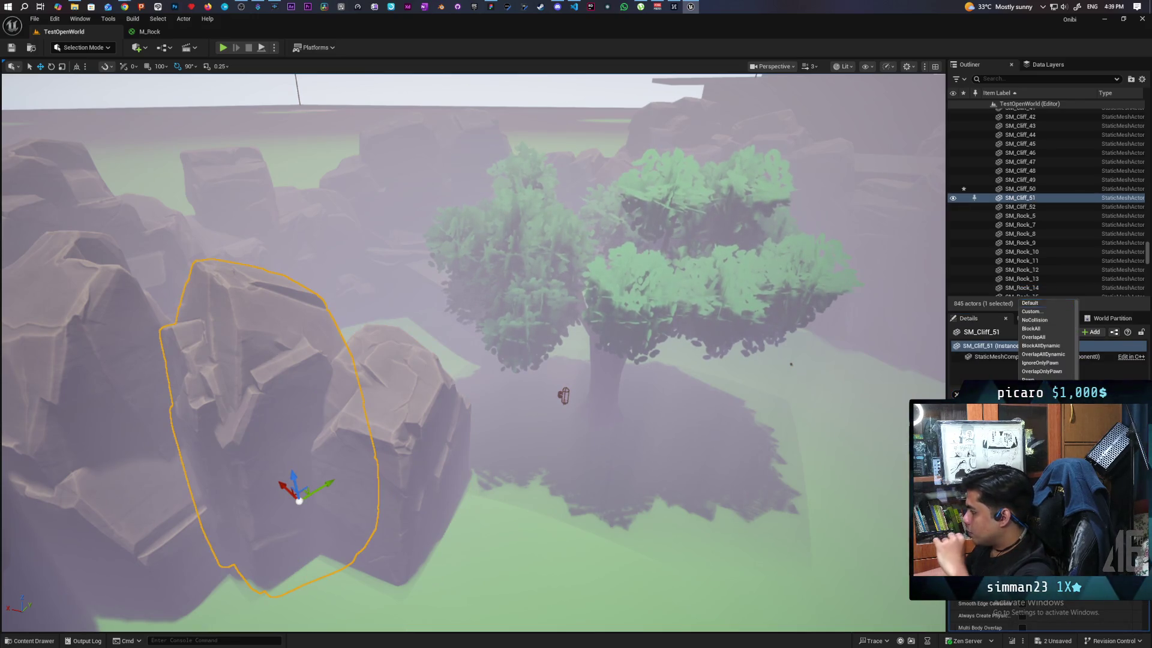
left_click(1047, 386)
left_click(155, 380)
left_click(1047, 386)
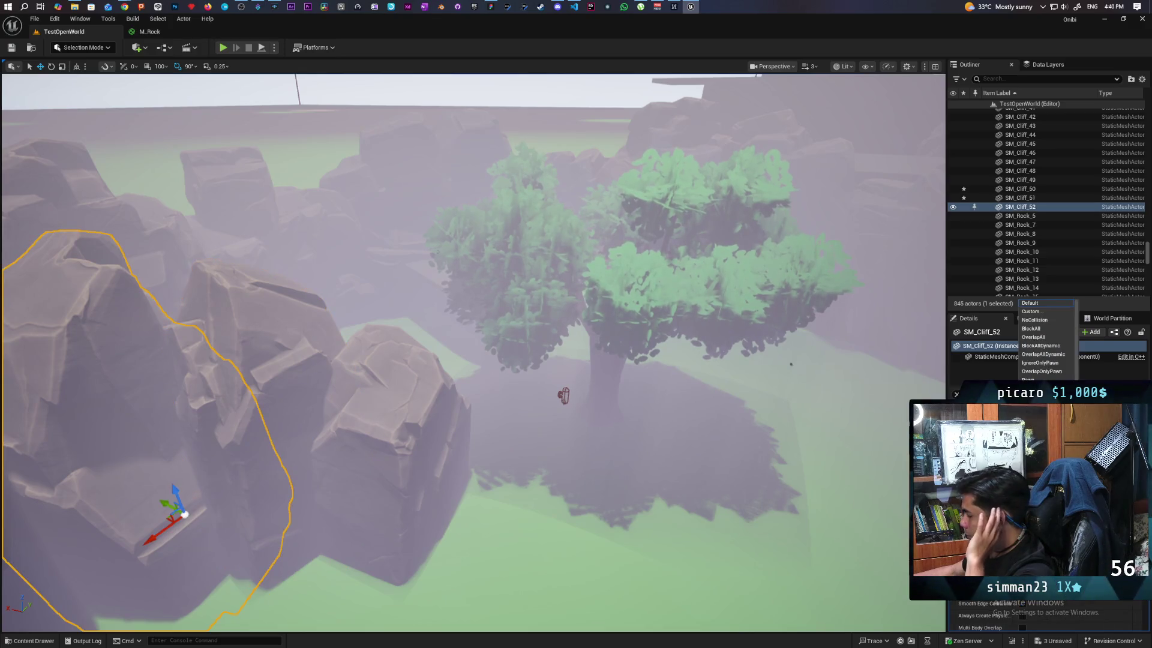
left_click(1047, 386)
left_click(1020, 188)
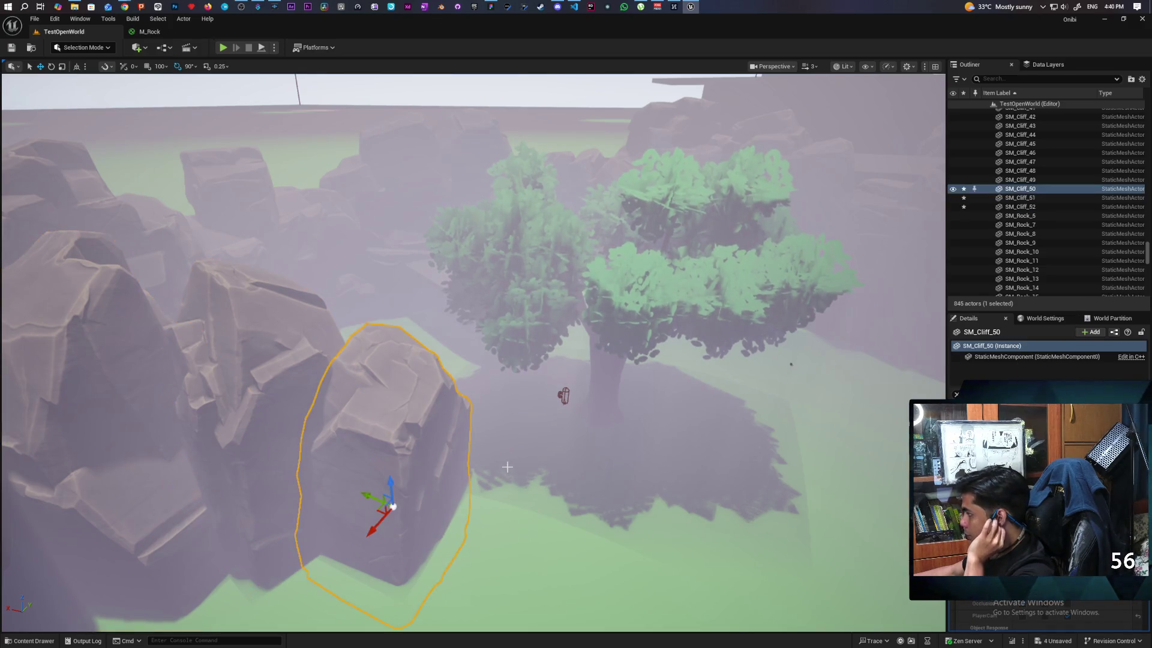
key("ctrl+s")
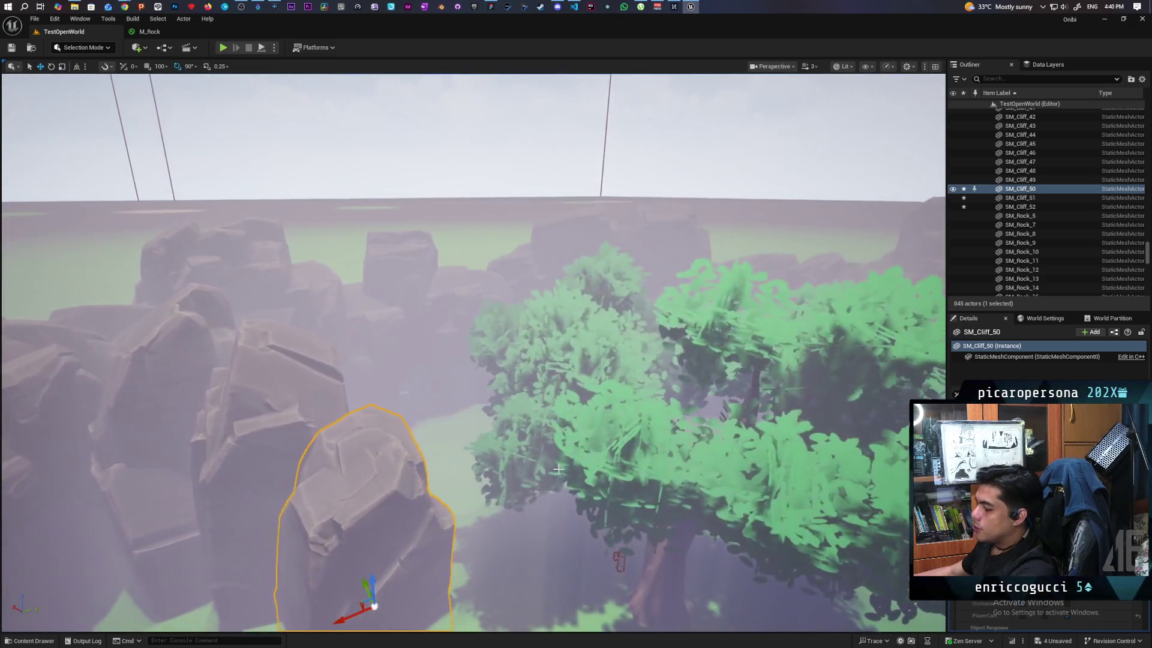
Fly the camera over SM_Cliff_50 and down to ground level beside the big tree and house
mouse_move(558, 470)
left_mouse_down()
mouse_move(558, 408)
mouse_move(594, 384)
mouse_move(594, 360)
left_mouse_up()
left_click_drag(553, 536, 554, 524)
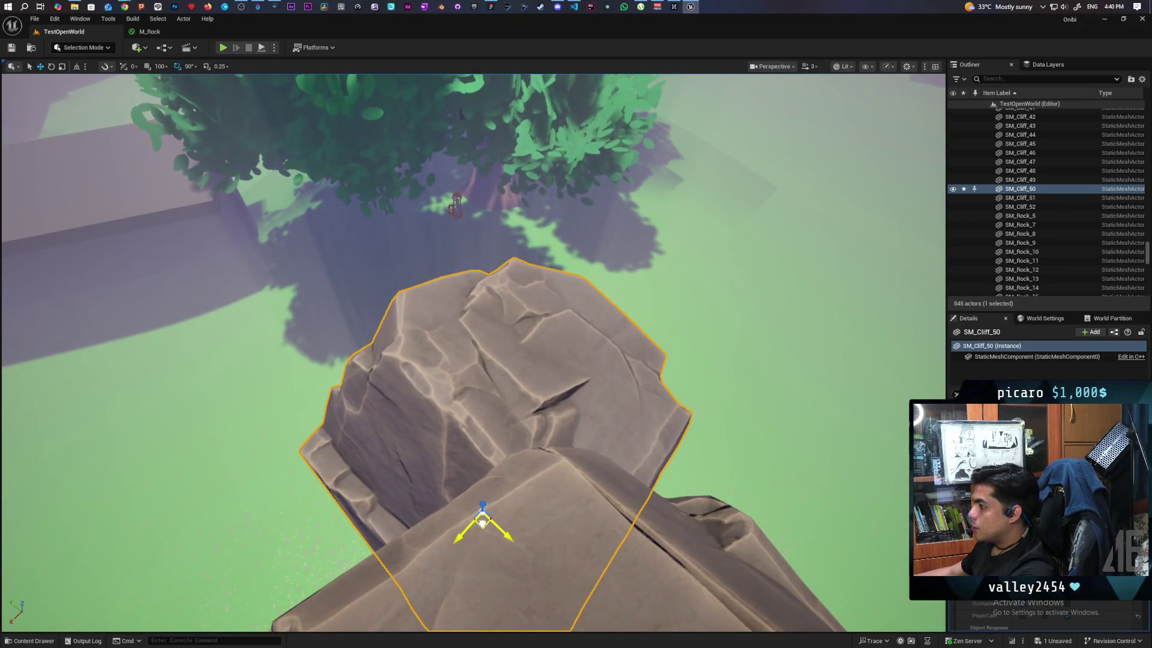
mouse_move(495, 382)
left_mouse_down()
mouse_move(473, 258)
mouse_move(420, 258)
mouse_move(420, 231)
mouse_move(452, 231)
mouse_move(418, 231)
left_mouse_up()
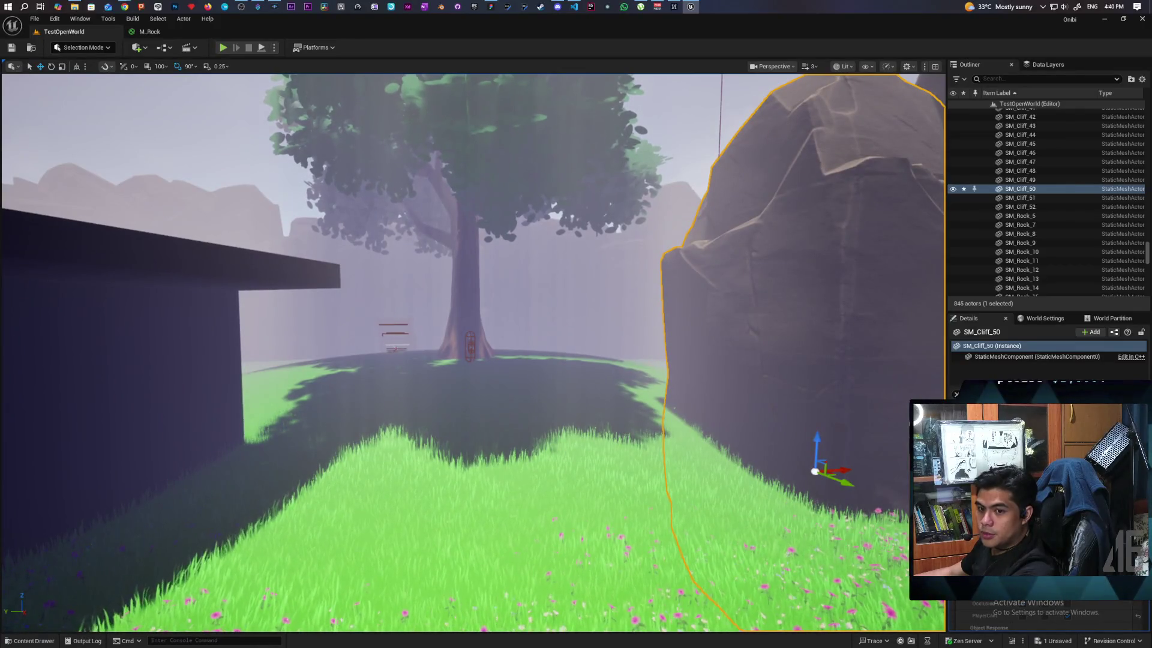
left_click_drag(418, 231, 422, 233)
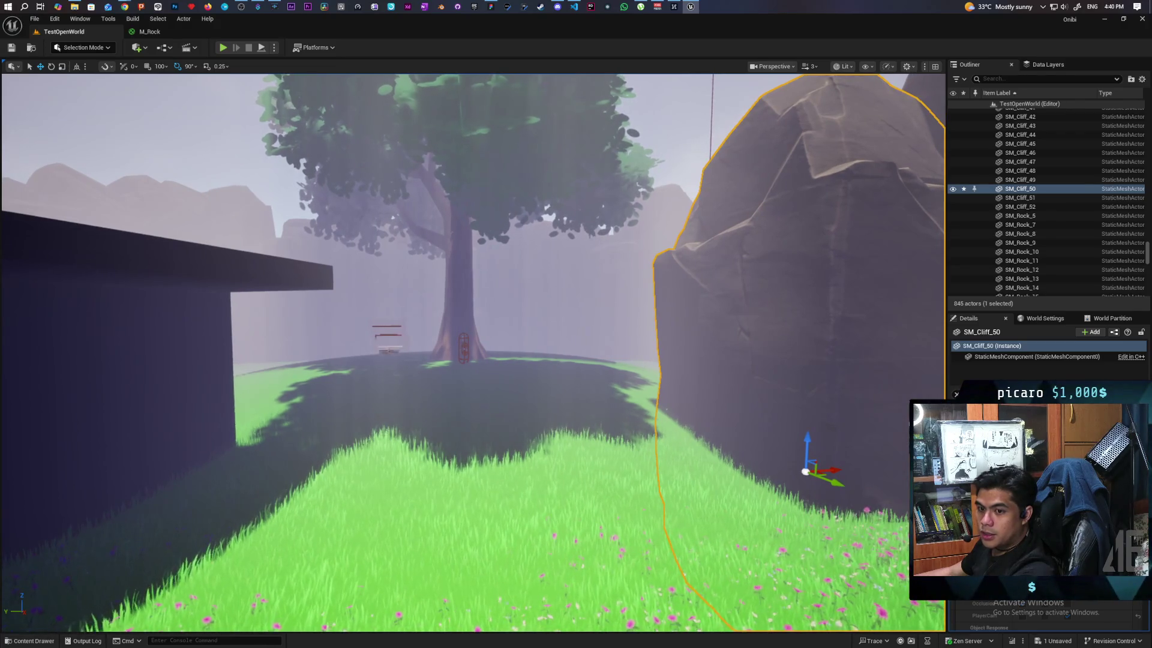
left_click_drag(539, 350, 541, 349)
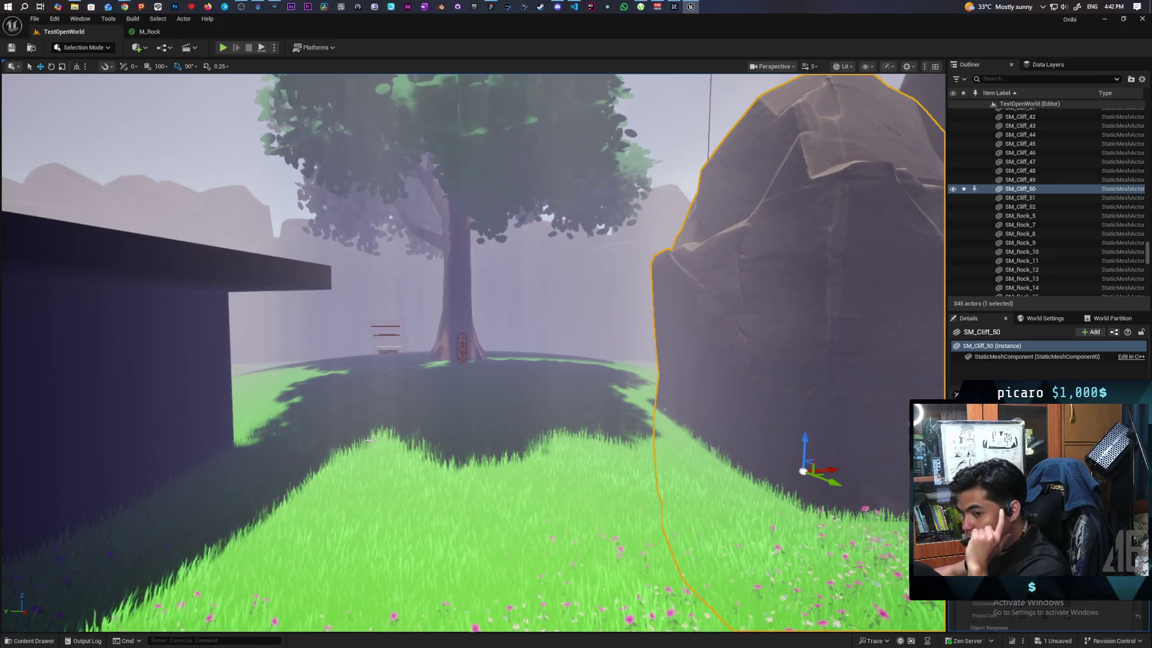
scroll(371, 440, "up", 8)
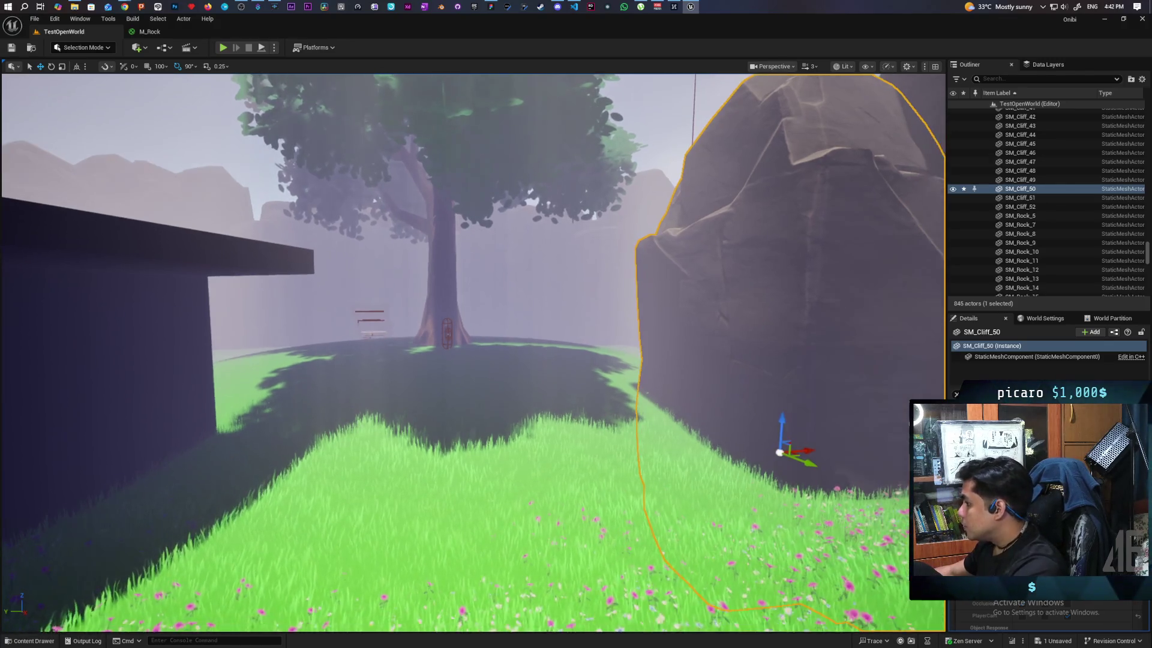
key("f")
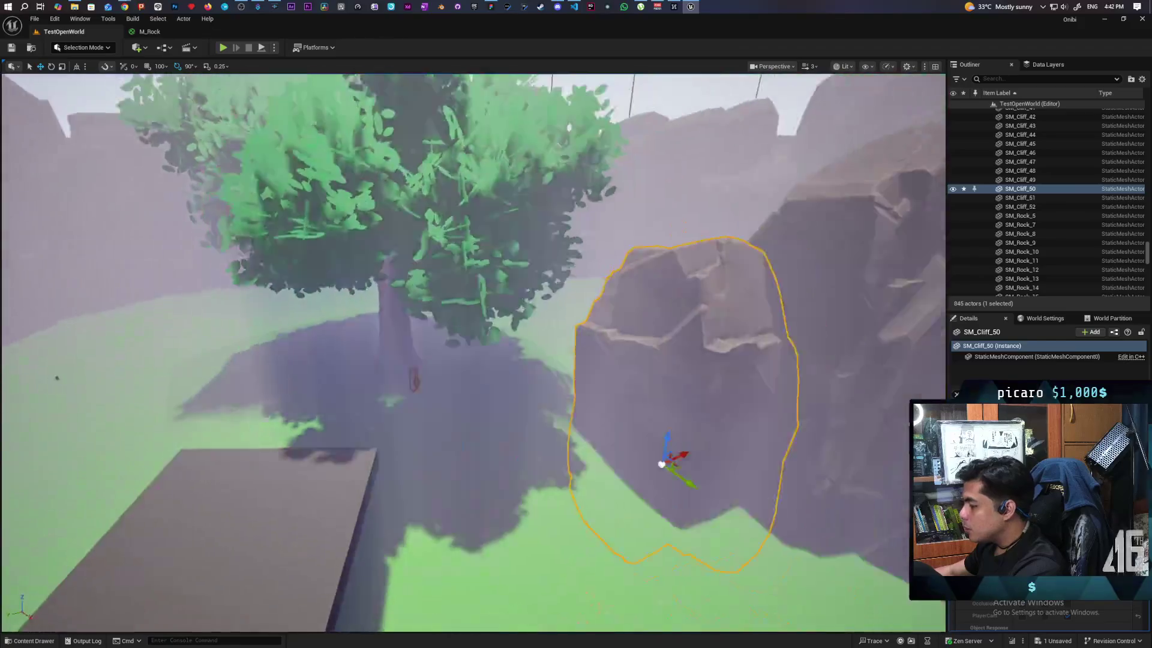
scroll(474, 353, "down", 5)
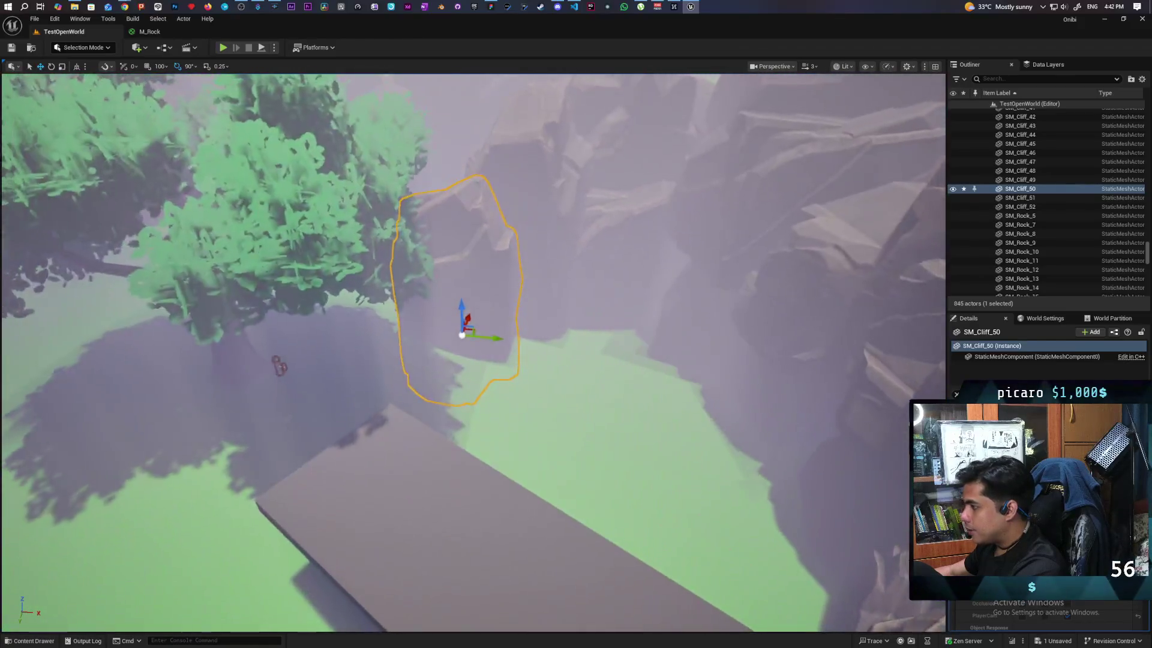
scroll(474, 353, "up", 6)
scroll(457, 327, "down", 6)
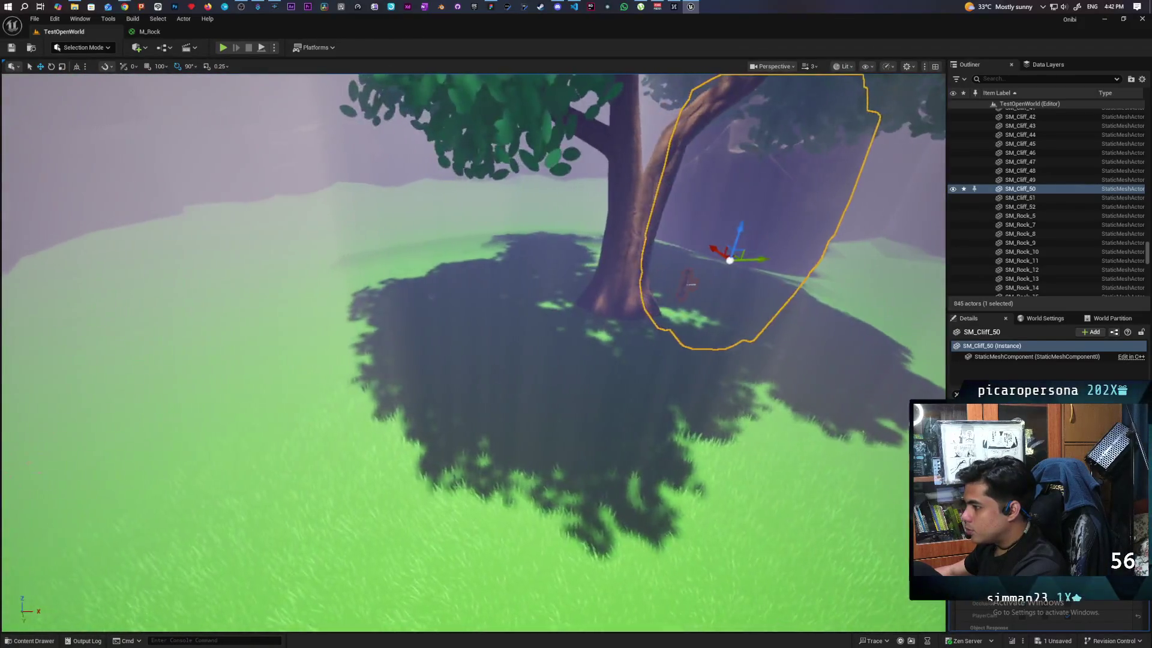
scroll(474, 353, "up", 5)
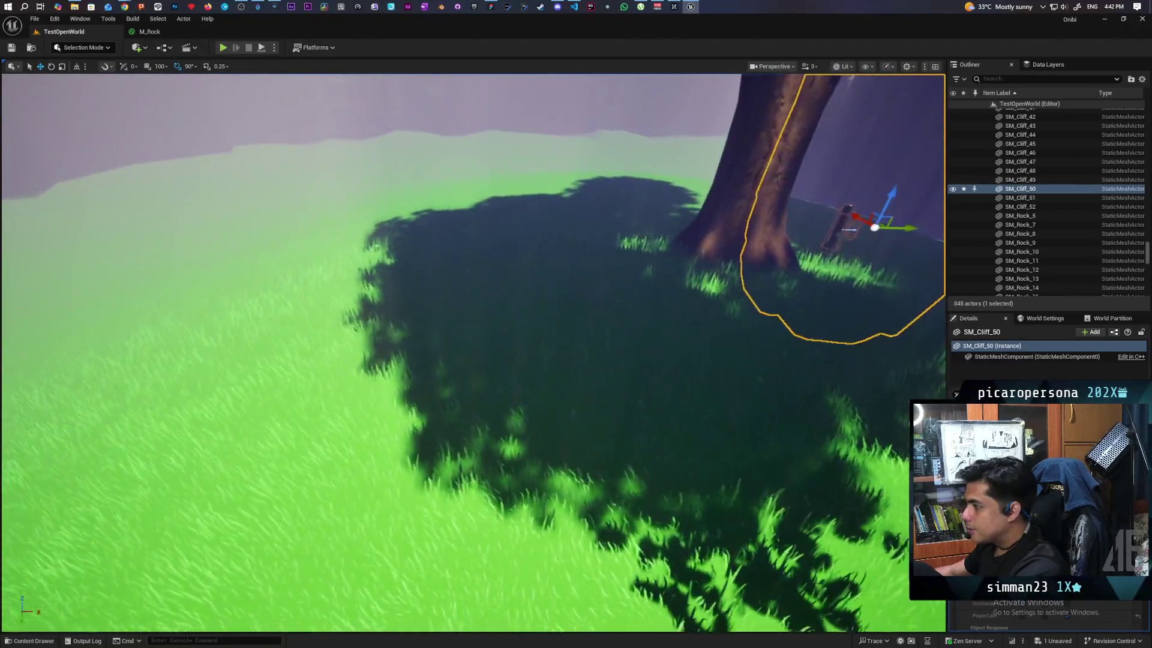
scroll(474, 352, "down", 5)
scroll(474, 353, "down", 2)
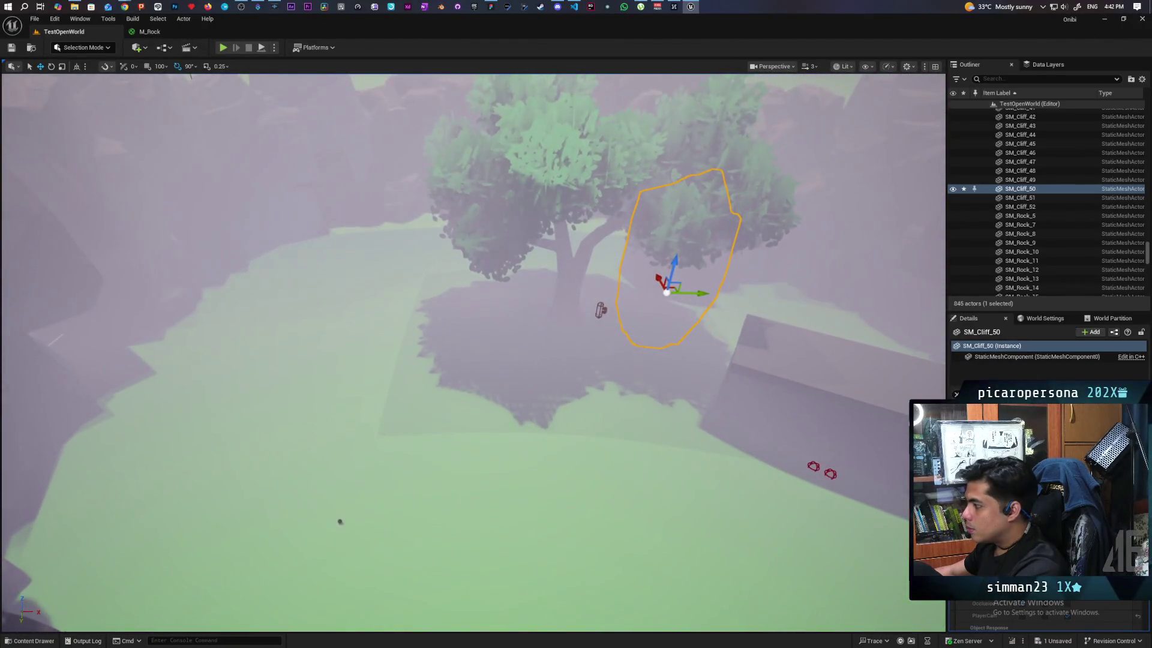
scroll(340, 521, "down", 3)
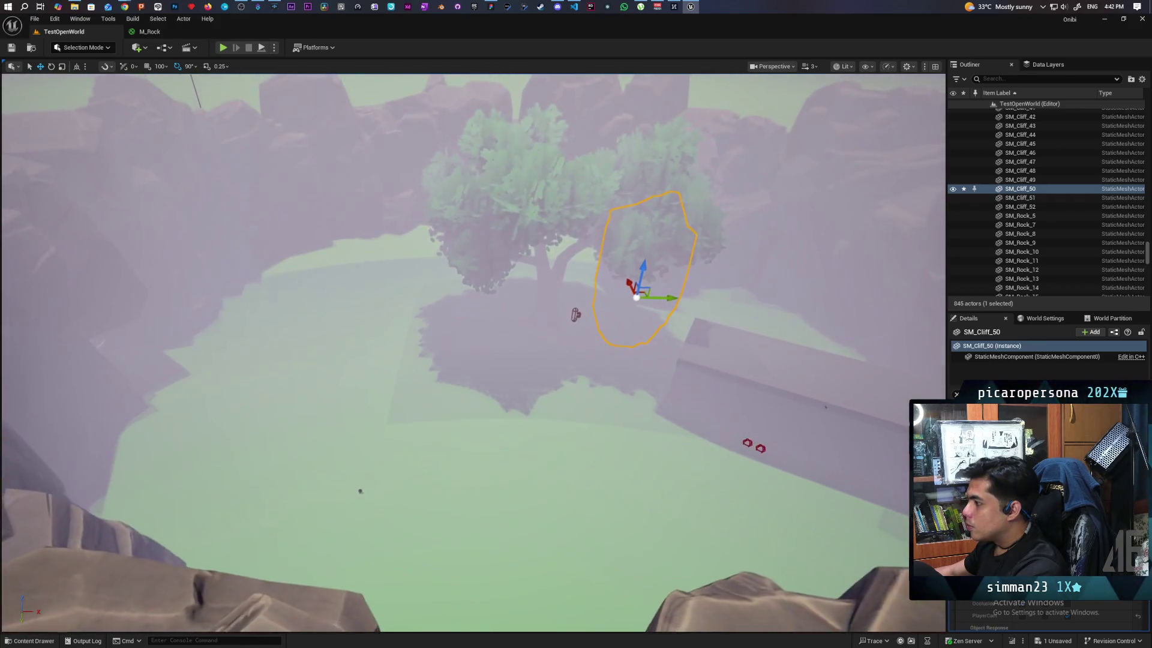
scroll(340, 521, "up", 2)
scroll(346, 508, "down", 1)
scroll(336, 528, "up", 3)
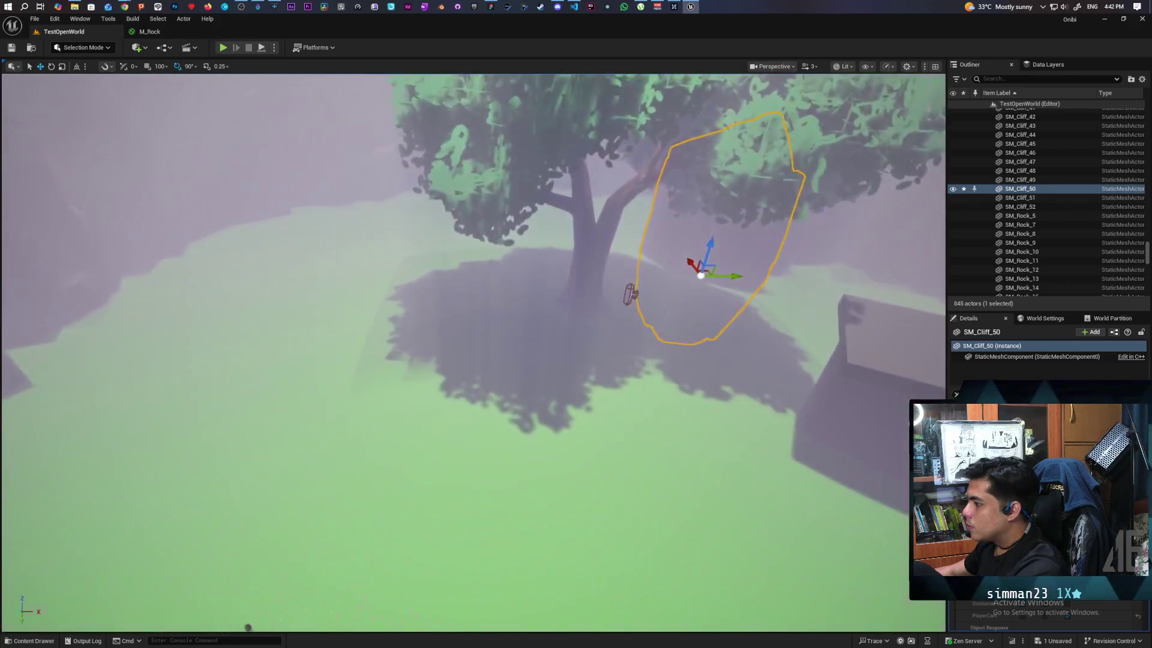
scroll(330, 350, "up", 4)
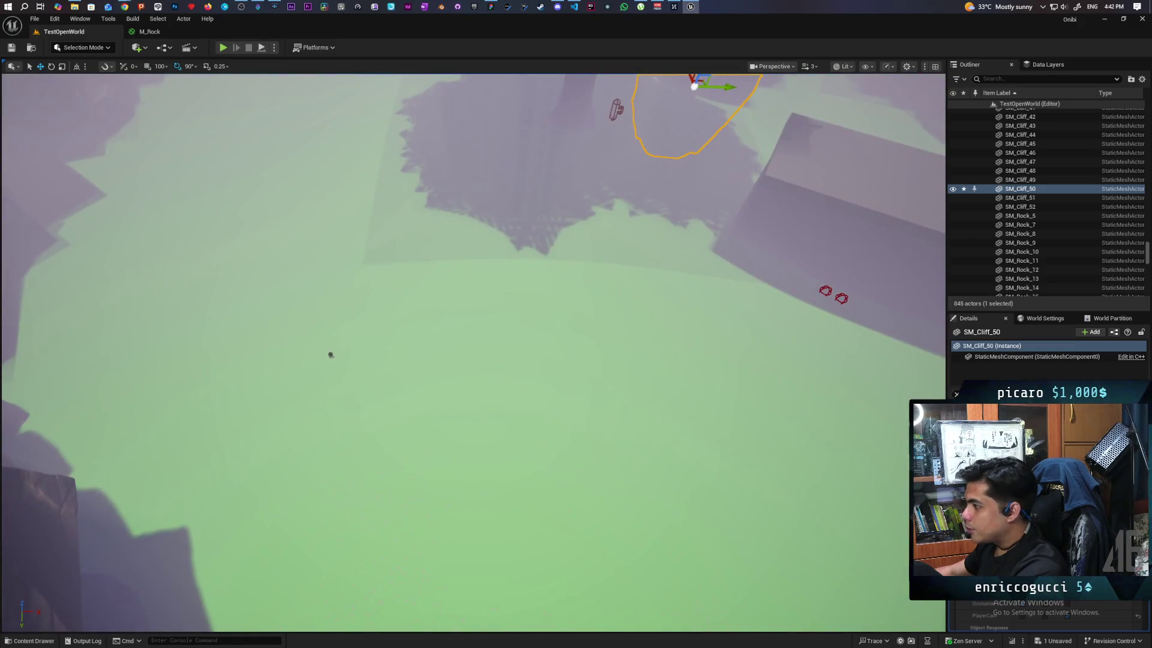
scroll(301, 420, "down", 3)
scroll(296, 438, "up", 1)
scroll(296, 438, "down", 4)
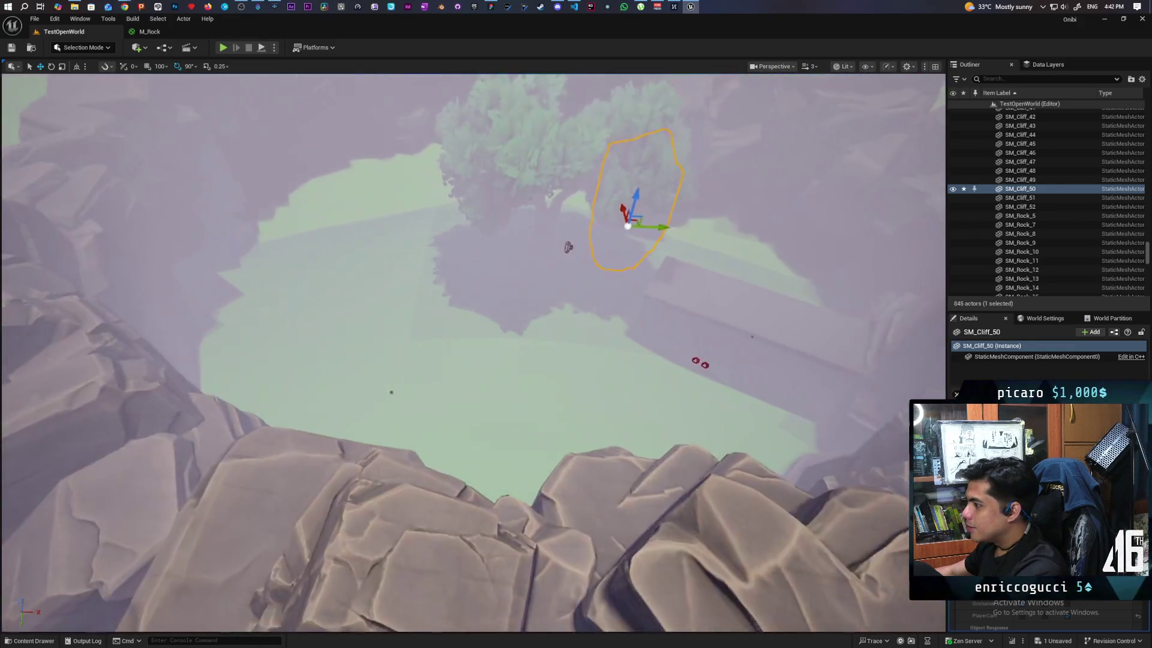
scroll(292, 527, "up", 3)
scroll(292, 527, "up", 4)
scroll(298, 514, "down", 4)
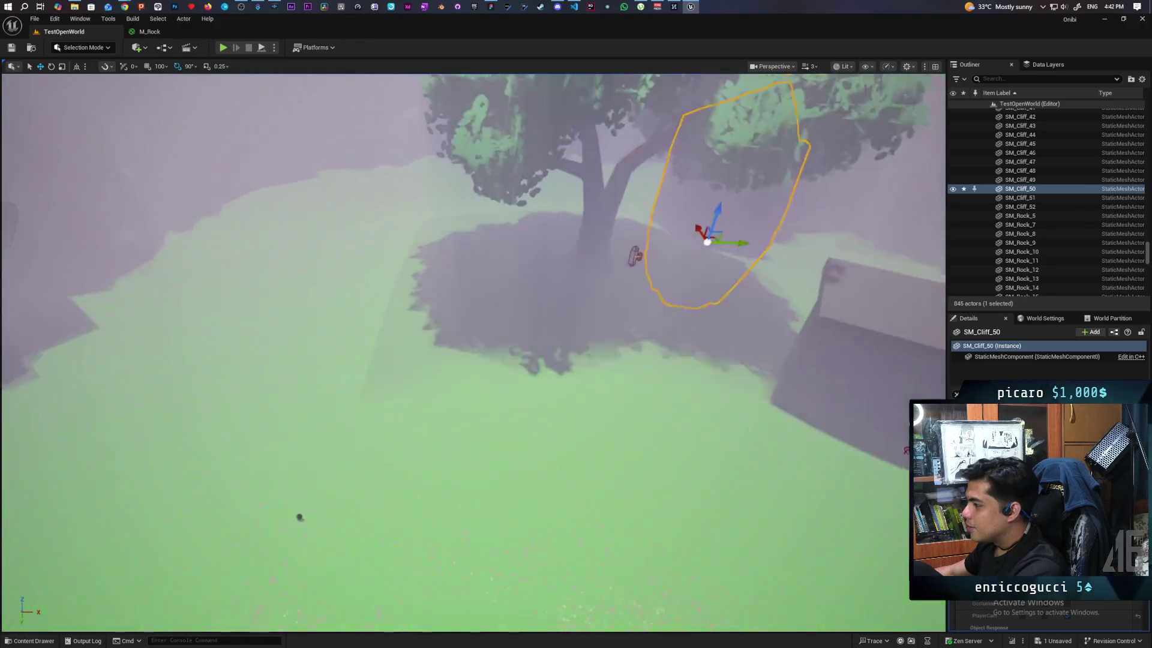
scroll(298, 514, "up", 3)
scroll(298, 514, "down", 6)
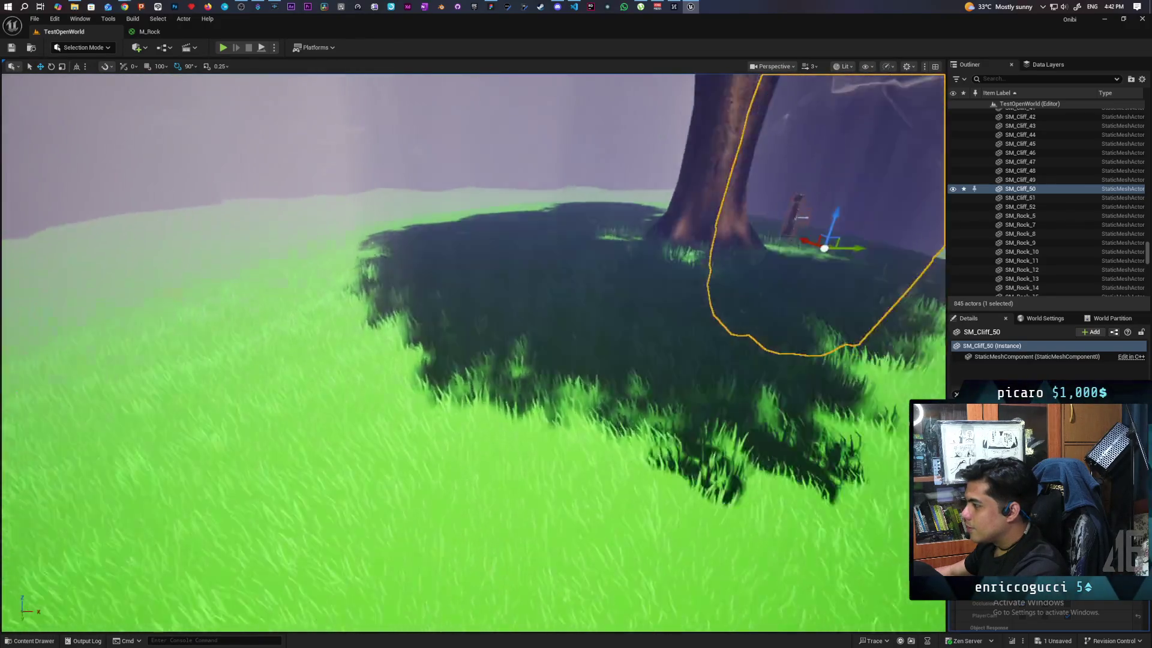
scroll(298, 514, "down", 5)
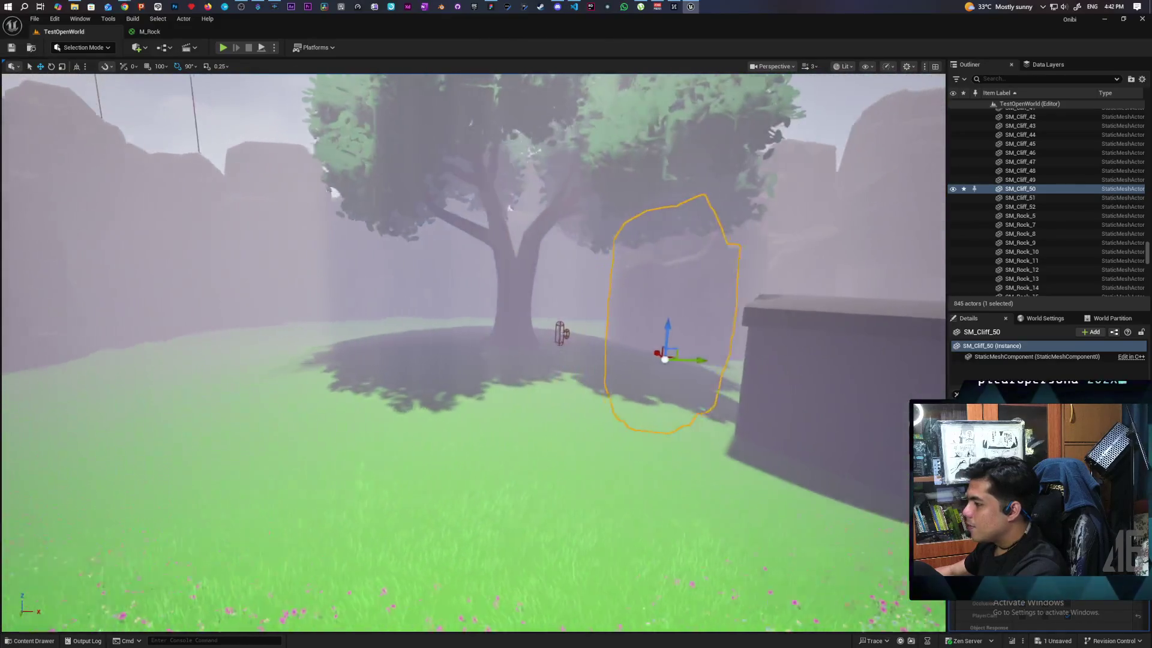
left_click_drag(298, 515, 378, 501)
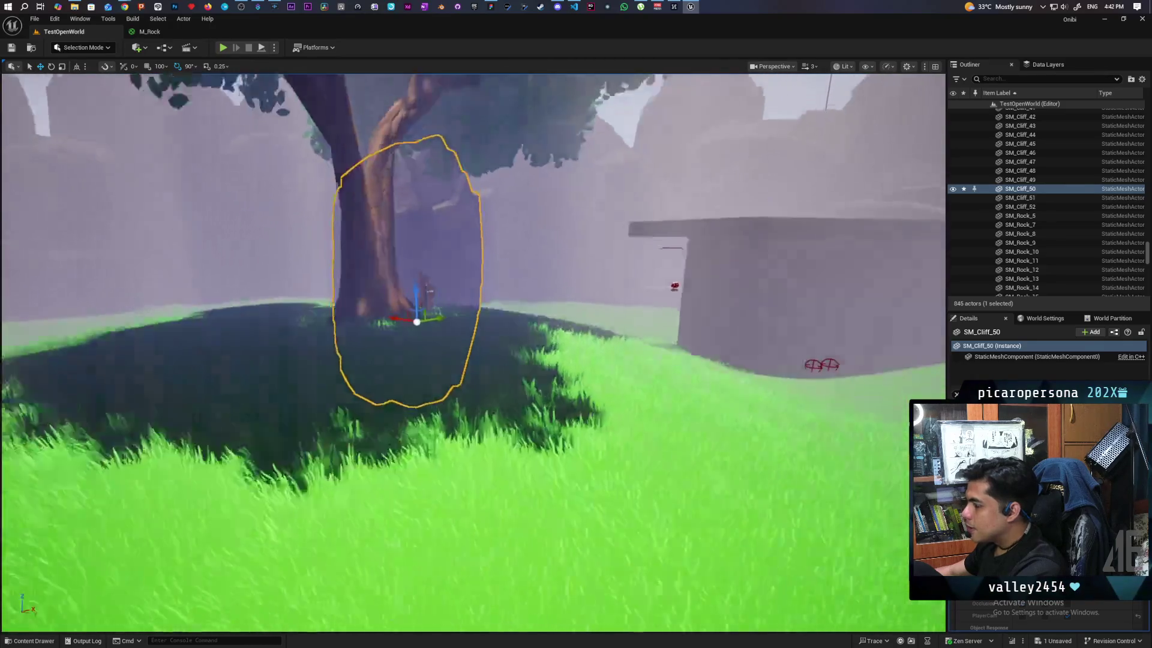
scroll(474, 354, "down", 4)
mouse_move(474, 354)
left_mouse_down()
mouse_move(522, 354)
mouse_move(498, 354)
left_mouse_up()
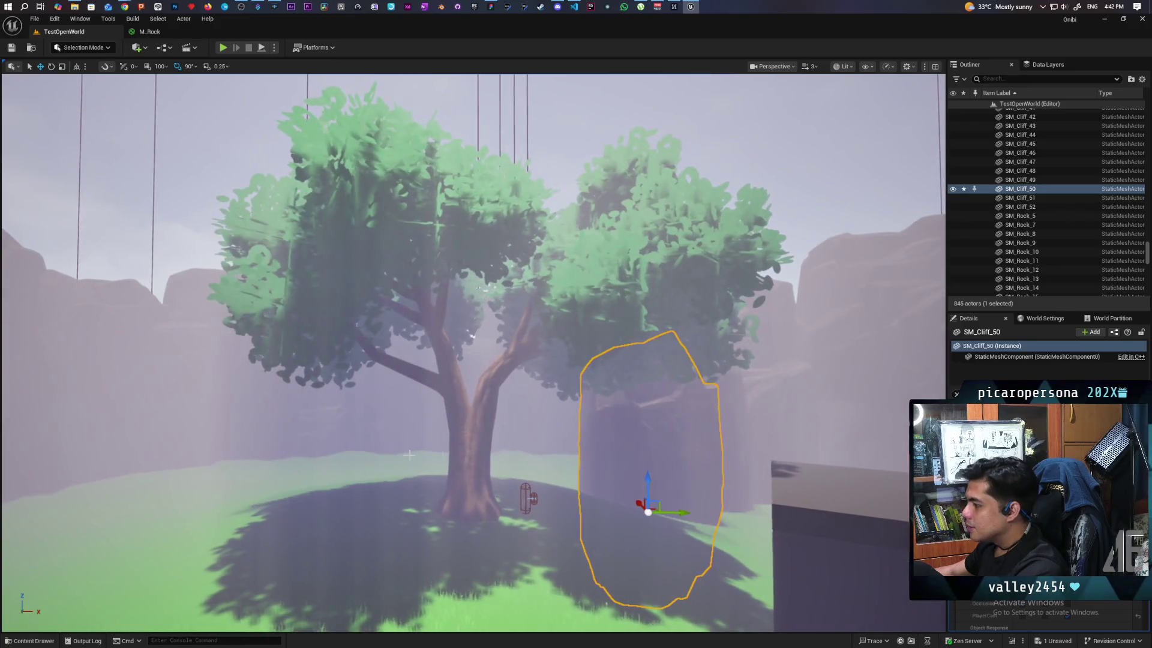
left_click(483, 456)
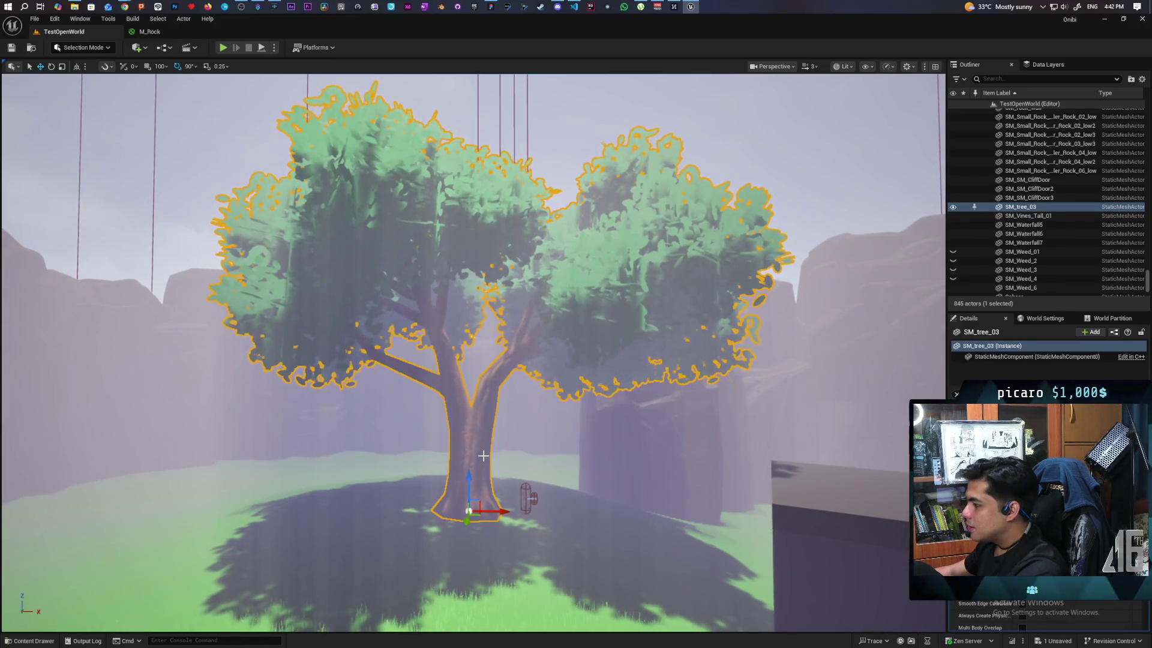
Delete the large tree SM_tree_03 from the island
scroll(1047, 480, "up", 5)
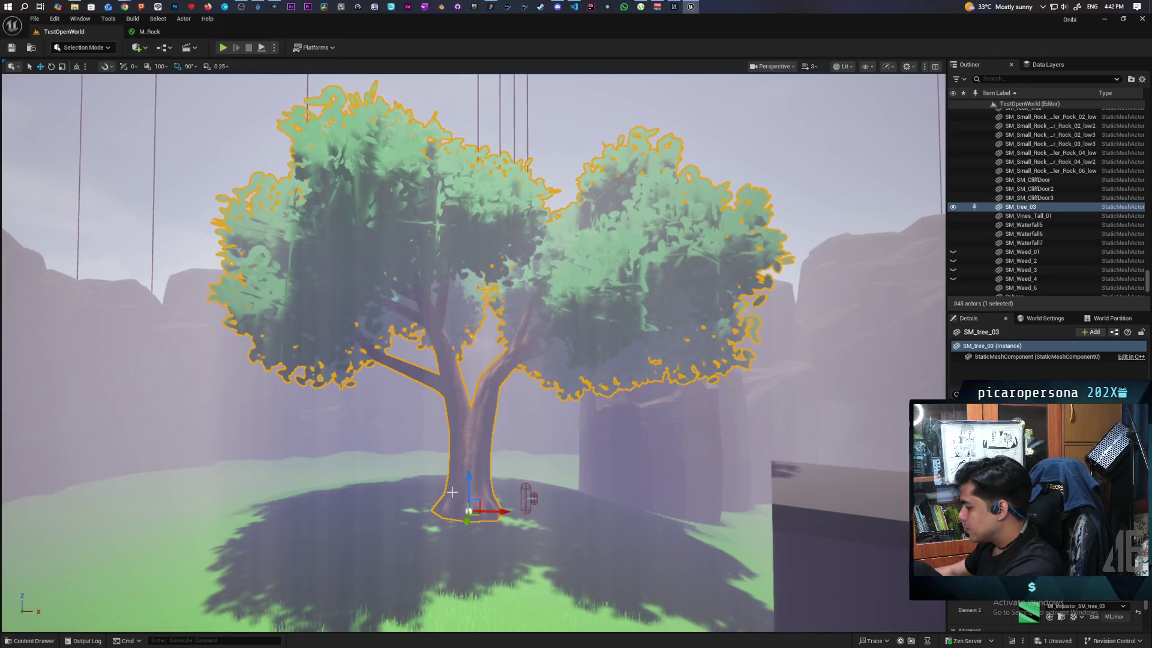
key("Delete")
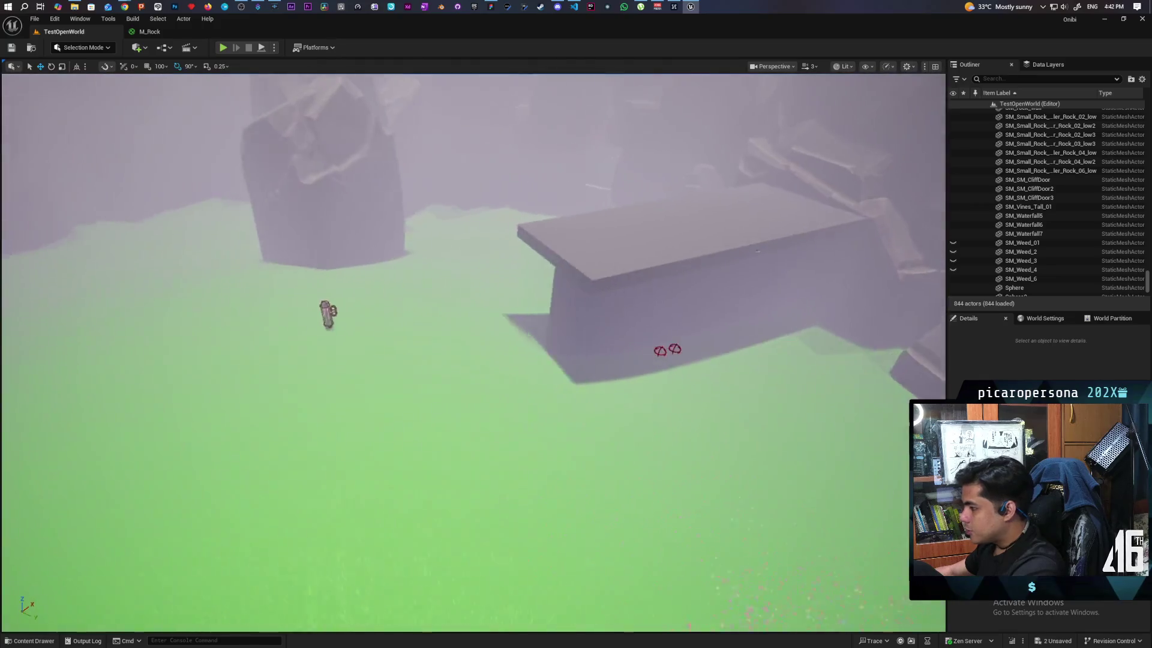
key("w")
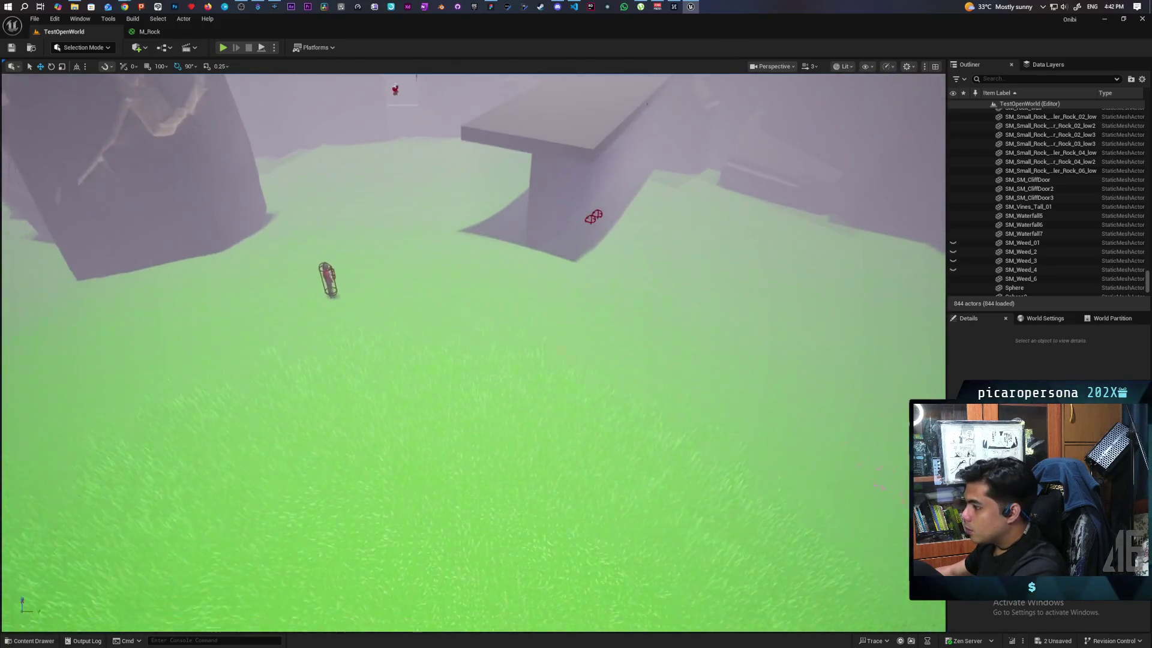
Search the Quick Add menu for 'cyli' and pick the Cylinder
left_click(136, 47)
mouse_move(125, 10)
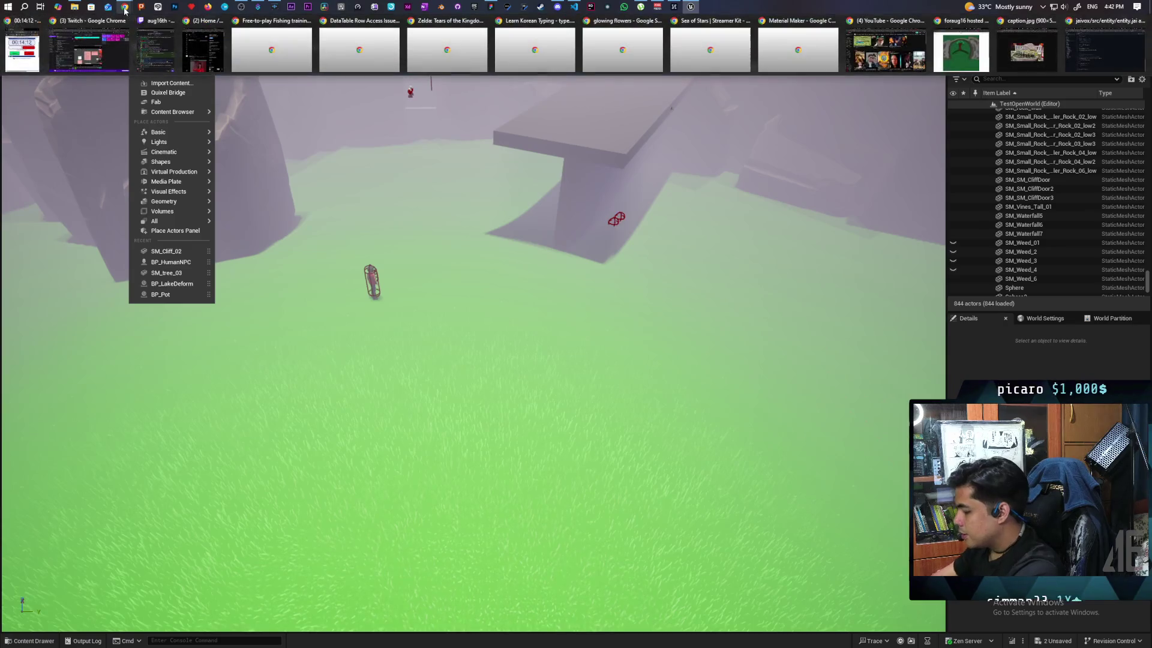
type("cyli")
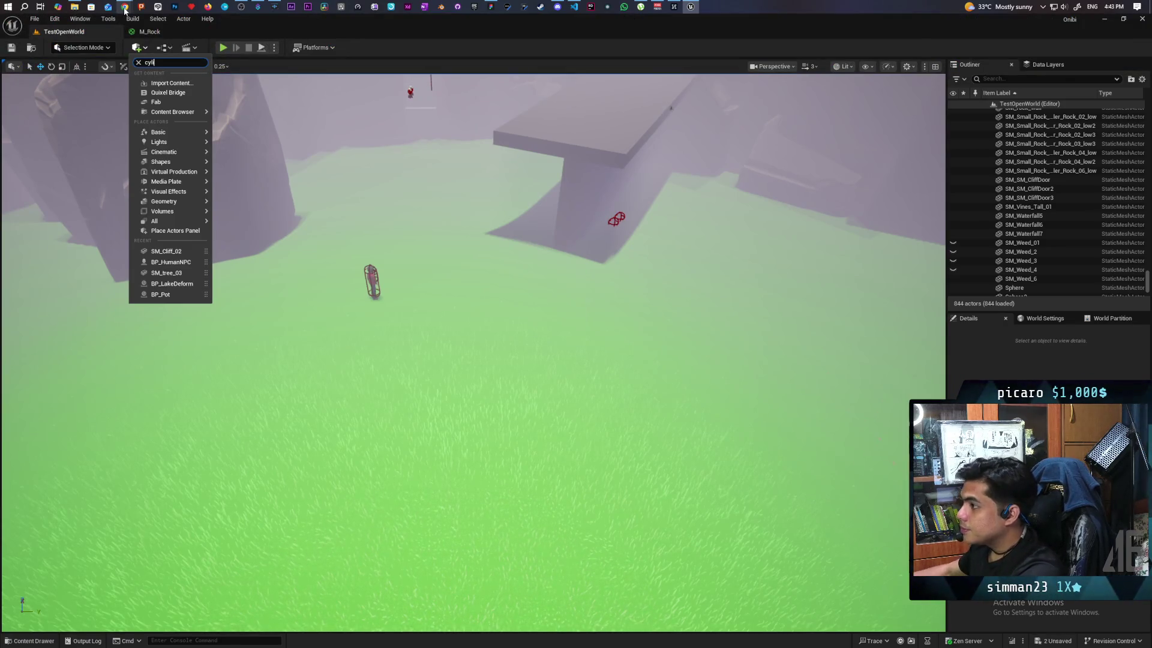
left_click(263, 204)
Place a Cylinder on the grass and raise it into a tall pillar beside the player character
left_click_drag(263, 204, 380, 378)
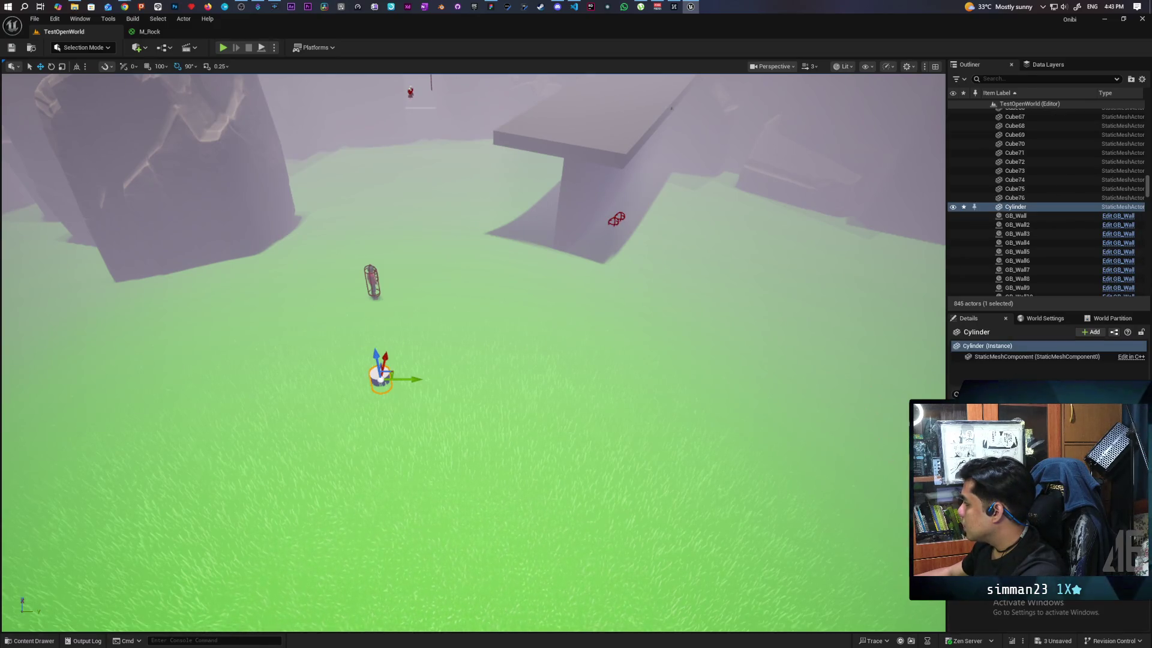
mouse_move(474, 354)
left_mouse_down()
mouse_move(492, 312)
mouse_move(480, 312)
left_mouse_up()
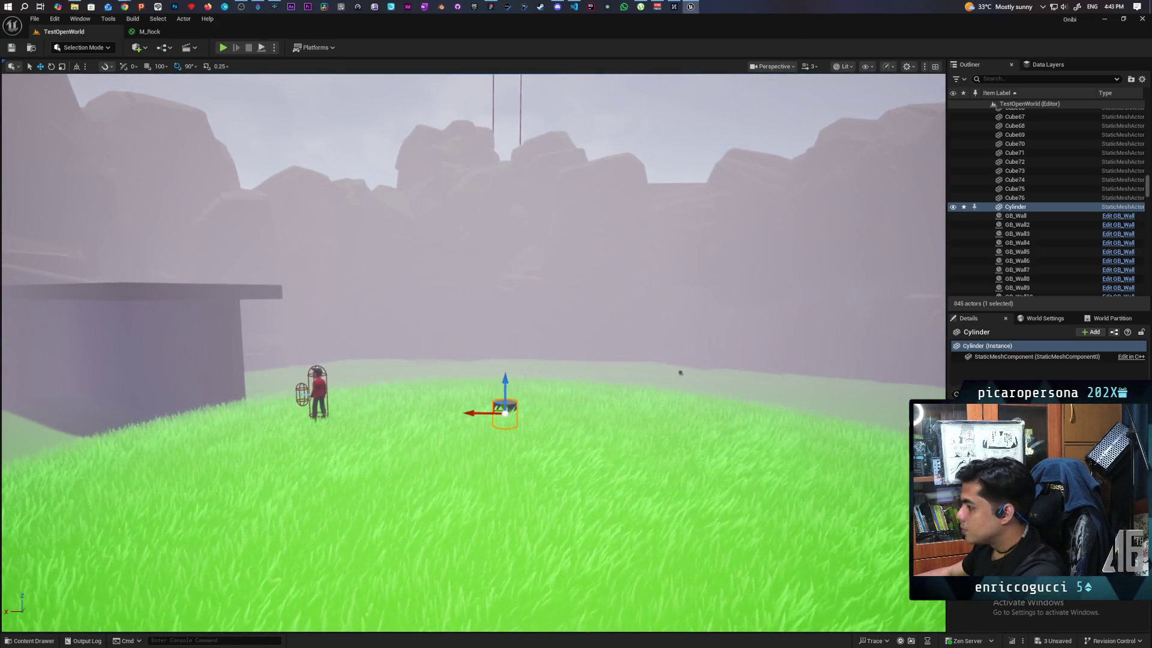
left_click_drag(504, 382, 505, 354)
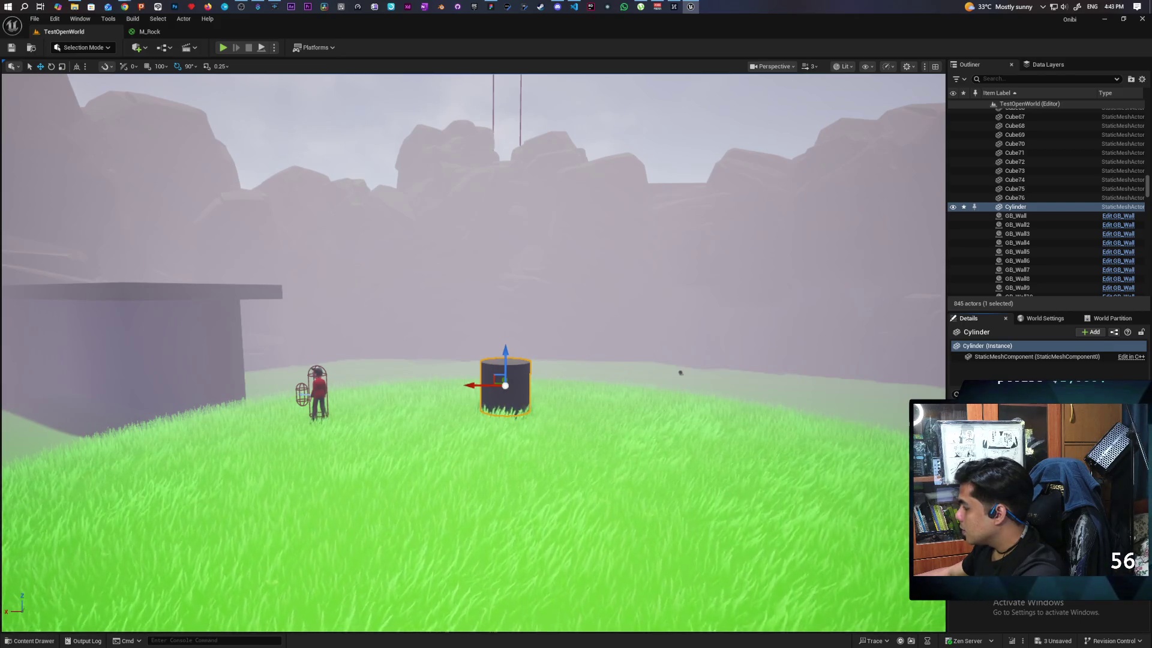
left_click_drag(474, 360, 372, 360)
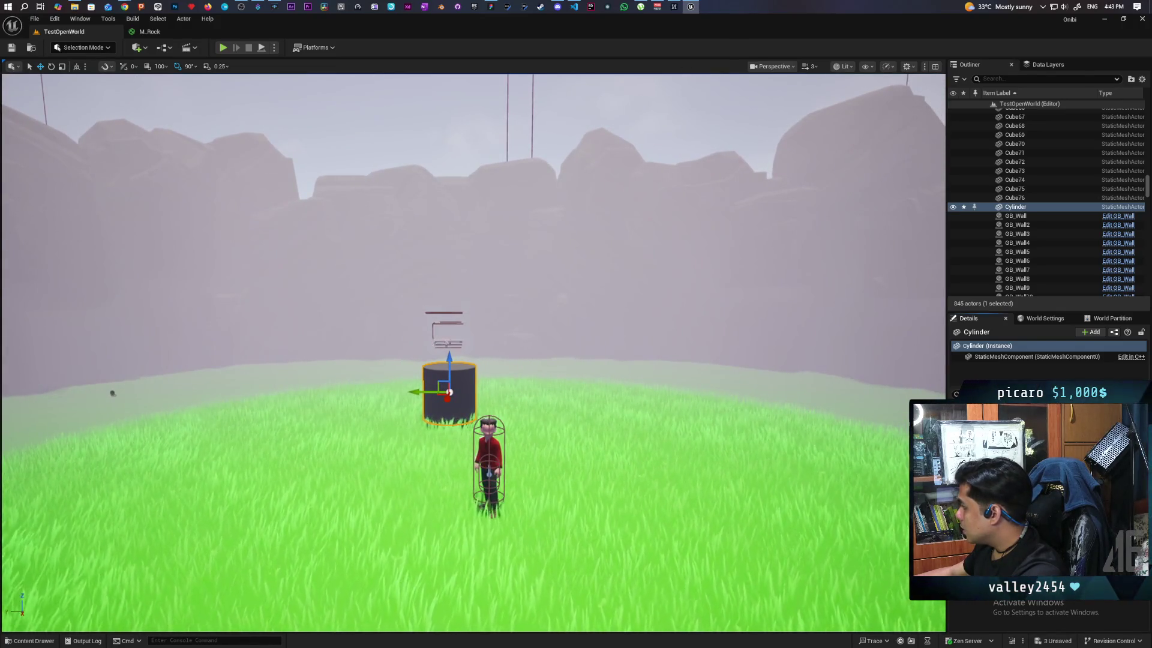
key("ctrl+z")
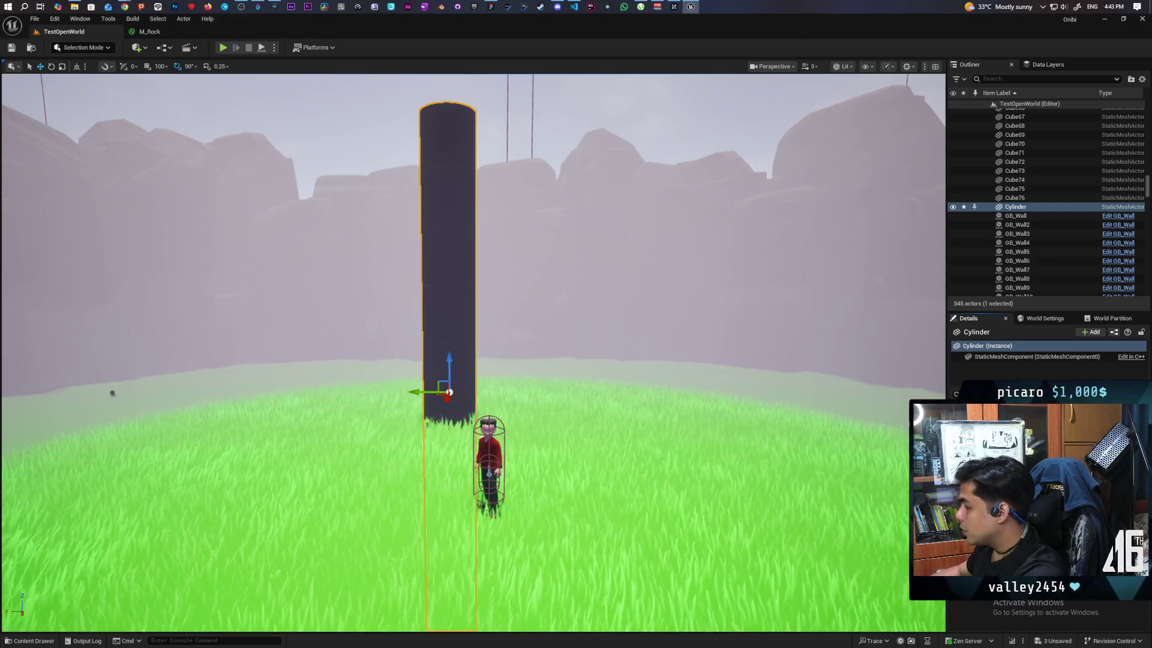
key("f")
left_click_drag(472, 417, 462, 267)
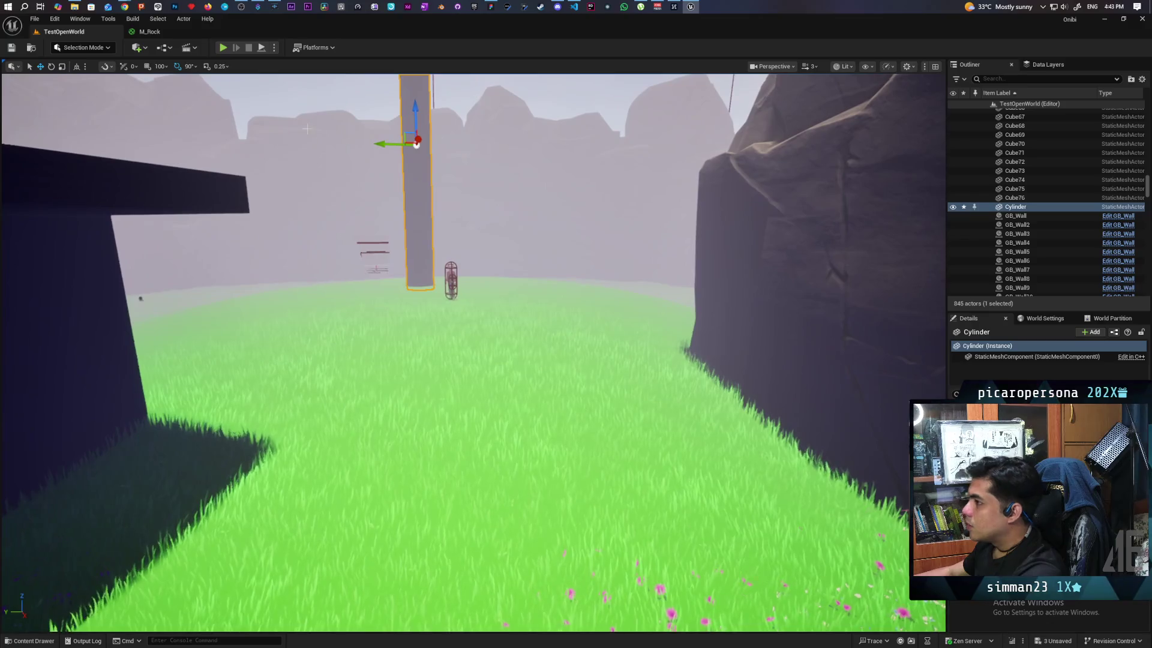
mouse_move(124, 6)
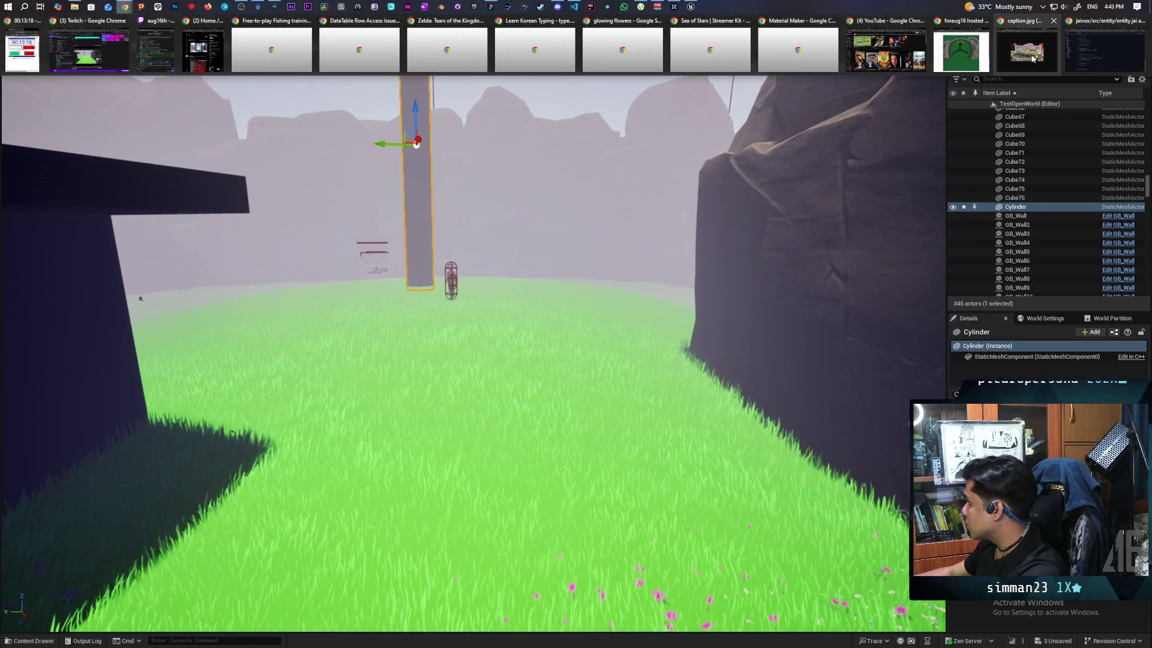
In Chrome, browse the japanese garden image results and preview the Gardens Illustrated image
left_click(960, 48)
left_click(909, 105)
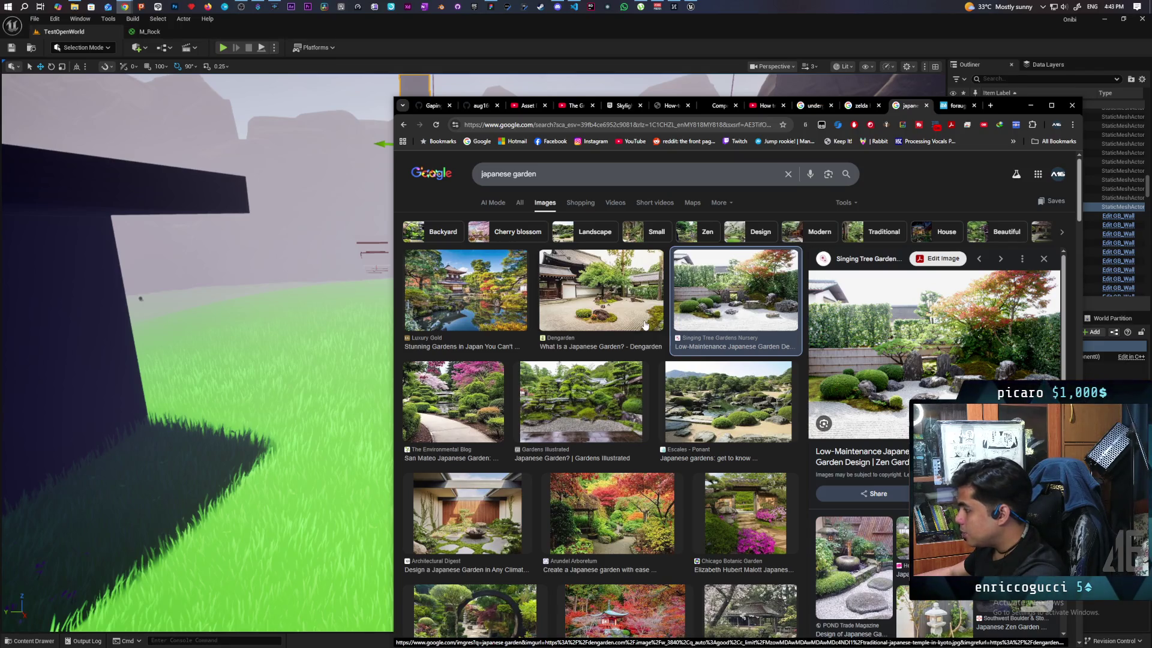
left_click(613, 389)
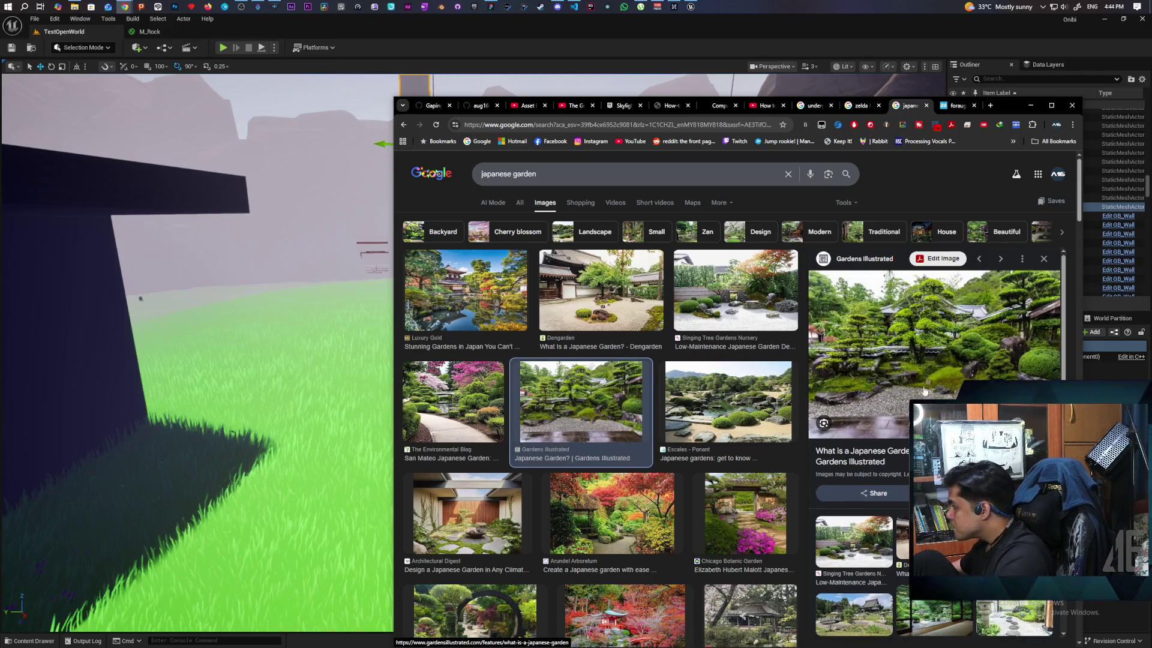
scroll(930, 375, "down", 2)
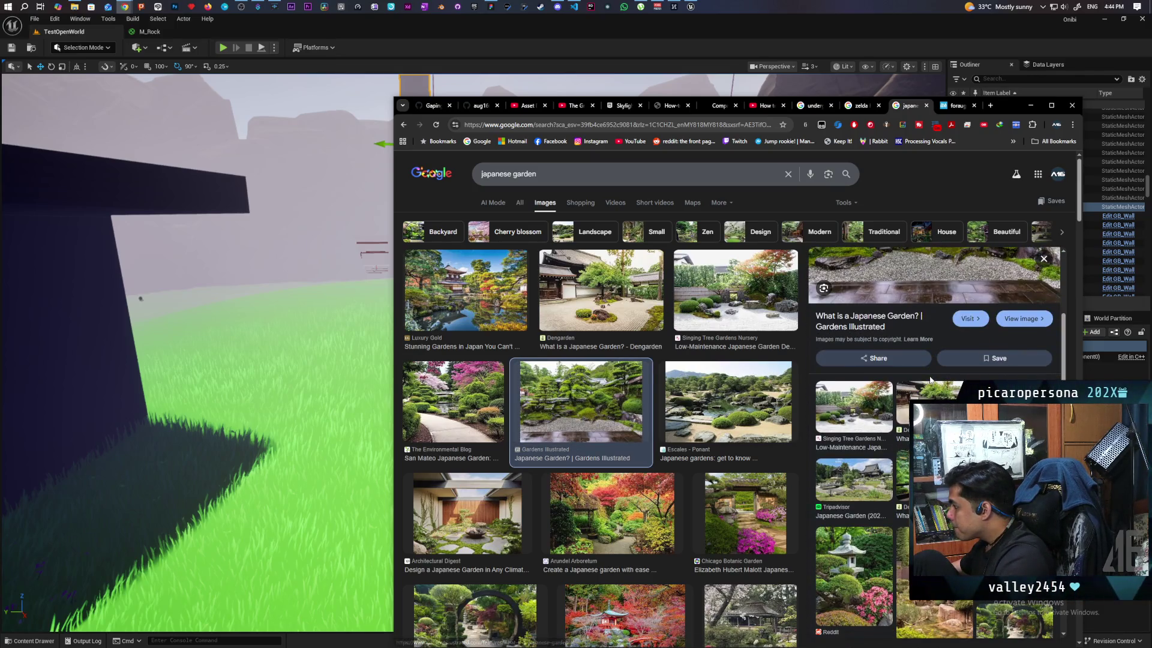
Search images for 'japanese garden big tree' and preview the giant pine tree photos
left_click(590, 172)
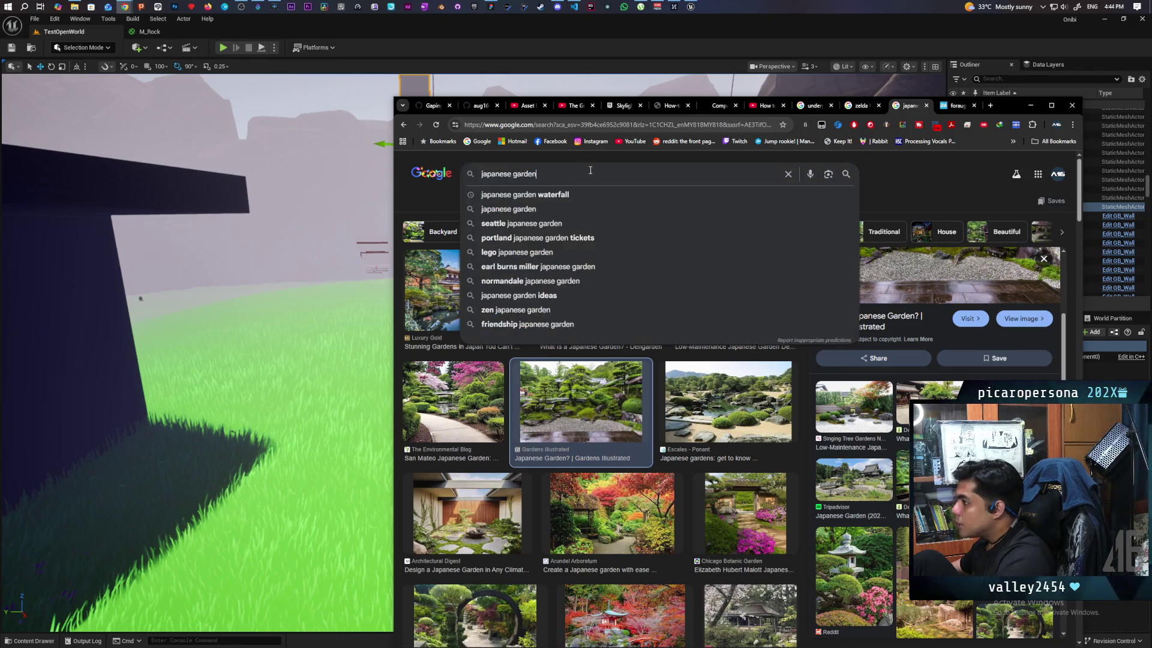
type(" big tree")
key("Return")
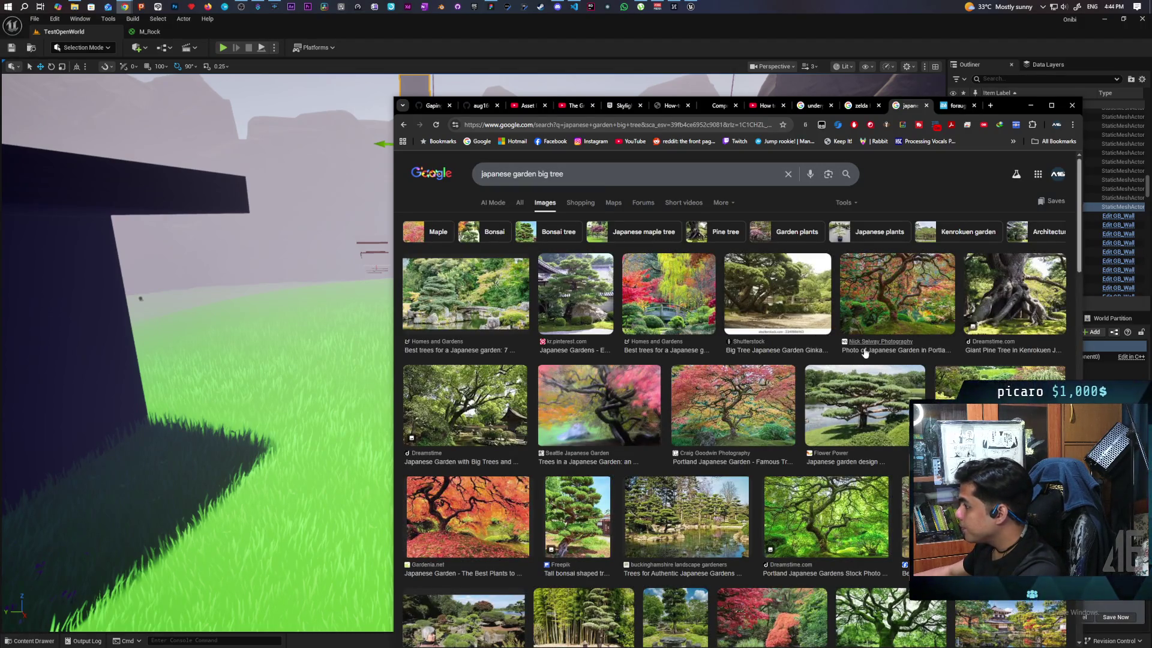
scroll(859, 385, "down", 1)
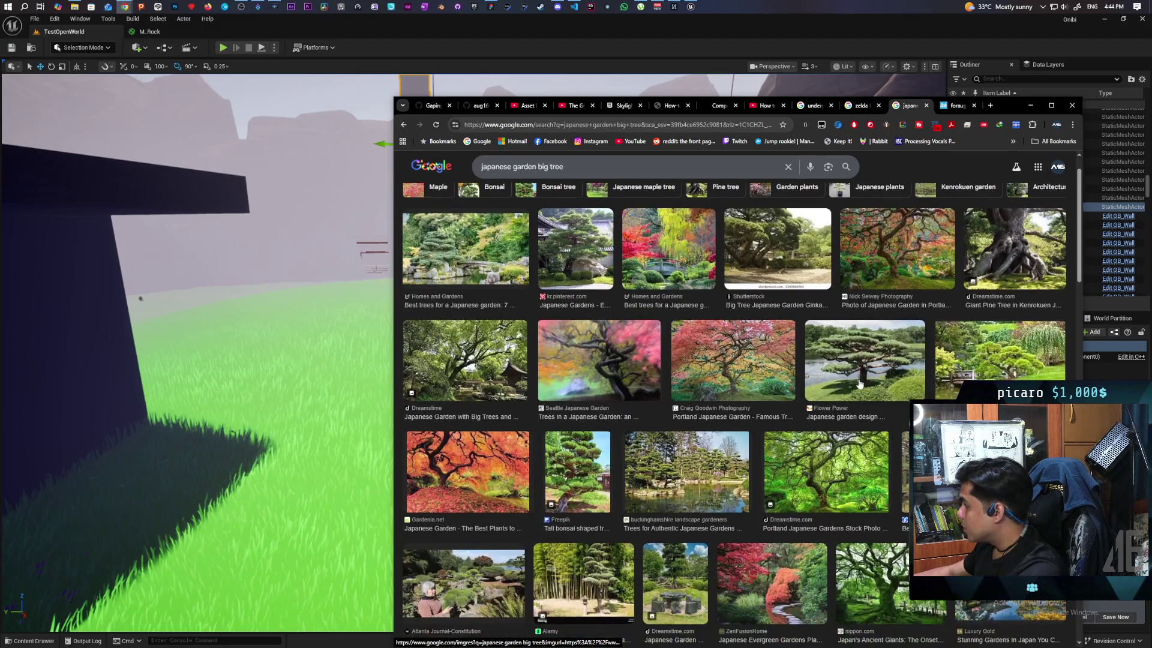
left_click(880, 378)
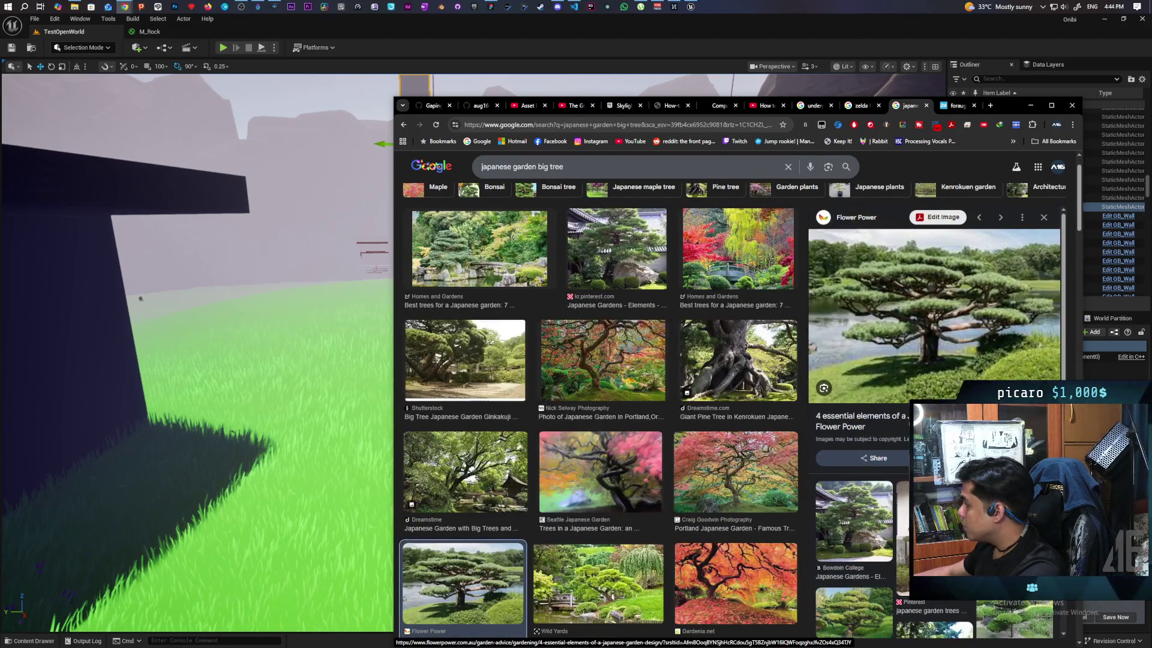
left_click(757, 364)
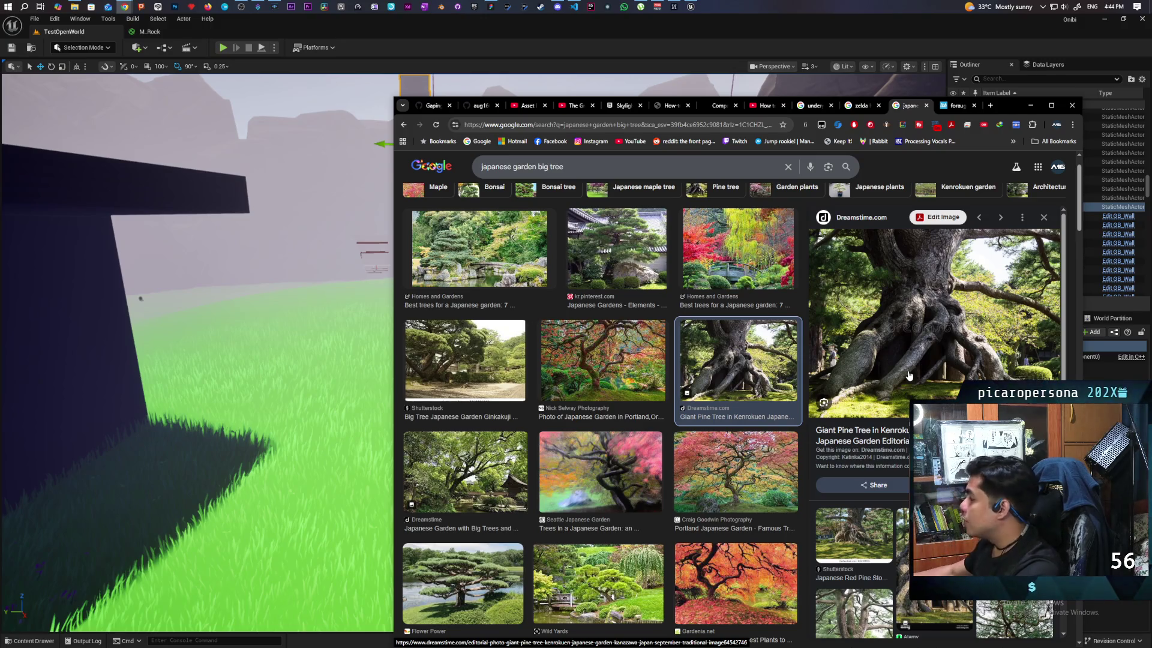
left_click_drag(1005, 108, 725, 75)
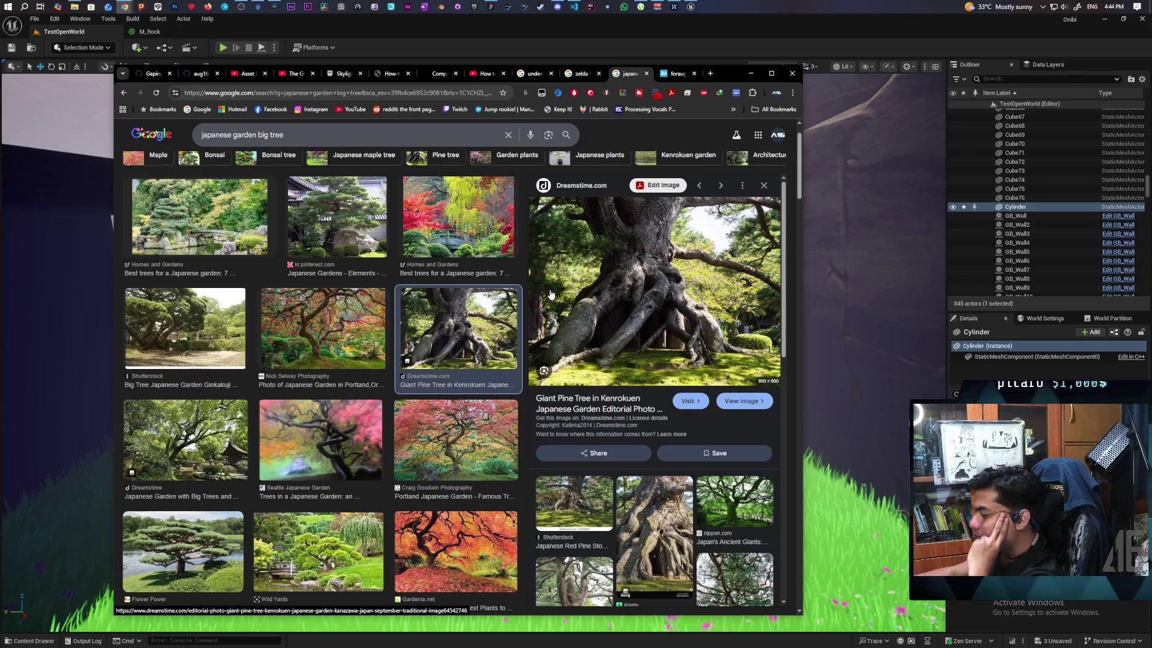
Preview the Gardenia.net red Japanese maple garden photo, then return to Unreal
scroll(551, 294, "up", 1)
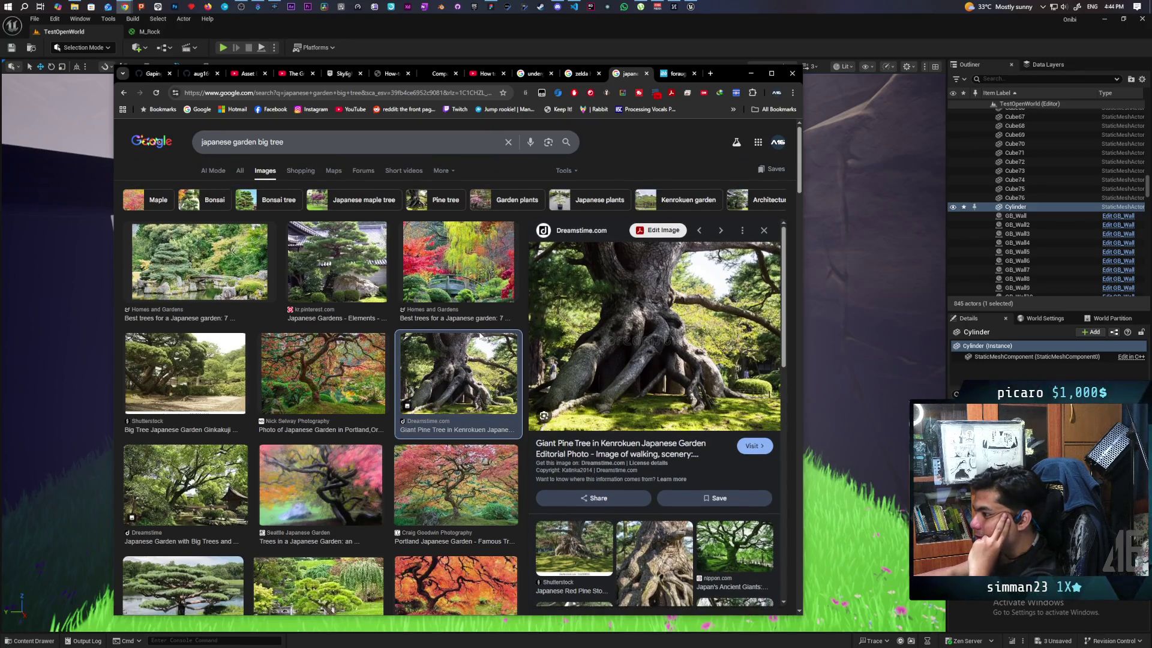
scroll(480, 341, "down", 3)
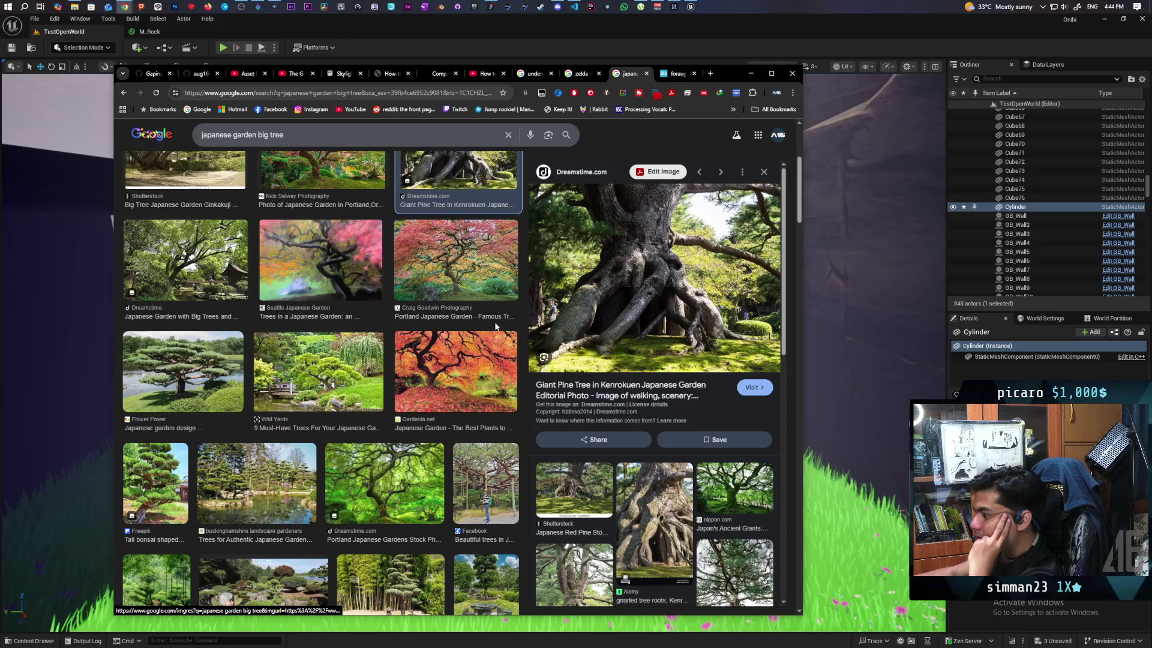
left_click(474, 378)
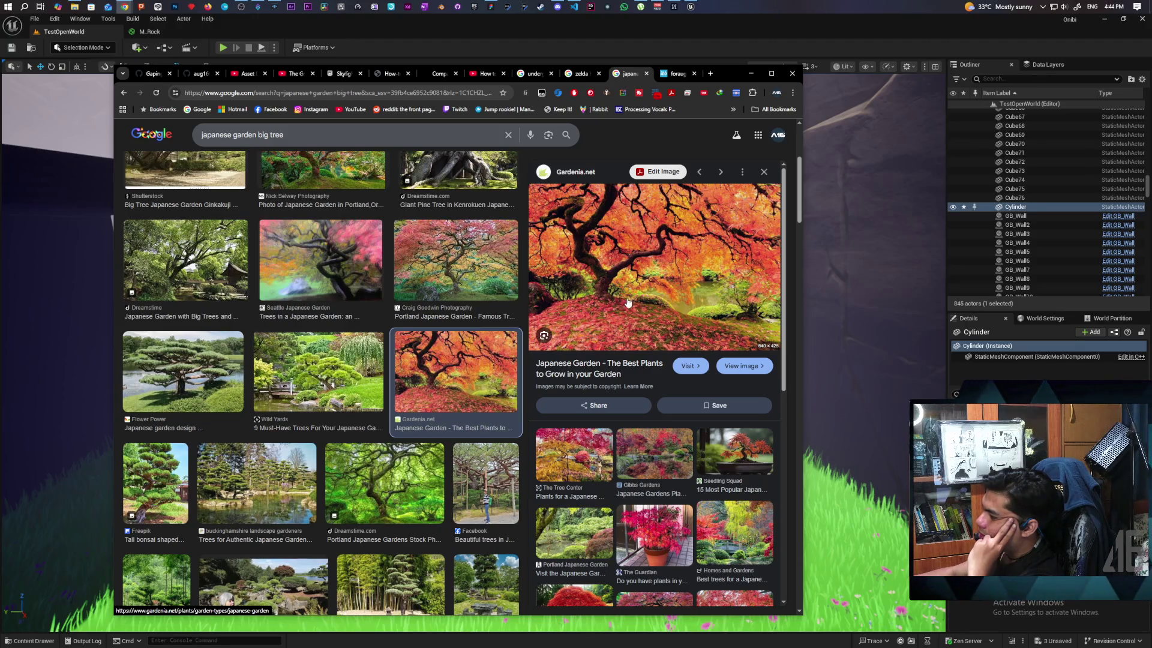
left_click(842, 36)
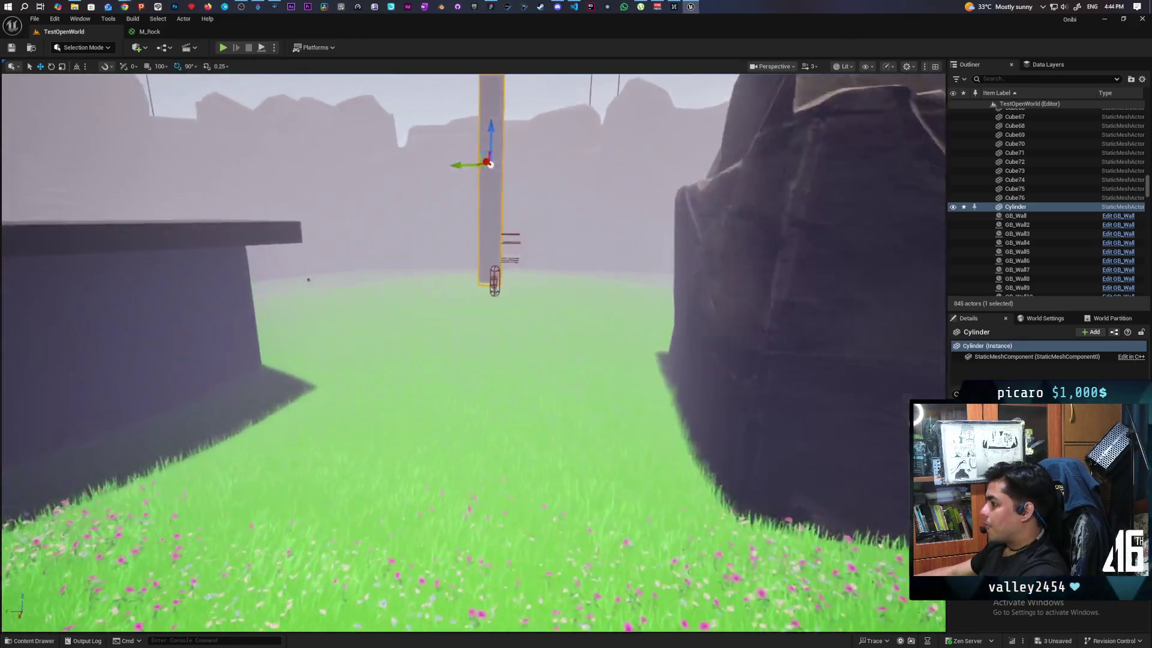
Hide the Cylinder in the Outliner and switch the viewport view mode to Lit Wireframe
mouse_move(474, 300)
left_mouse_down()
mouse_move(462, 360)
mouse_move(474, 300)
mouse_move(510, 297)
left_mouse_up()
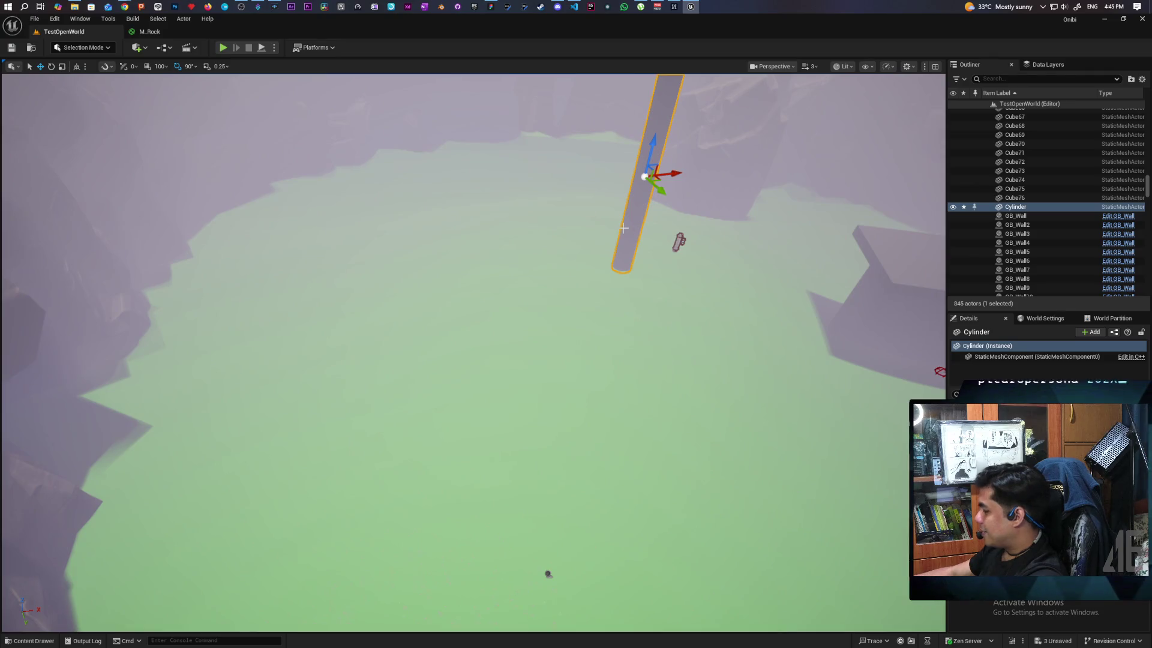
left_click(953, 207)
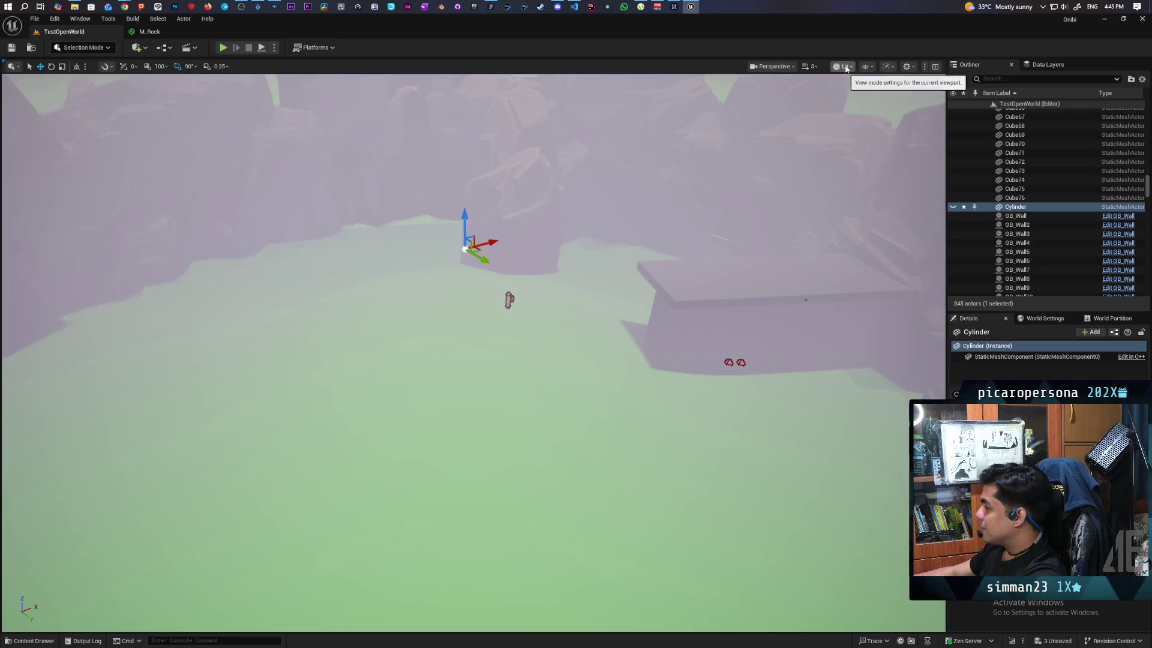
left_click(843, 67)
left_click(895, 130)
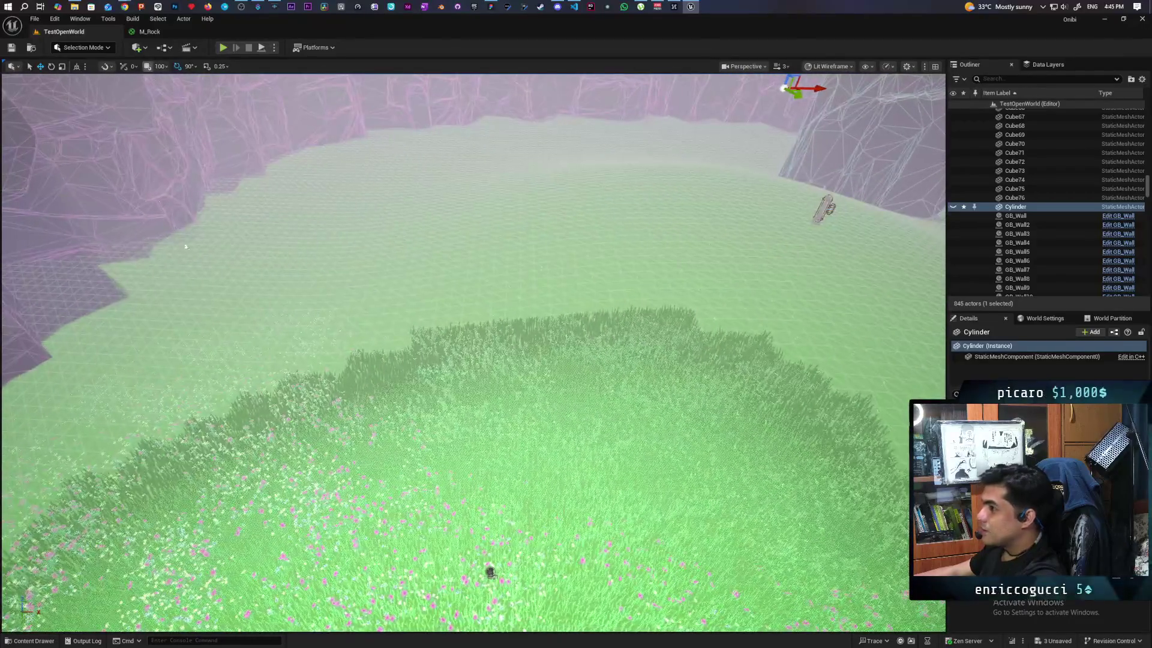
left_click(223, 286)
Enter Landscape Mode, flatten the central grassy mound with Flatten, then select the Sculpt tool
key("shift+2")
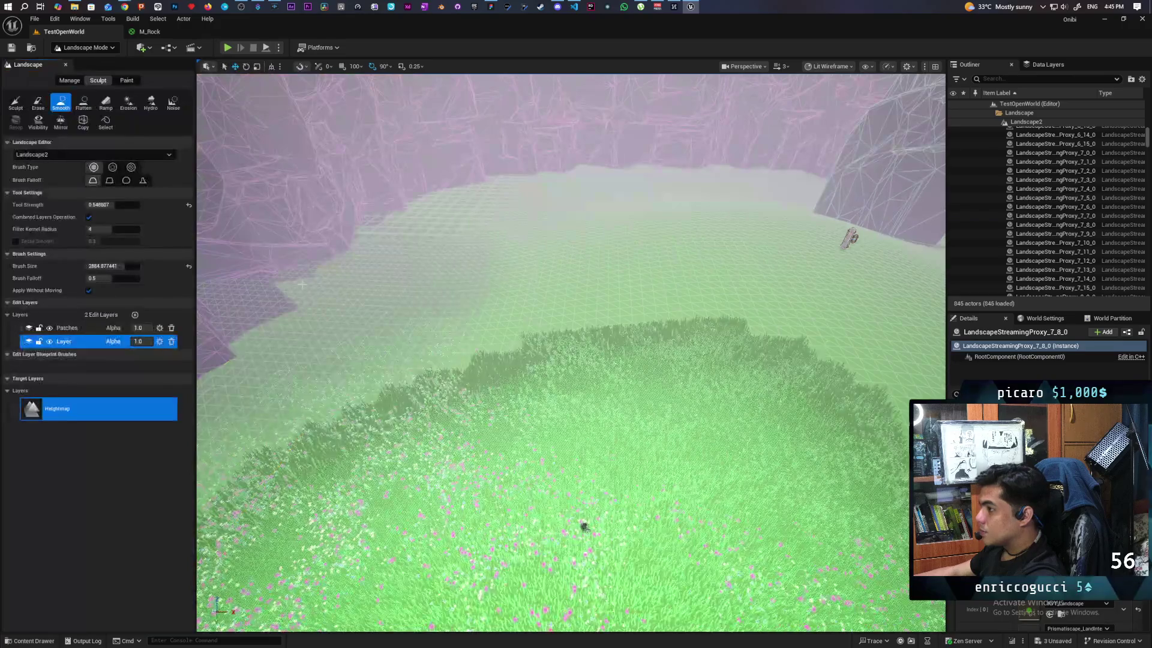
left_click(83, 102)
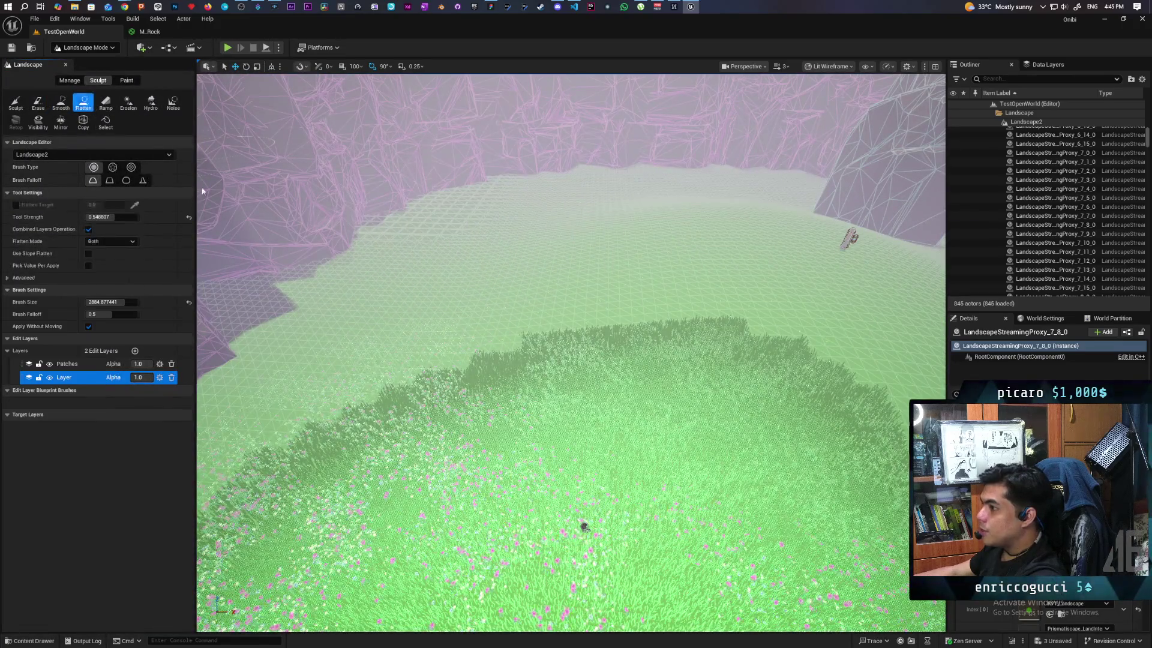
mouse_move(436, 216)
left_mouse_down()
mouse_move(494, 261)
mouse_move(762, 276)
mouse_move(870, 318)
mouse_move(686, 378)
left_mouse_up()
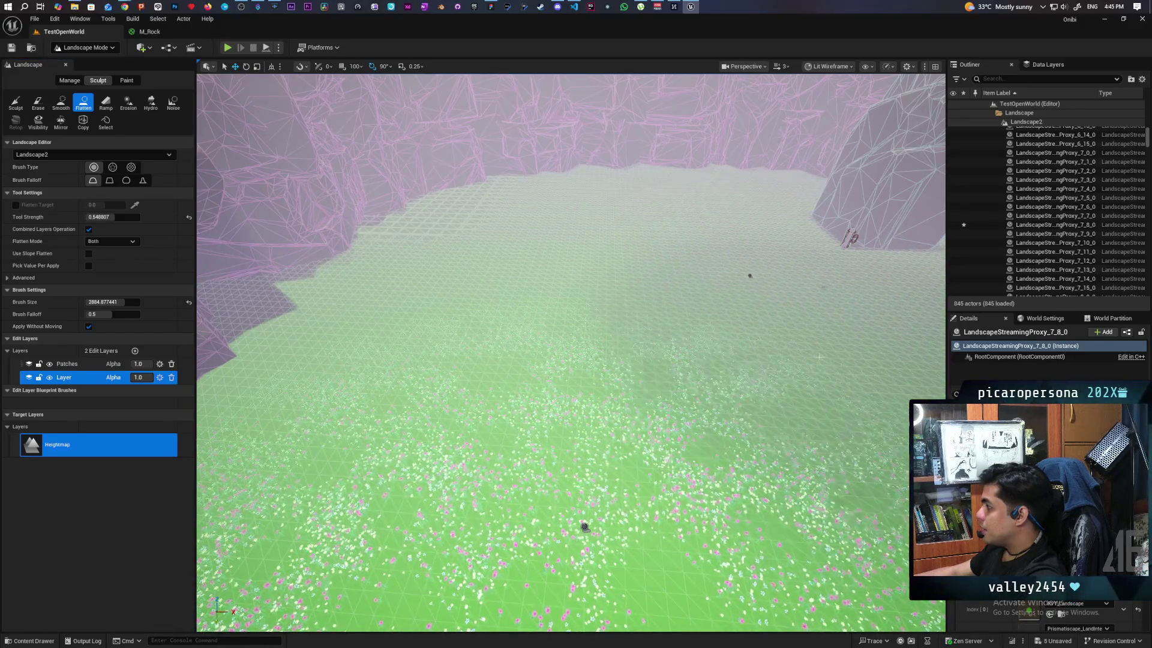
key("1")
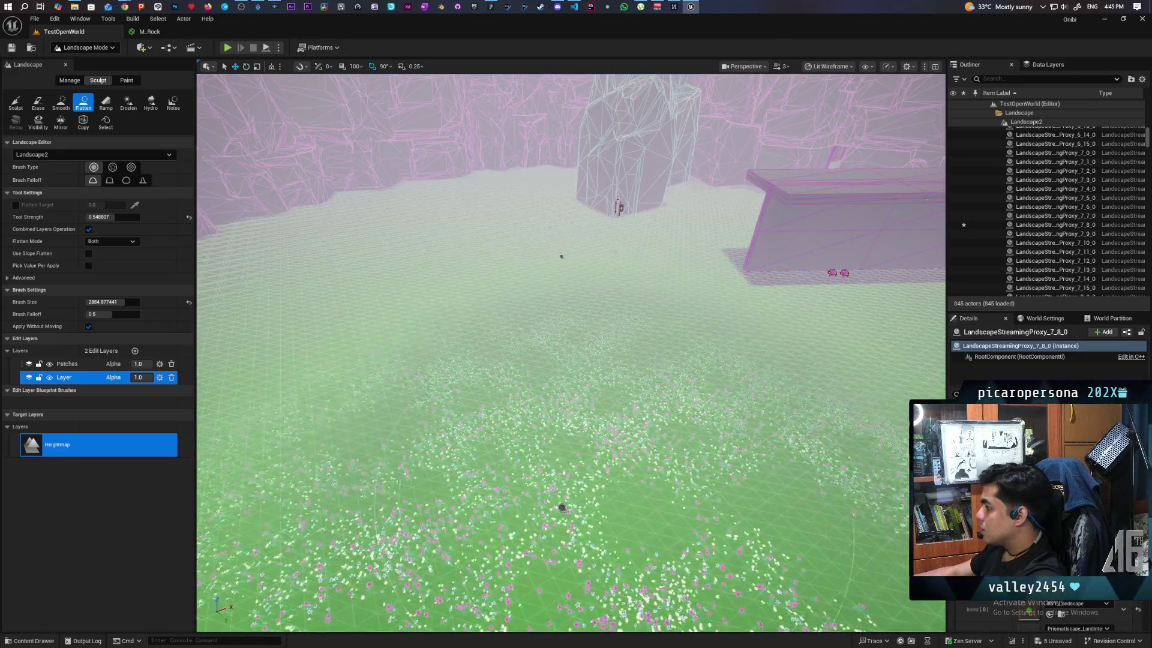
key("2")
key("3")
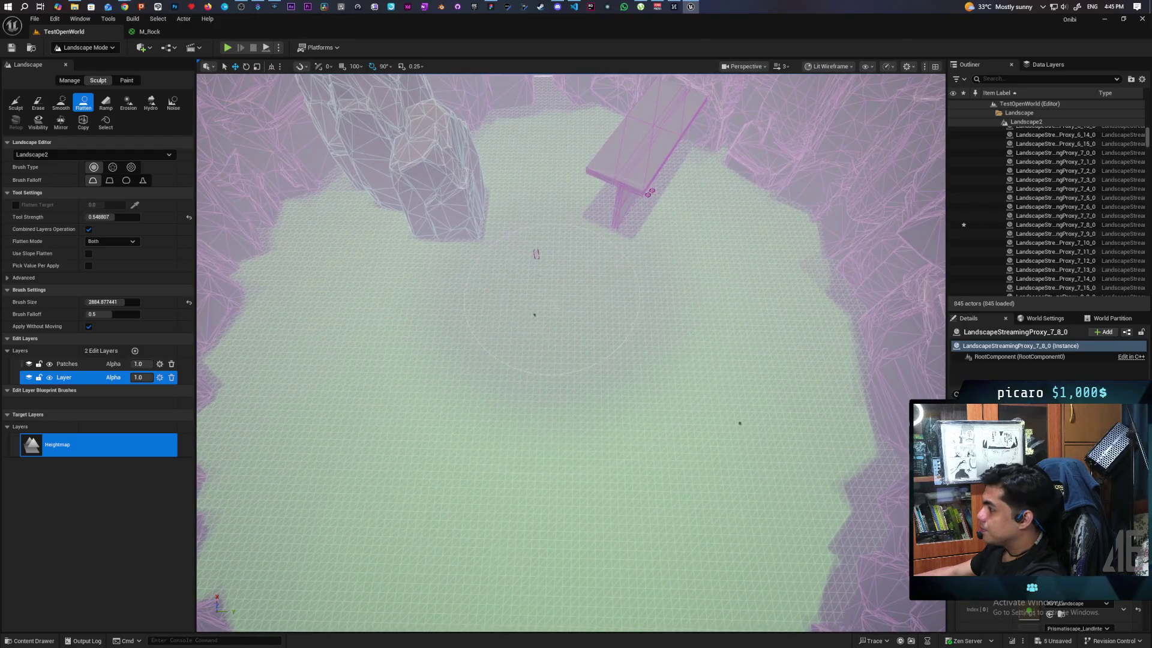
left_click(24, 106)
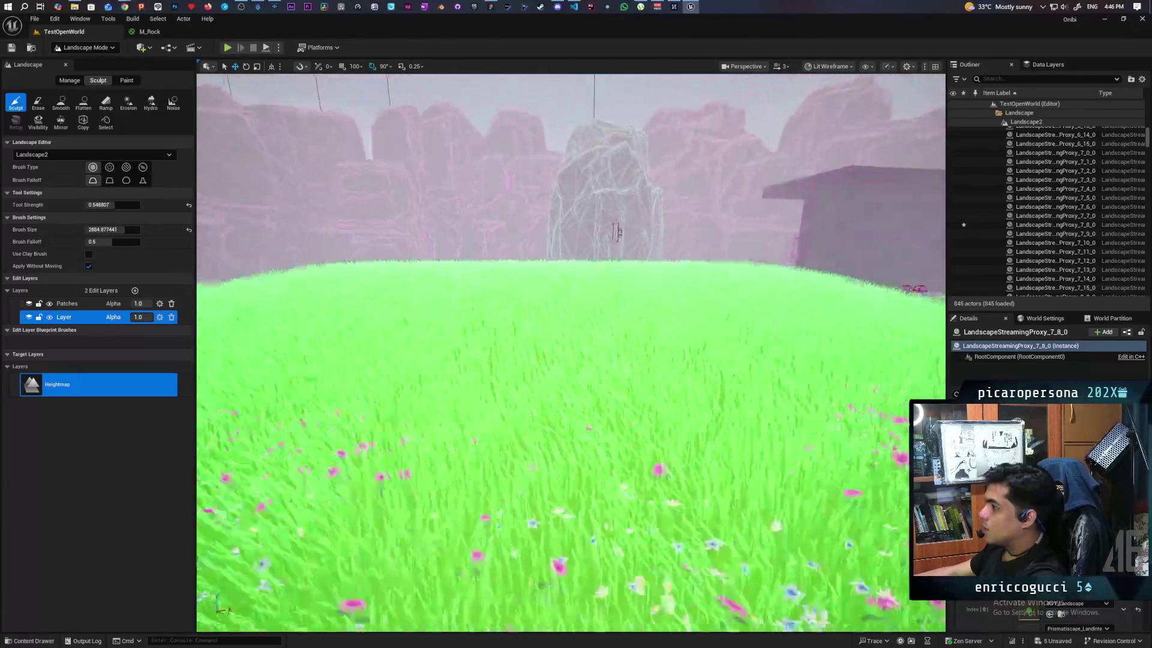
Undo three sculpt strokes with Ctrl+Z and select the Smooth tool
key("ctrl+z")
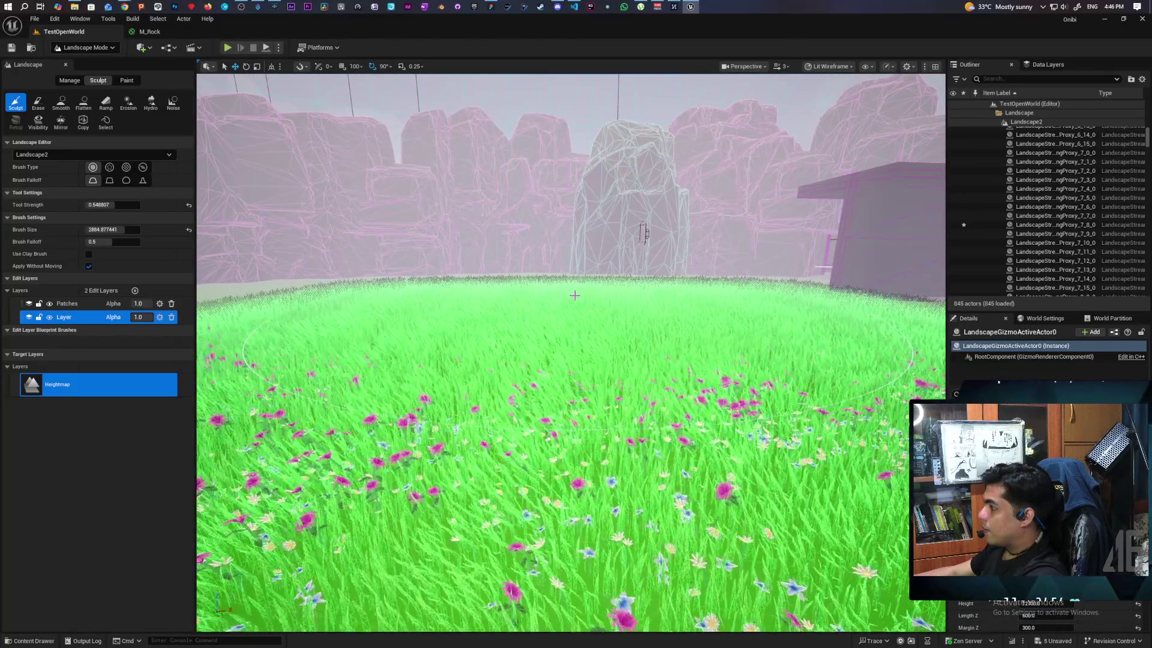
scroll(576, 299, "down", 3)
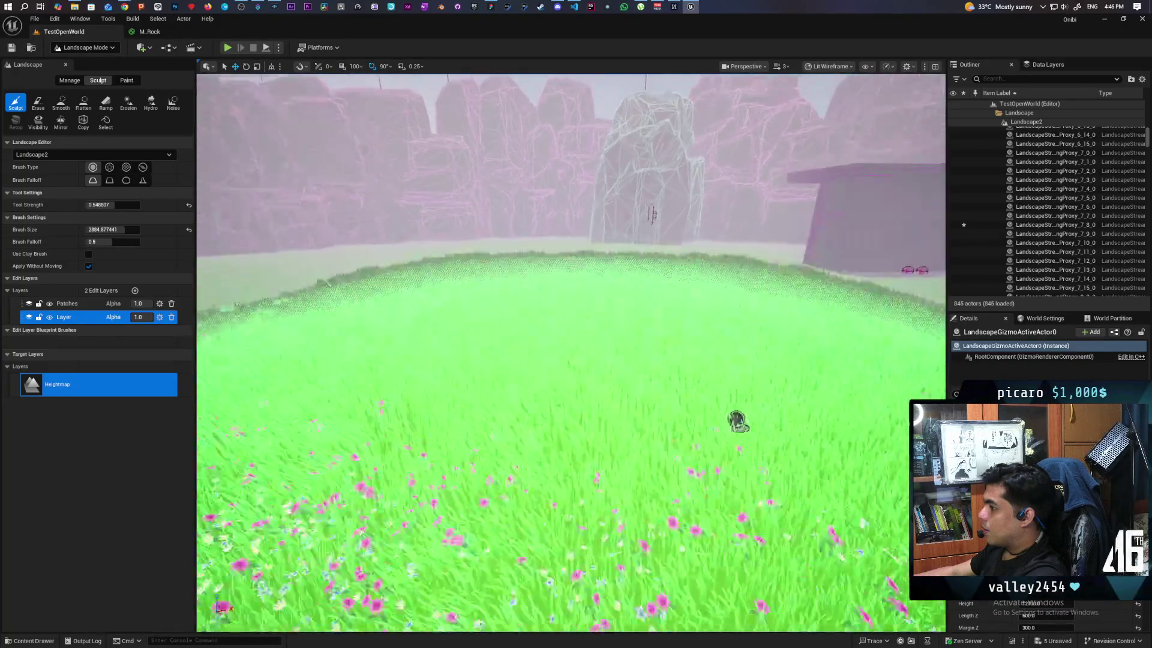
key("ctrl+z")
key("ctrl+z")
key("ctrl+z")
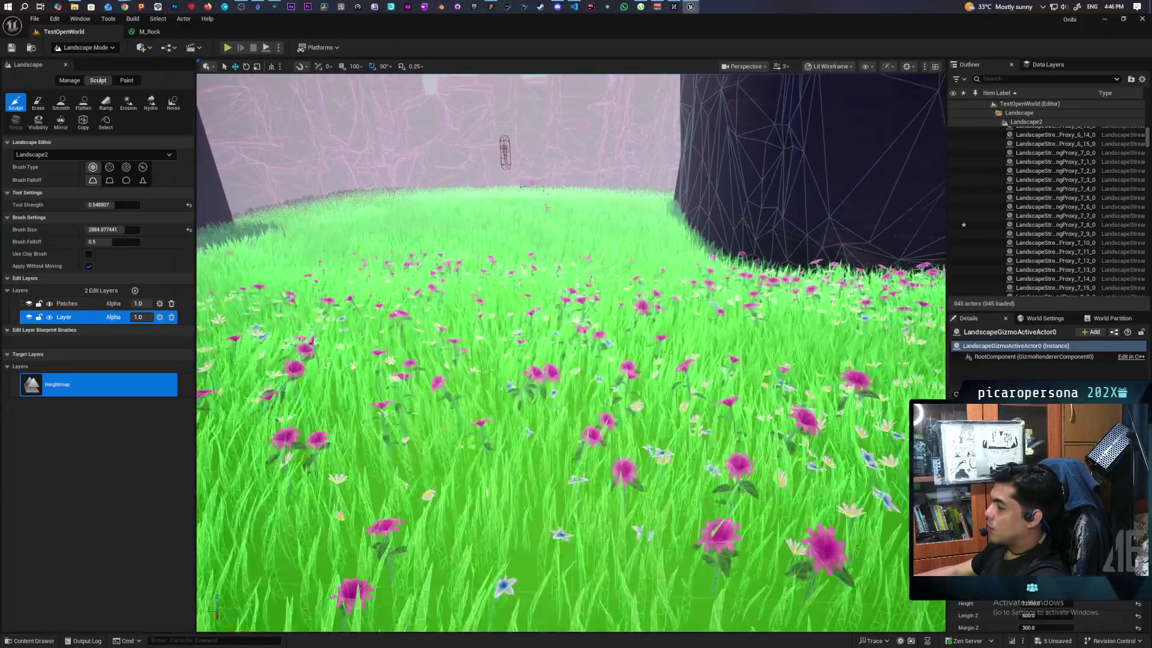
key("ctrl+z")
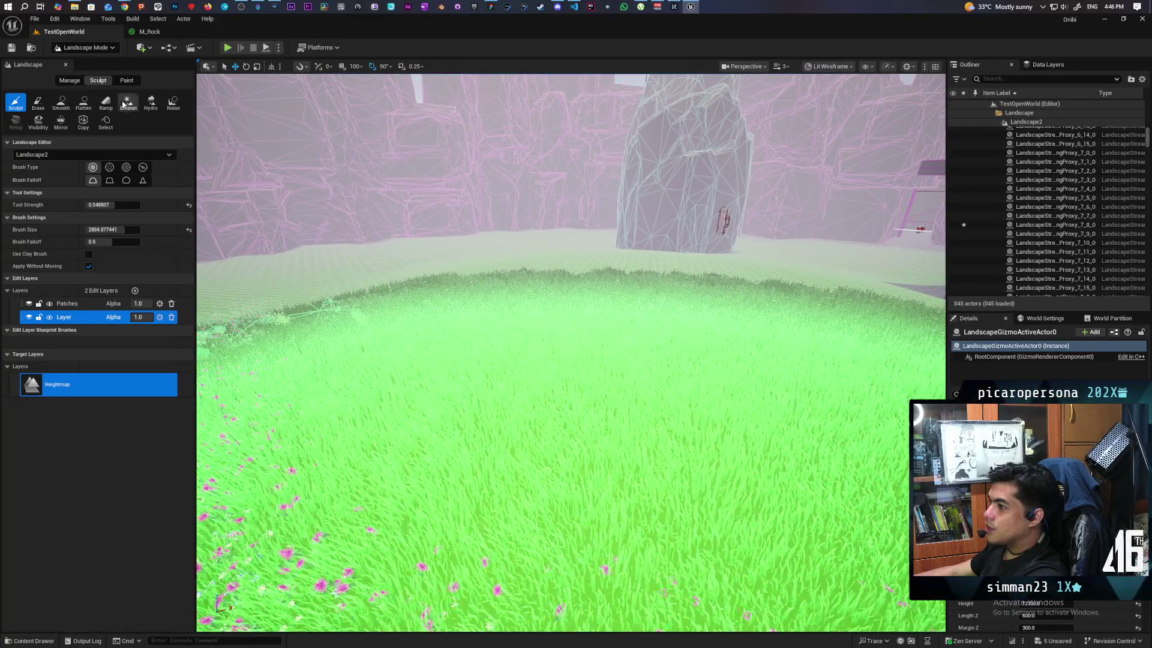
left_click(60, 102)
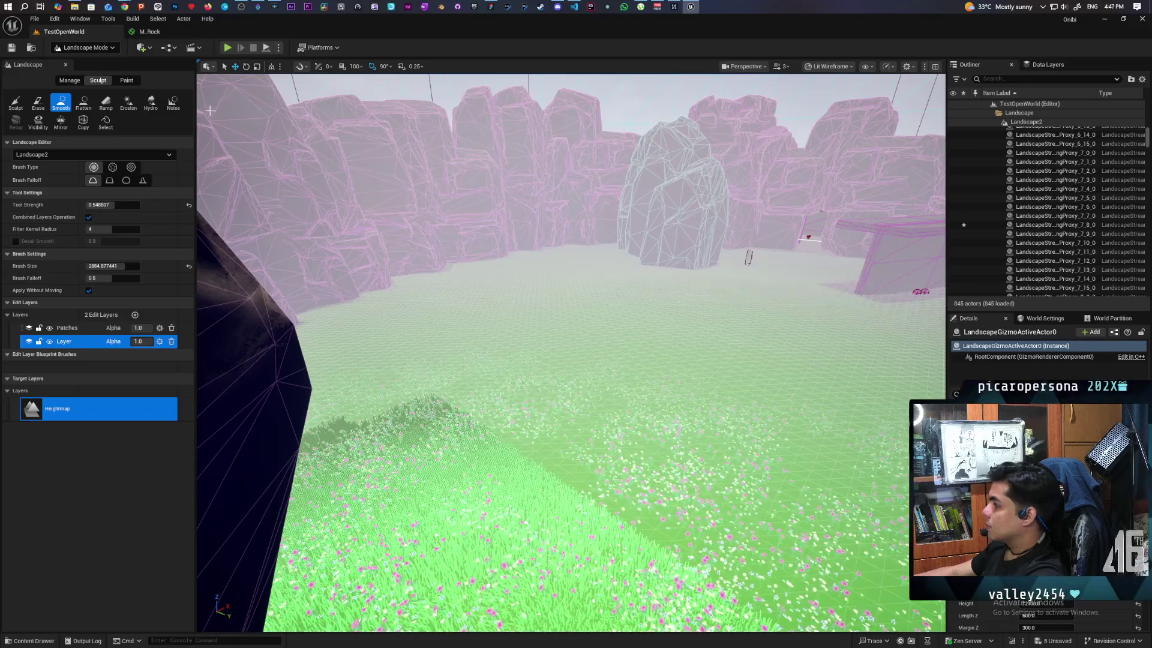
Leave landscape sculpting by switching the editor to Selection Mode
left_click(85, 47)
left_click(78, 58)
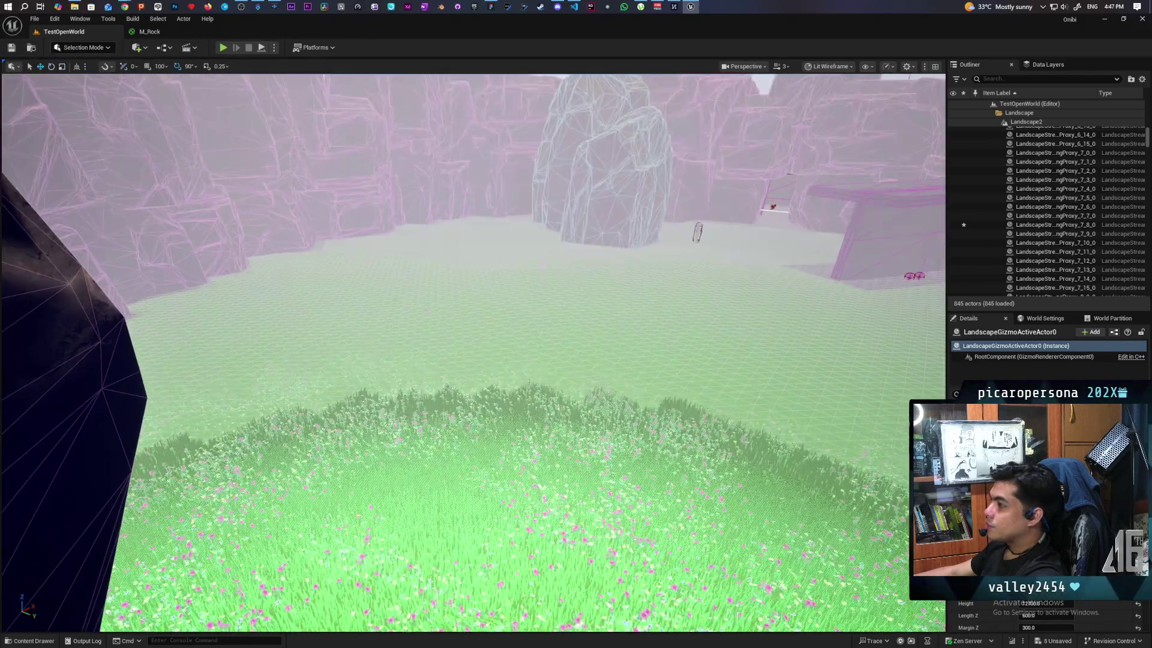
scroll(474, 300, "up", 5)
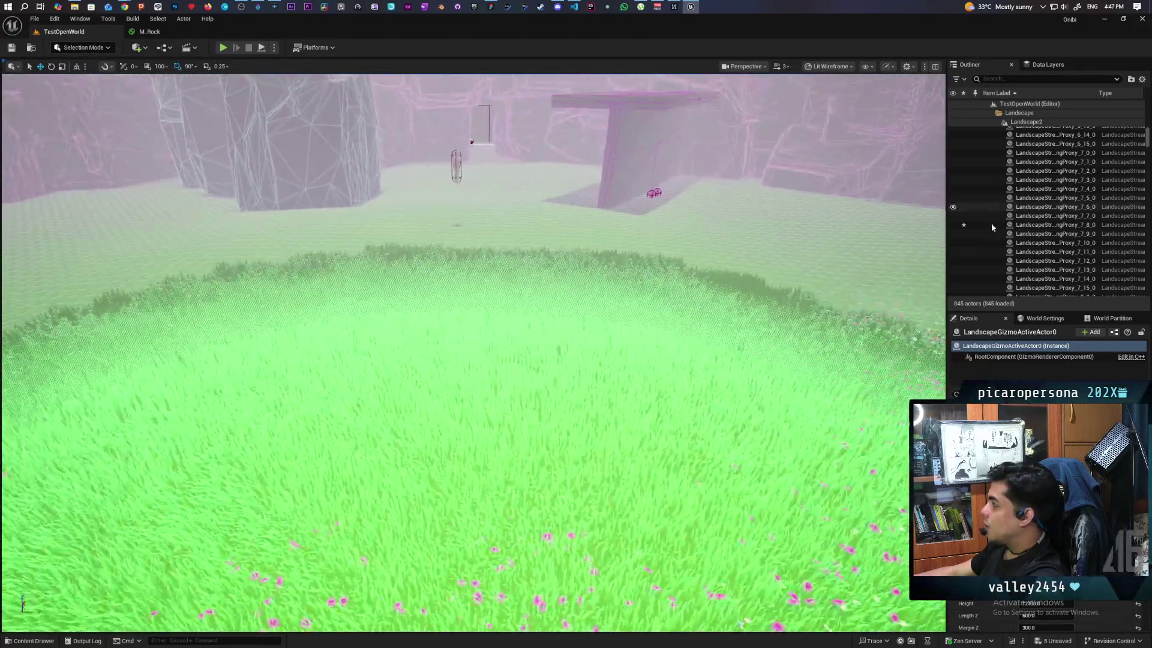
Pull the view back to survey the rock wall and the grass patch
scroll(994, 233, "up", 10)
scroll(992, 210, "up", 8)
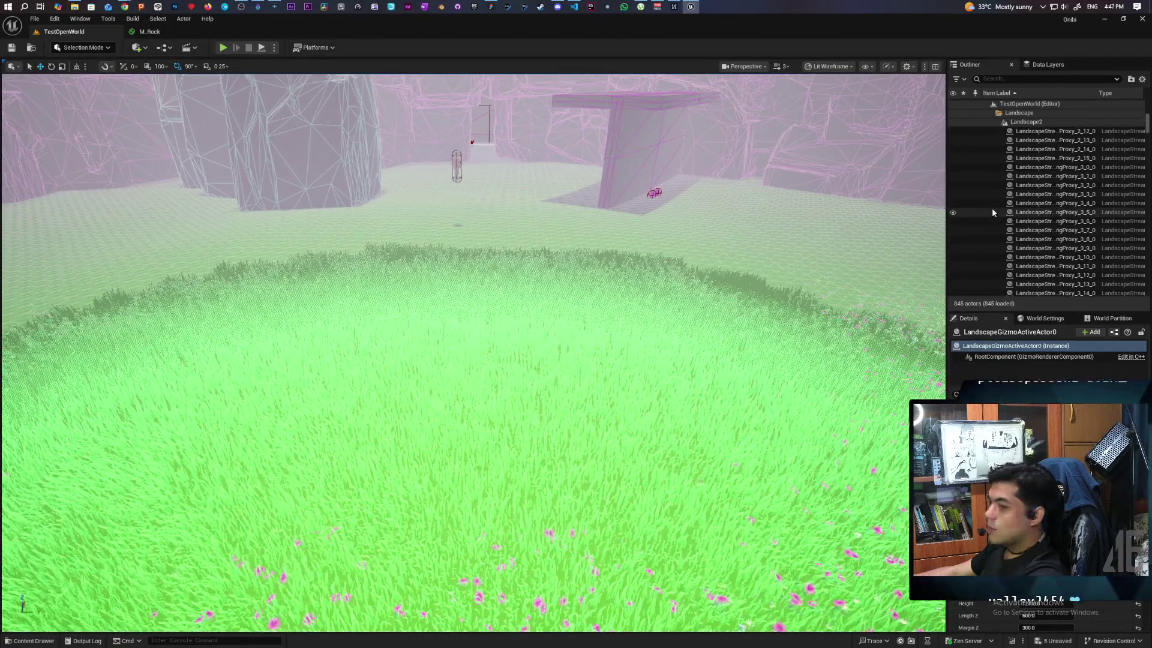
scroll(993, 211, "up", 1)
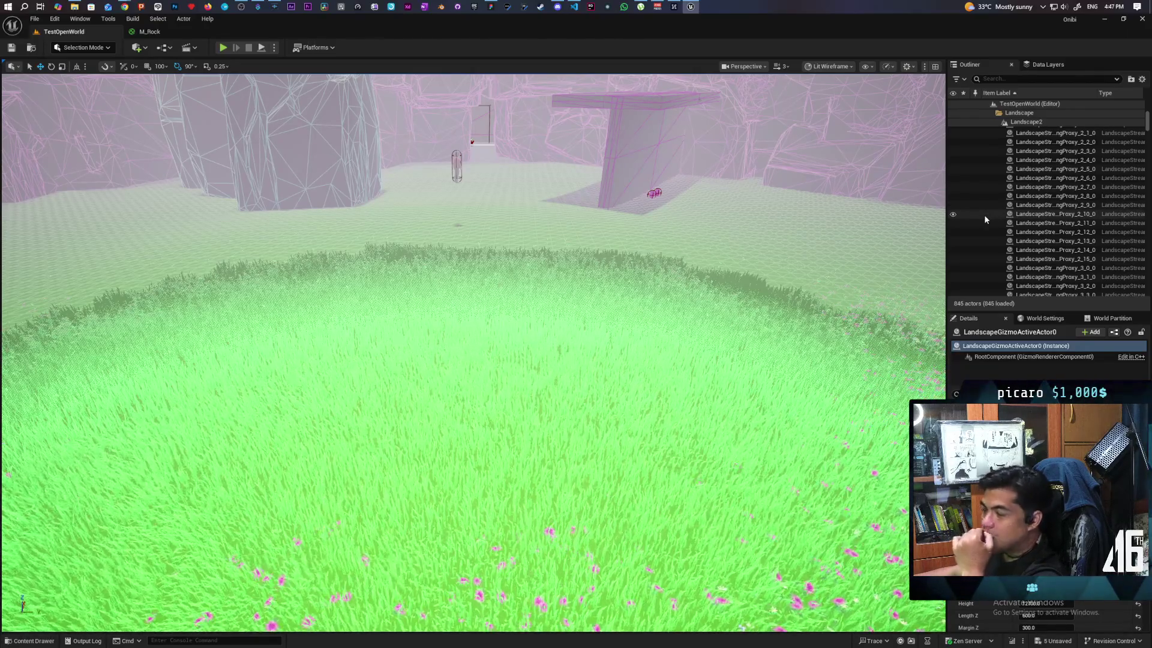
left_click_drag(533, 356, 282, 271)
mouse_move(564, 273)
left_mouse_down()
mouse_move(548, 188)
mouse_move(635, 250)
mouse_move(714, 260)
mouse_move(765, 244)
mouse_move(674, 275)
mouse_move(700, 265)
mouse_move(795, 594)
mouse_move(465, 100)
mouse_move(571, 98)
mouse_move(504, 105)
mouse_move(801, 293)
mouse_move(671, 290)
mouse_move(776, 331)
mouse_move(769, 320)
left_mouse_up()
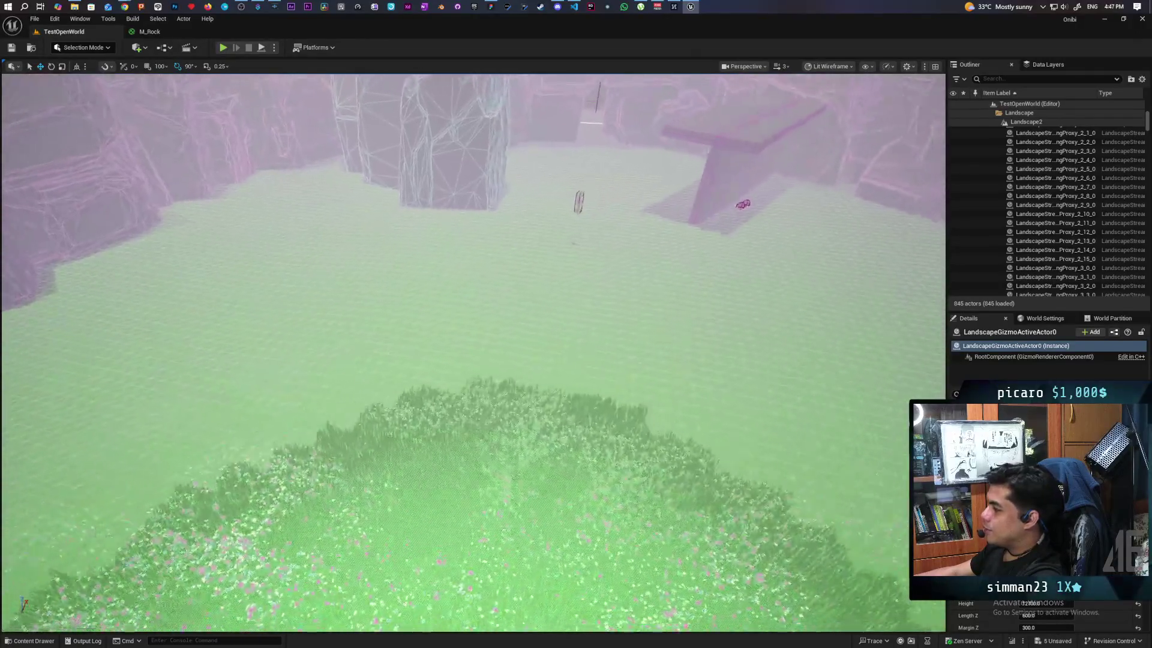
left_click_drag(770, 319, 40, 31)
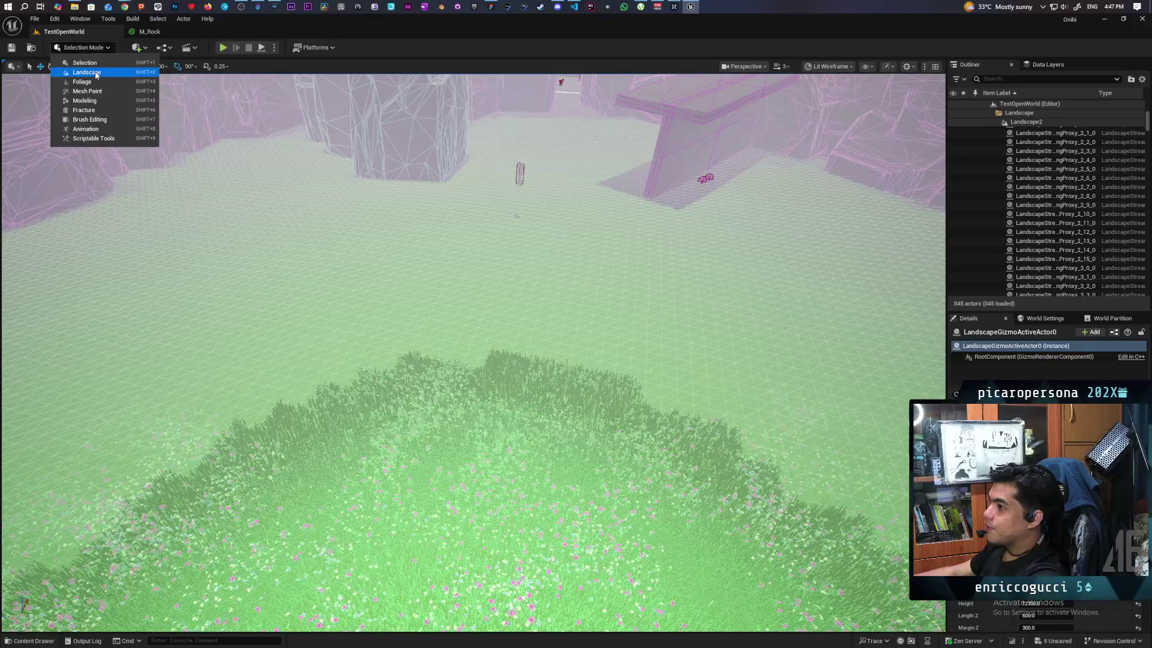
left_click(94, 68)
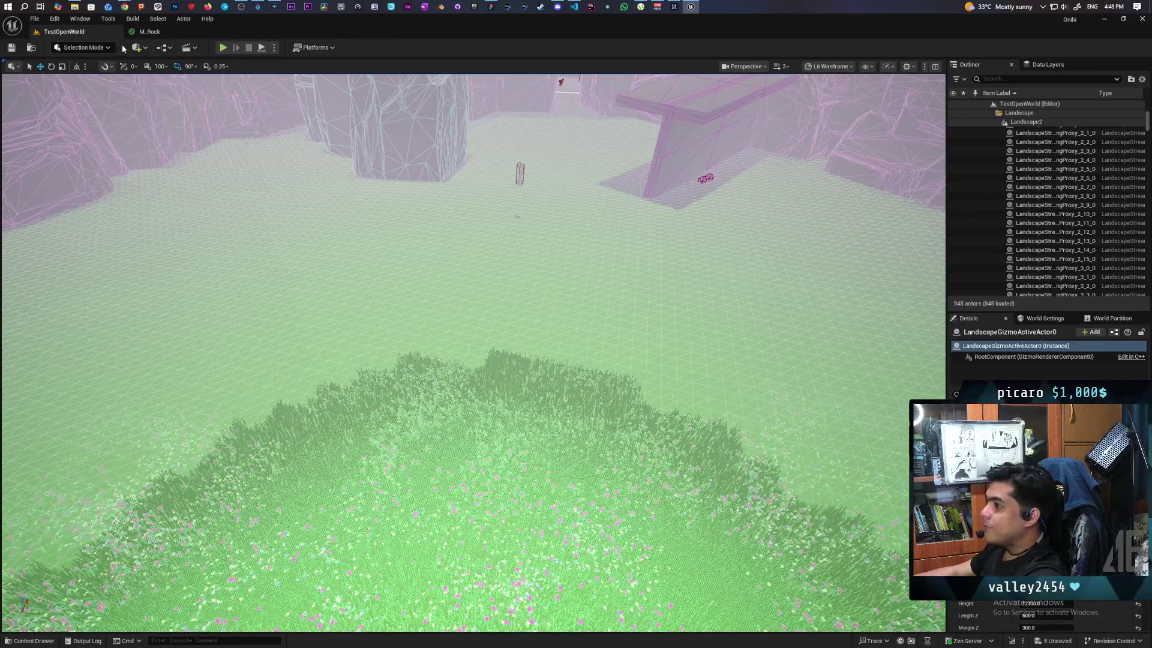
key("w")
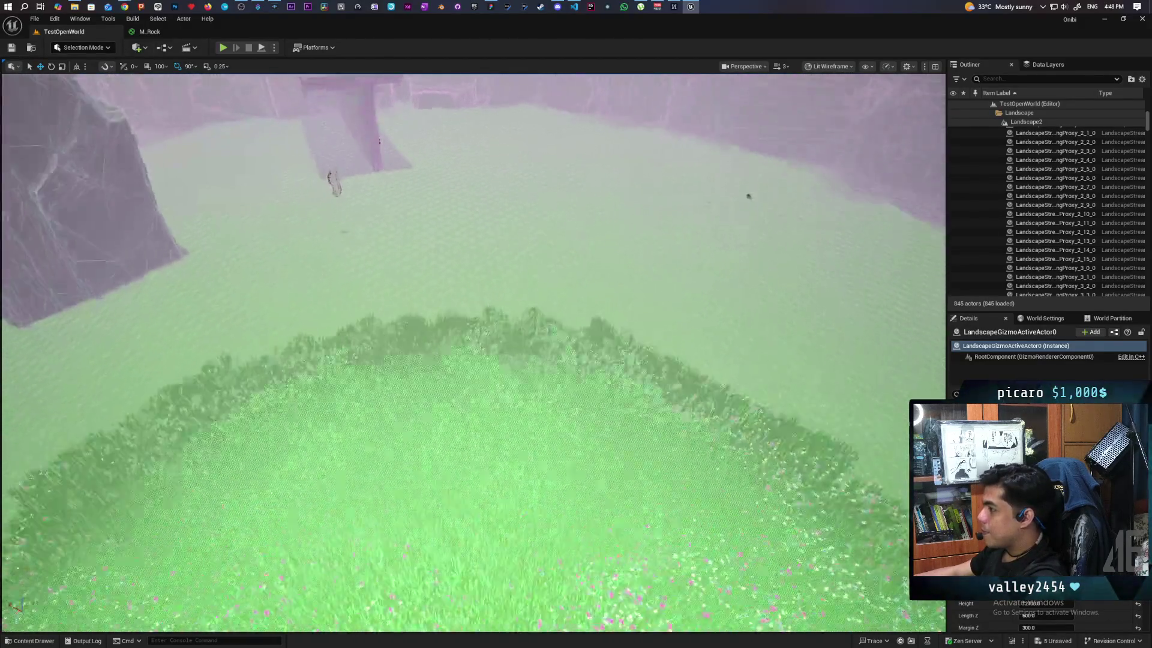
key("s")
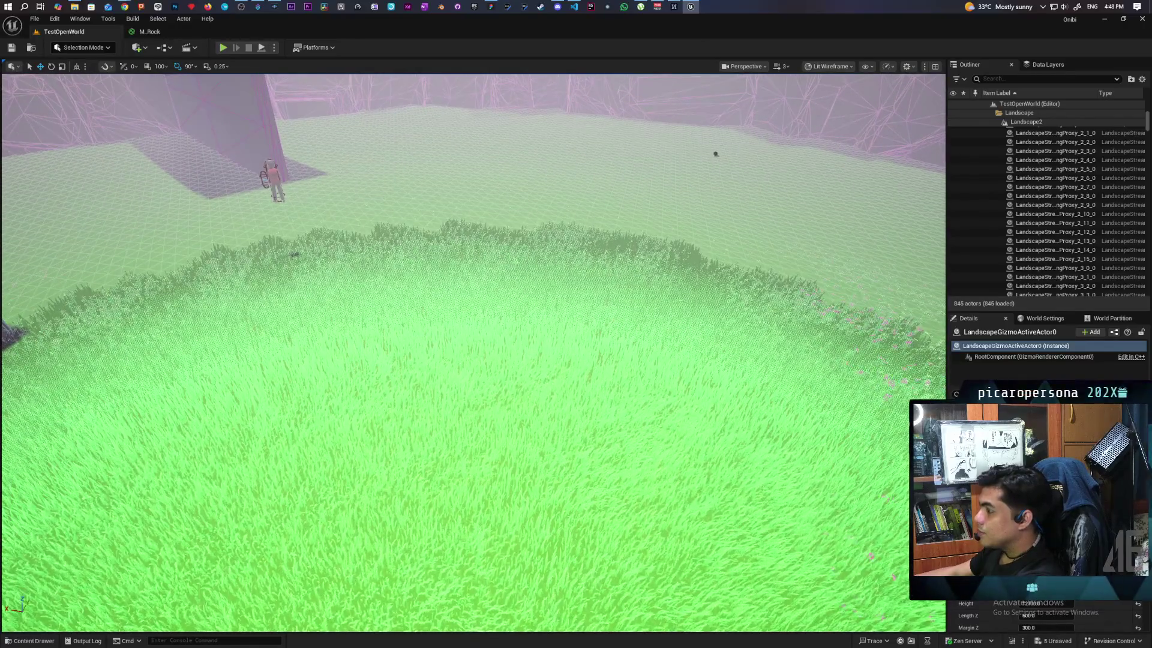
Open the Content Drawer on the Core favourite and enter the Water_System folder
left_click(36, 641)
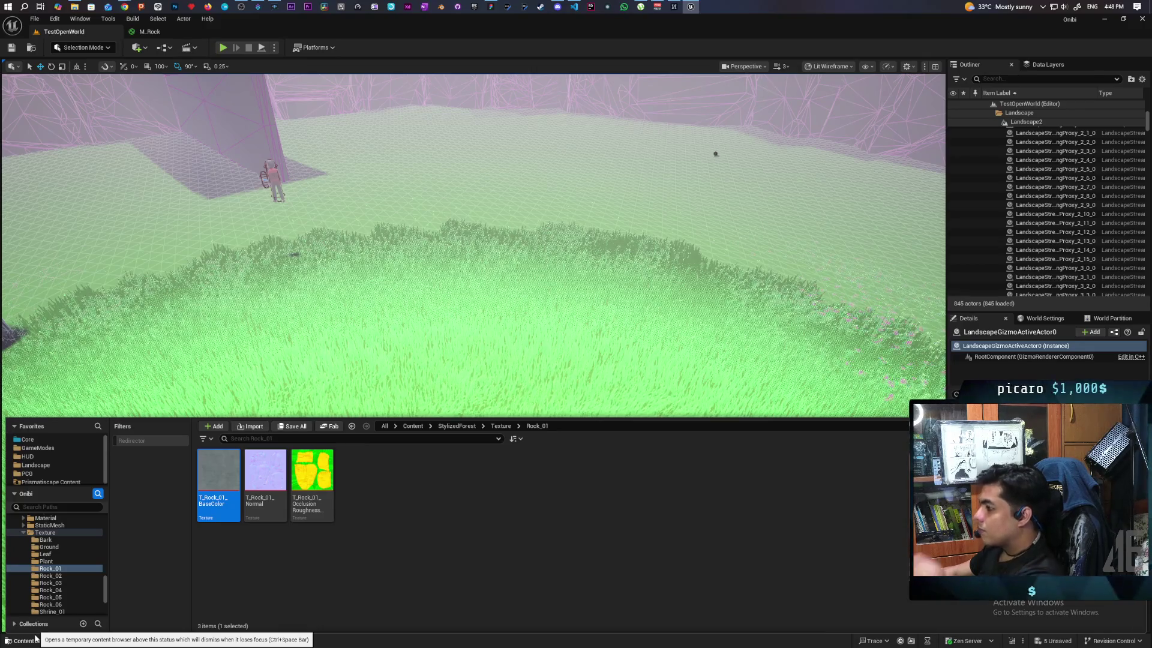
left_click(351, 426)
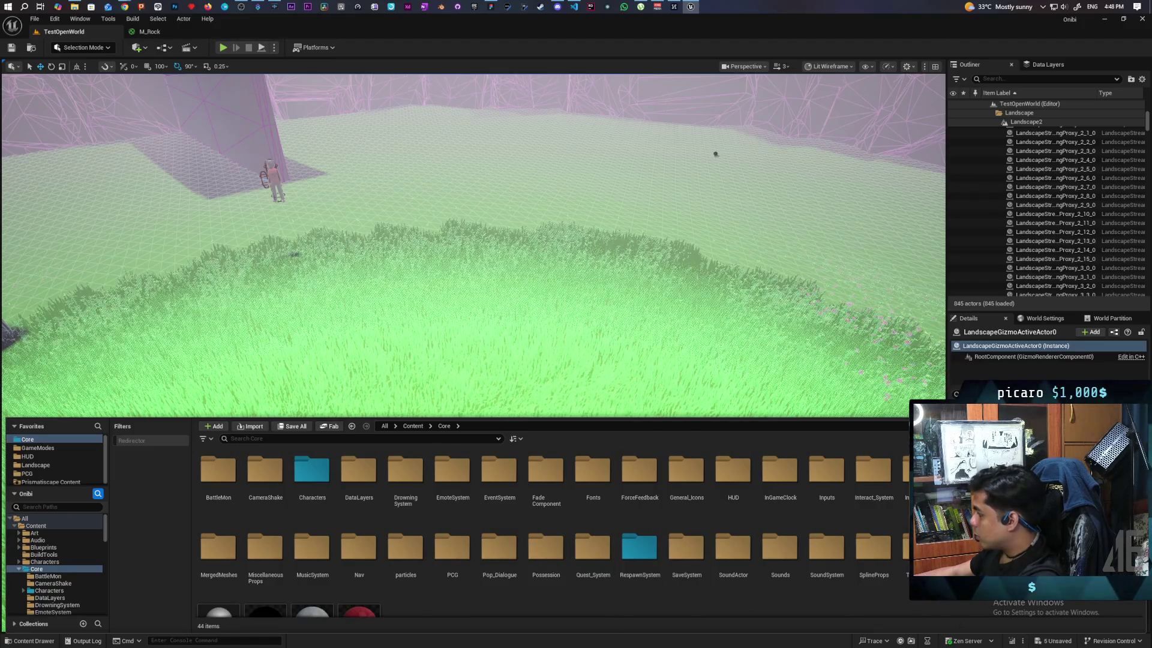
double_click(1061, 543)
Place a BP_LakeDeform lake actor in the level over the grass patch
mouse_move(237, 511)
left_mouse_down()
mouse_move(496, 386)
mouse_move(522, 565)
mouse_move(558, 519)
left_mouse_up()
left_click_drag(593, 323, 585, 320)
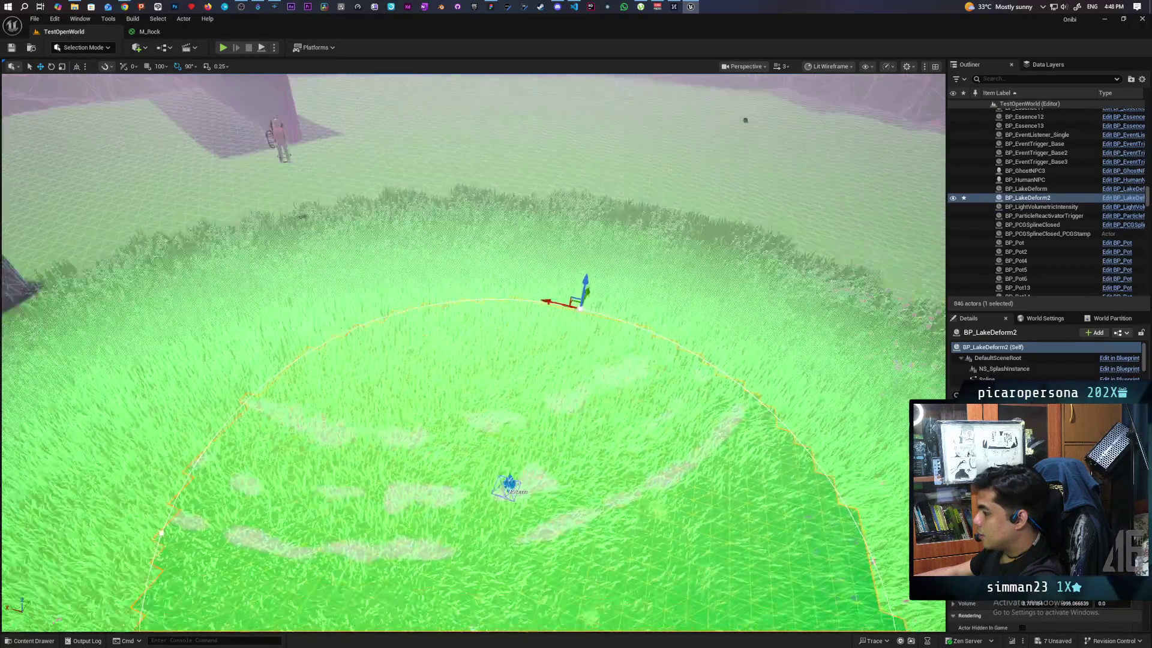
scroll(473, 353, "down", 5)
scroll(472, 353, "up", 8)
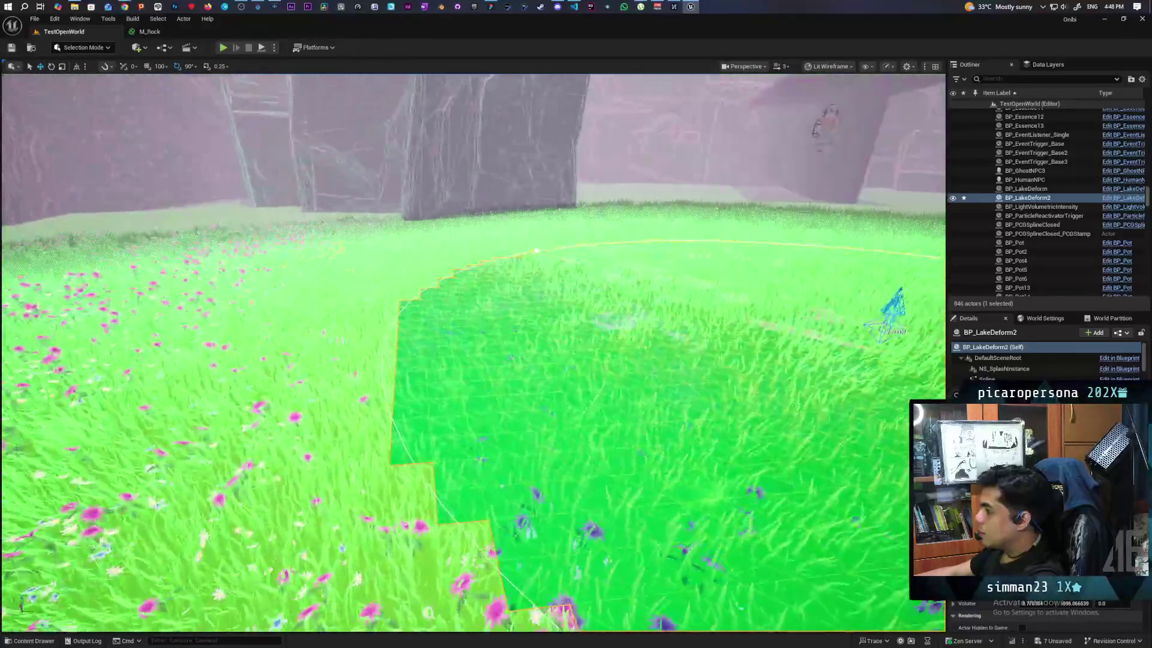
scroll(472, 353, "up", 3)
scroll(473, 353, "down", 6)
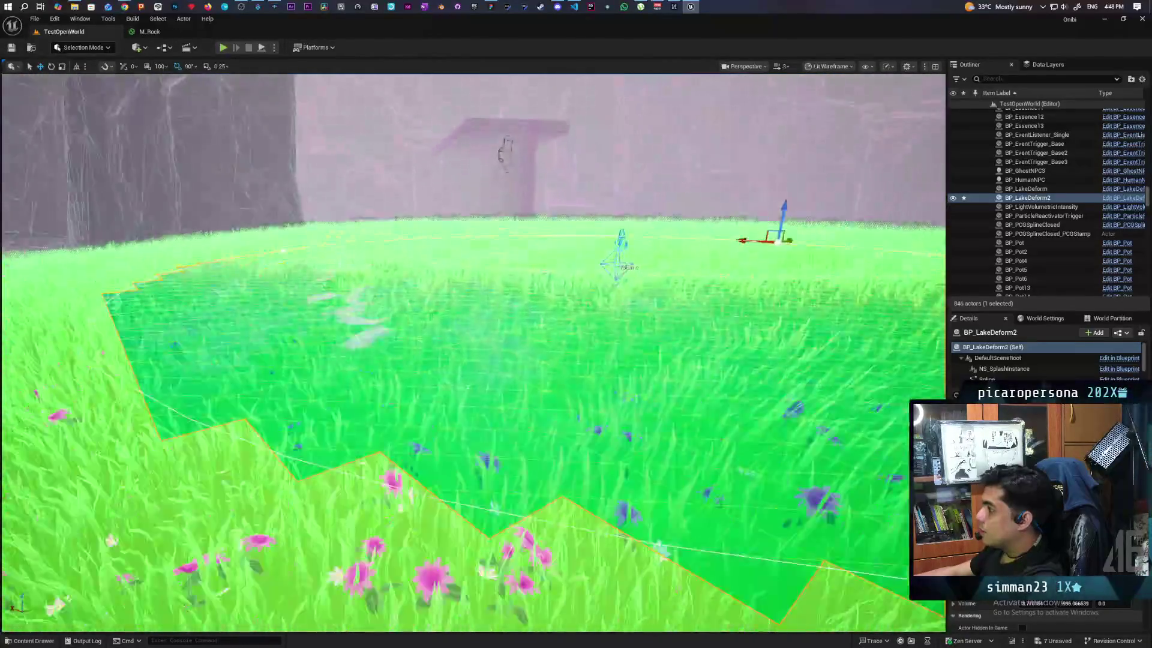
scroll(473, 353, "up", 3)
scroll(473, 353, "down", 5)
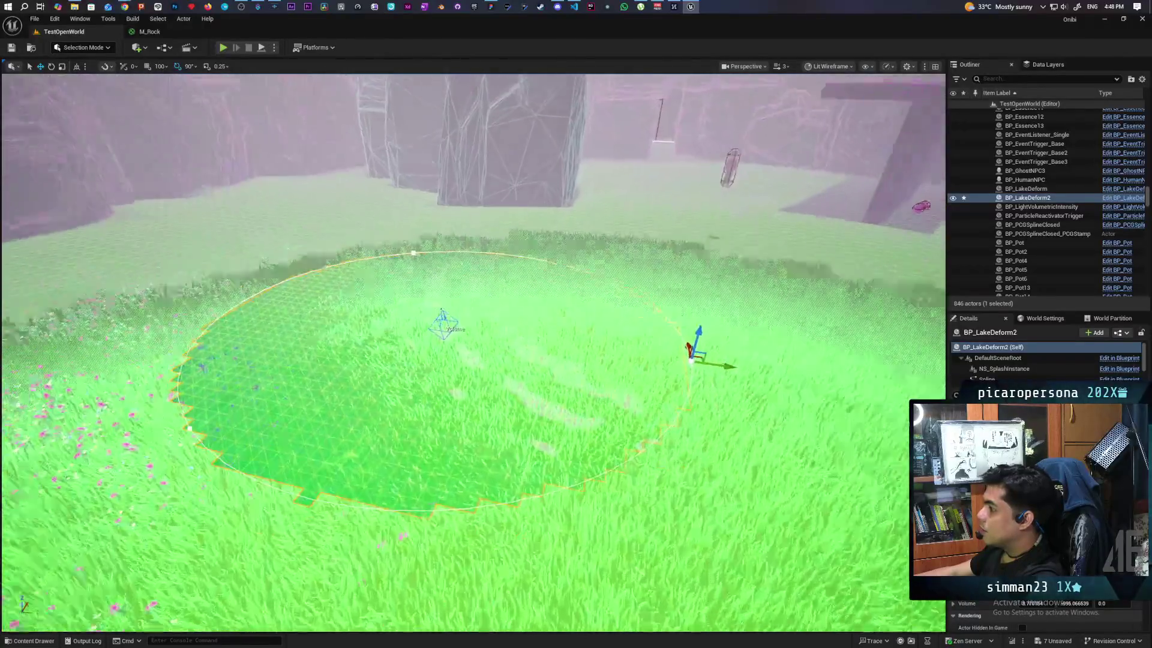
scroll(664, 360, "down", 3)
scroll(665, 360, "up", 2)
Slide the lake circle sideways along the Y axis and frame it in the view
mouse_move(665, 360)
left_mouse_down()
mouse_move(888, 377)
mouse_move(906, 398)
left_mouse_up()
scroll(474, 354, "up", 10)
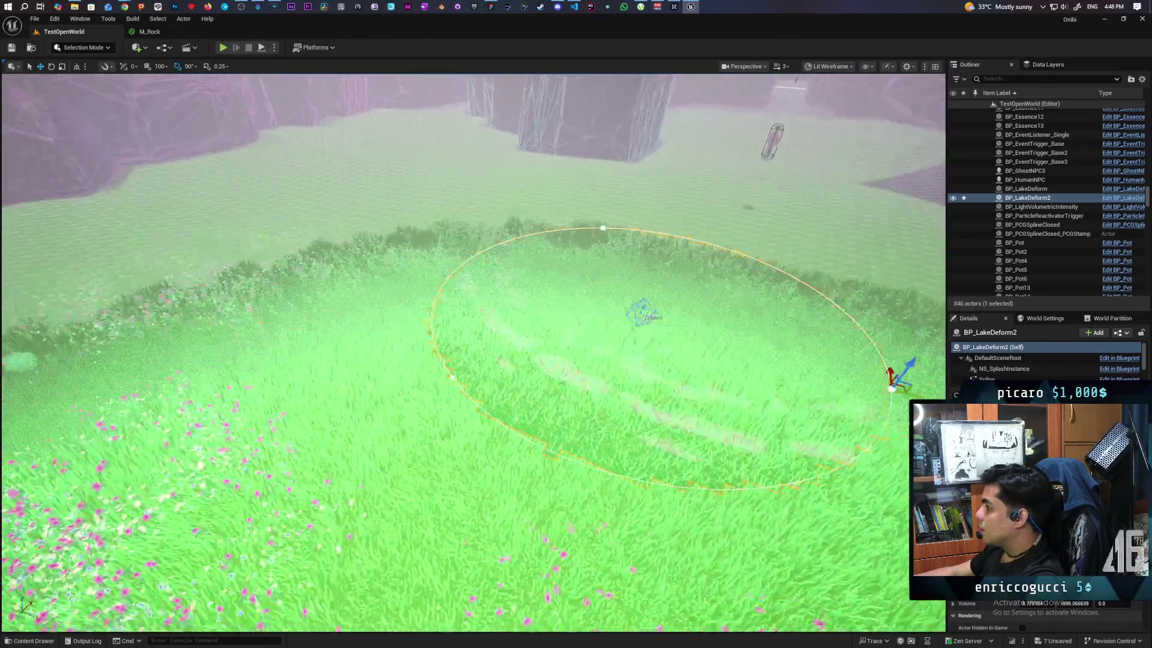
scroll(474, 354, "up", 10)
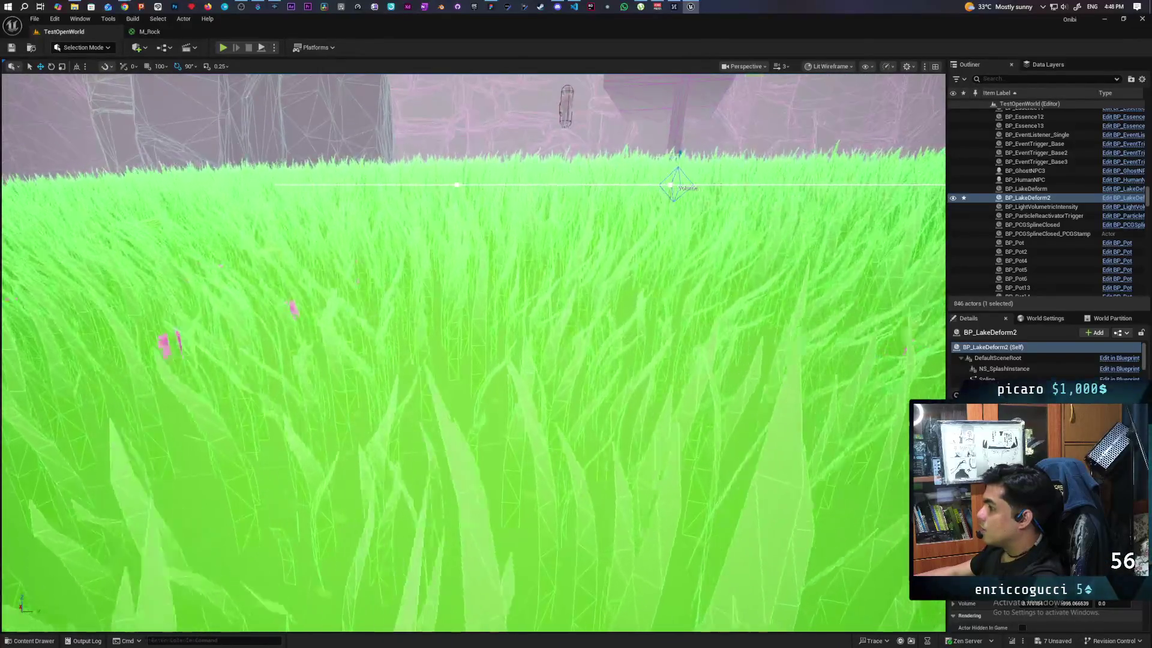
scroll(474, 354, "down", 10)
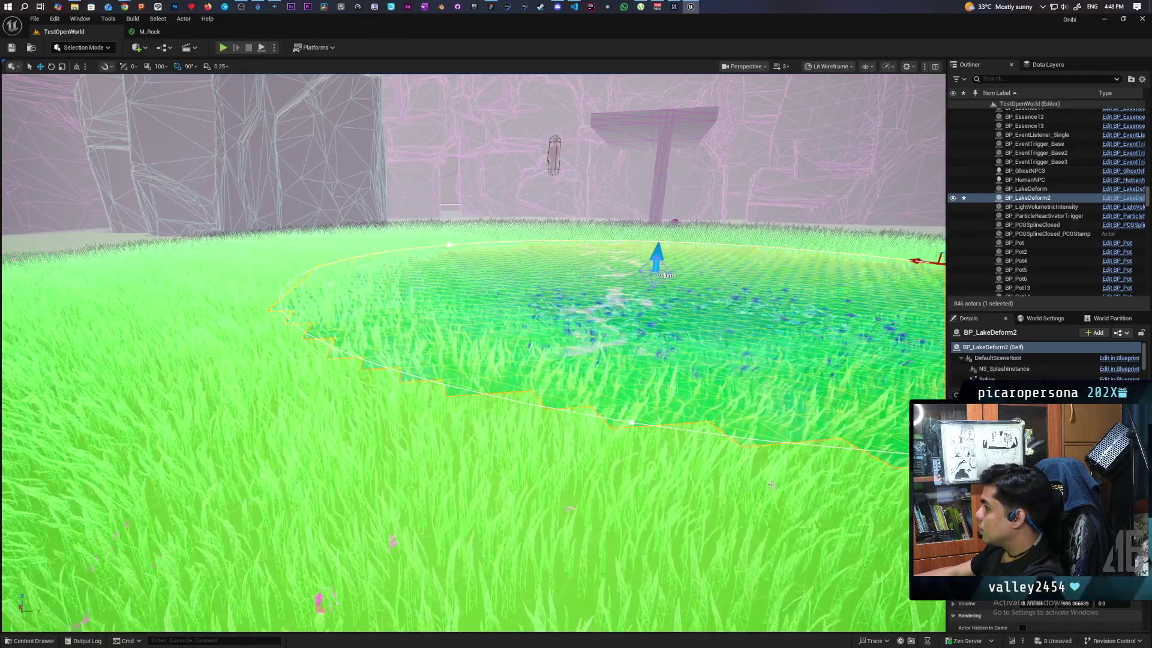
mouse_move(474, 354)
left_mouse_down()
mouse_move(600, 354)
mouse_move(474, 360)
mouse_move(474, 456)
mouse_move(512, 264)
mouse_move(459, 234)
left_mouse_up()
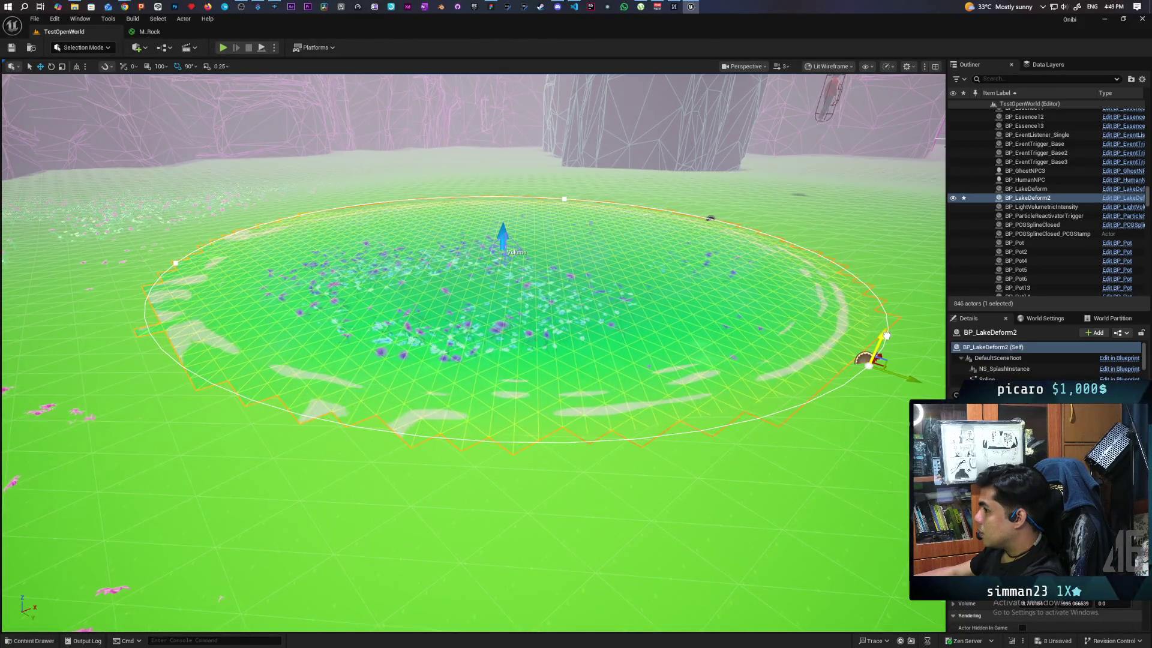
scroll(680, 350, "up", 6)
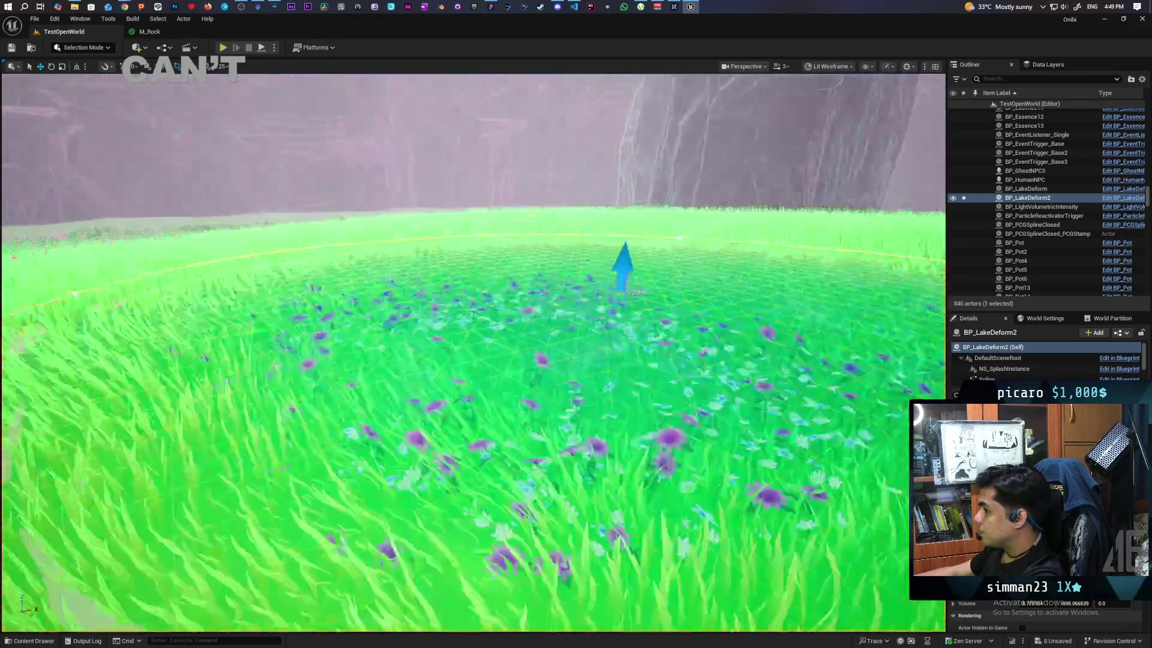
key("f")
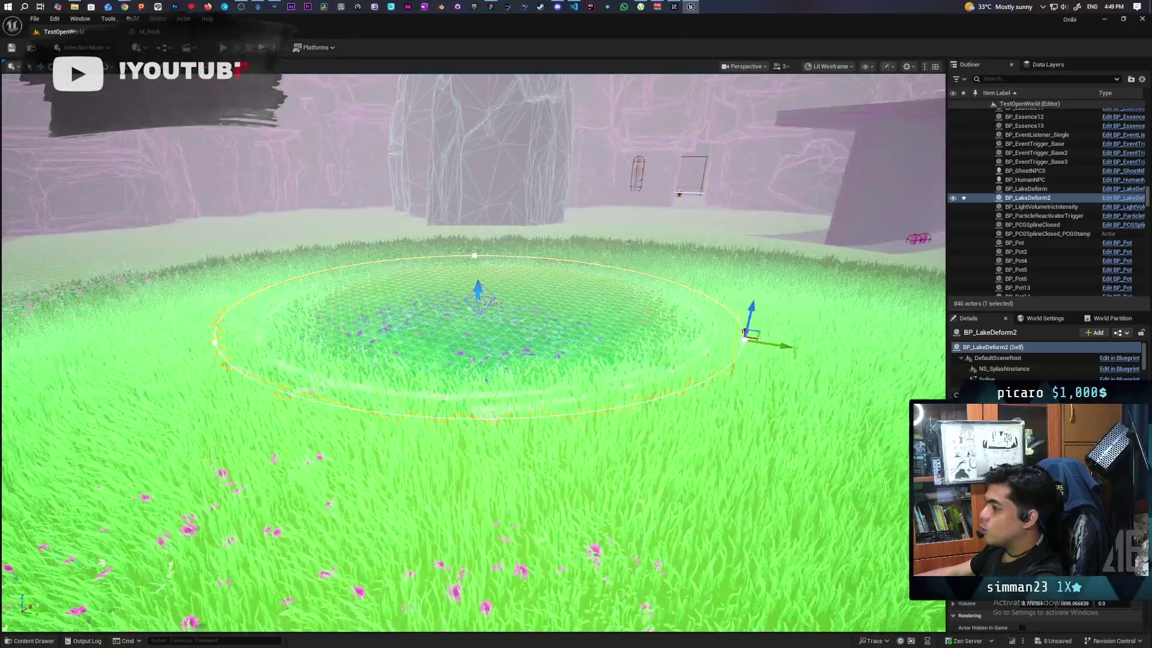
left_click(829, 66)
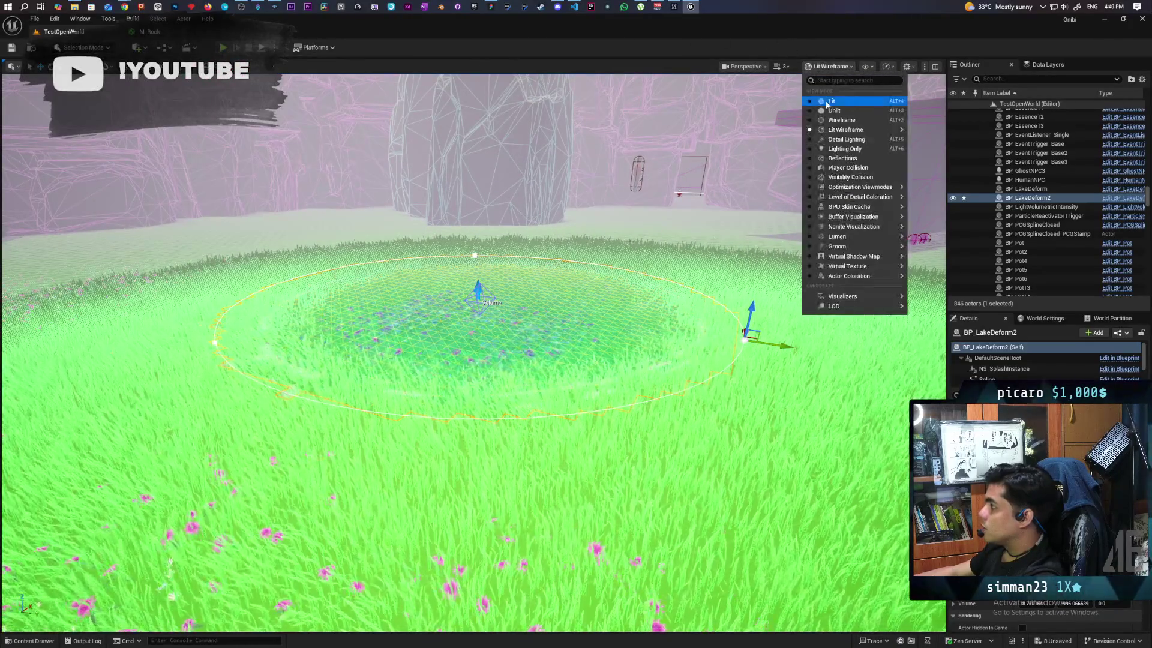
Switch the viewport shading from wireframe back to Lit
left_click(825, 106)
scroll(474, 354, "up", 10)
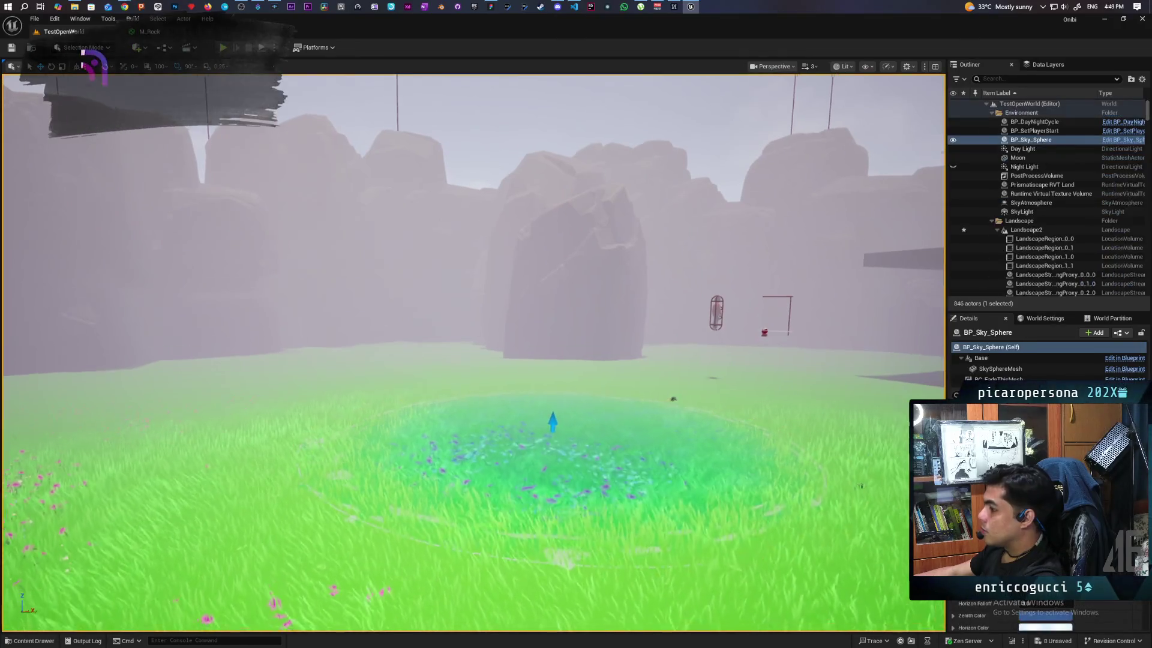
scroll(474, 354, "down", 10)
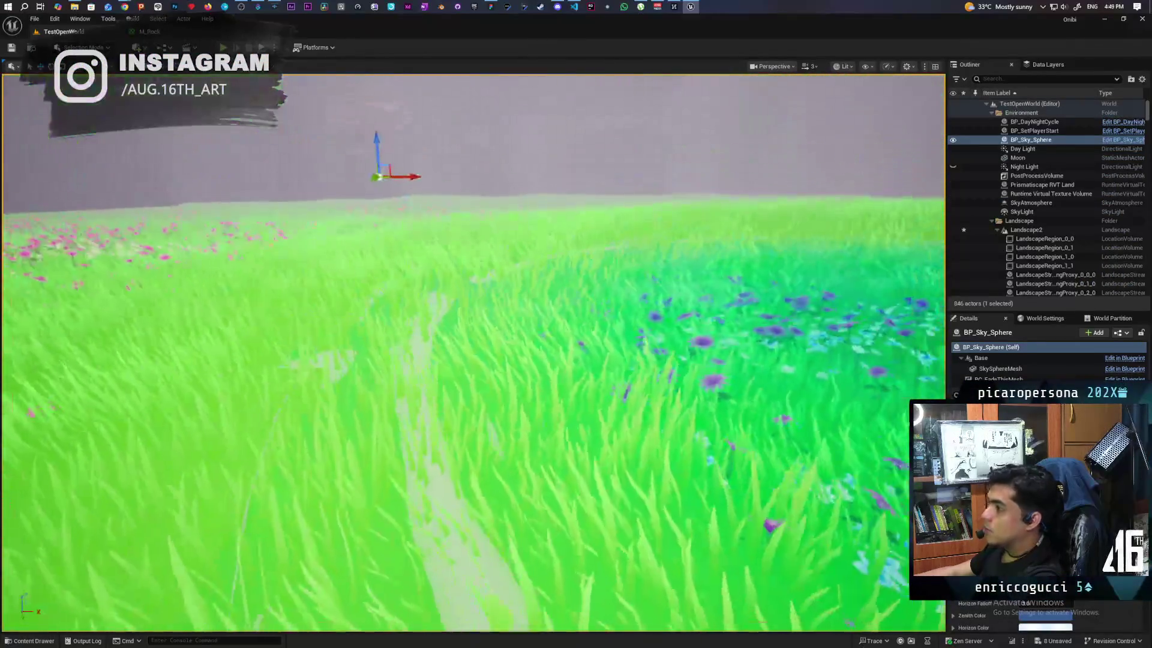
scroll(474, 354, "down", 10)
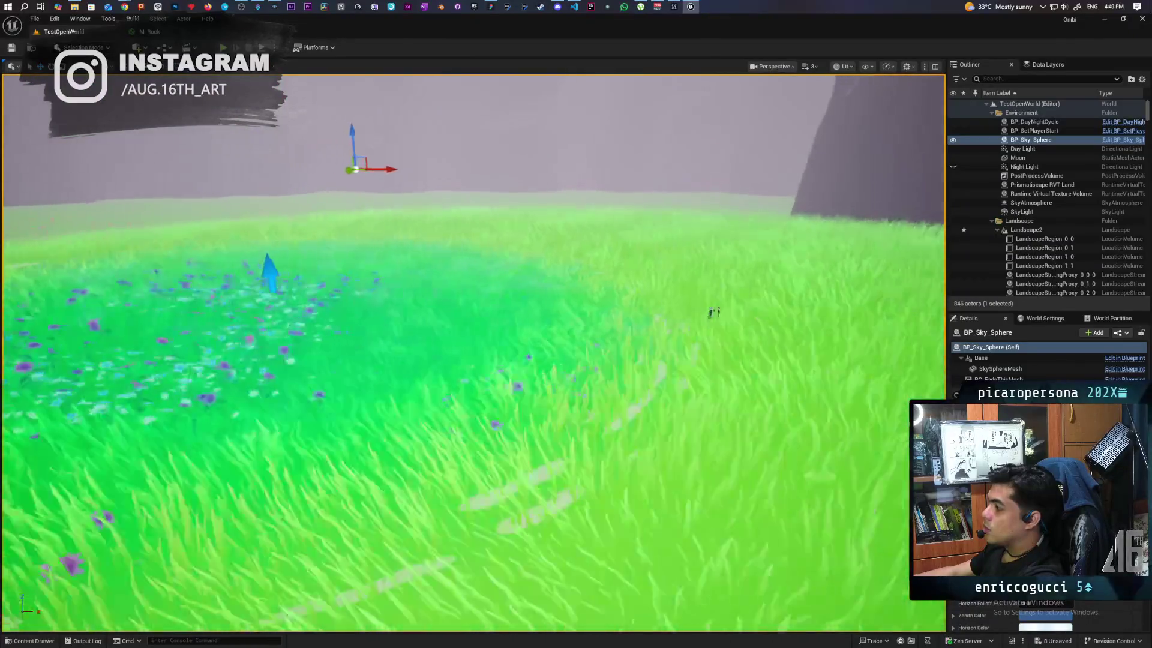
scroll(474, 354, "down", 10)
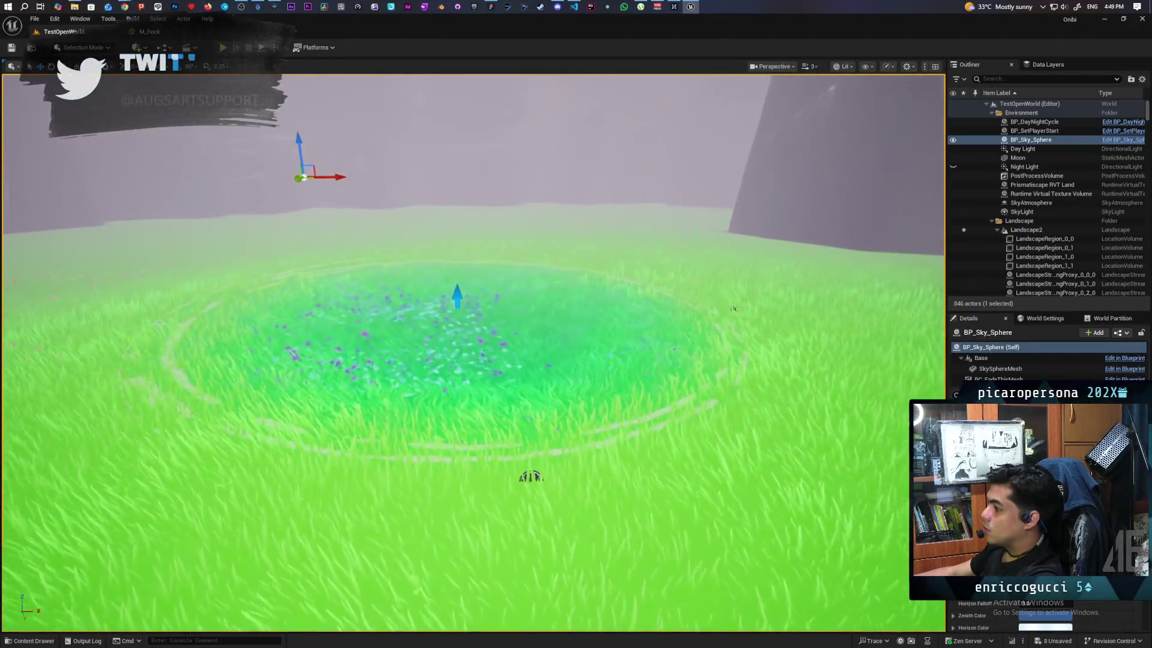
Reselect BP_LakeDeform2 and shift it further right across the grass
scroll(474, 354, "up", 5)
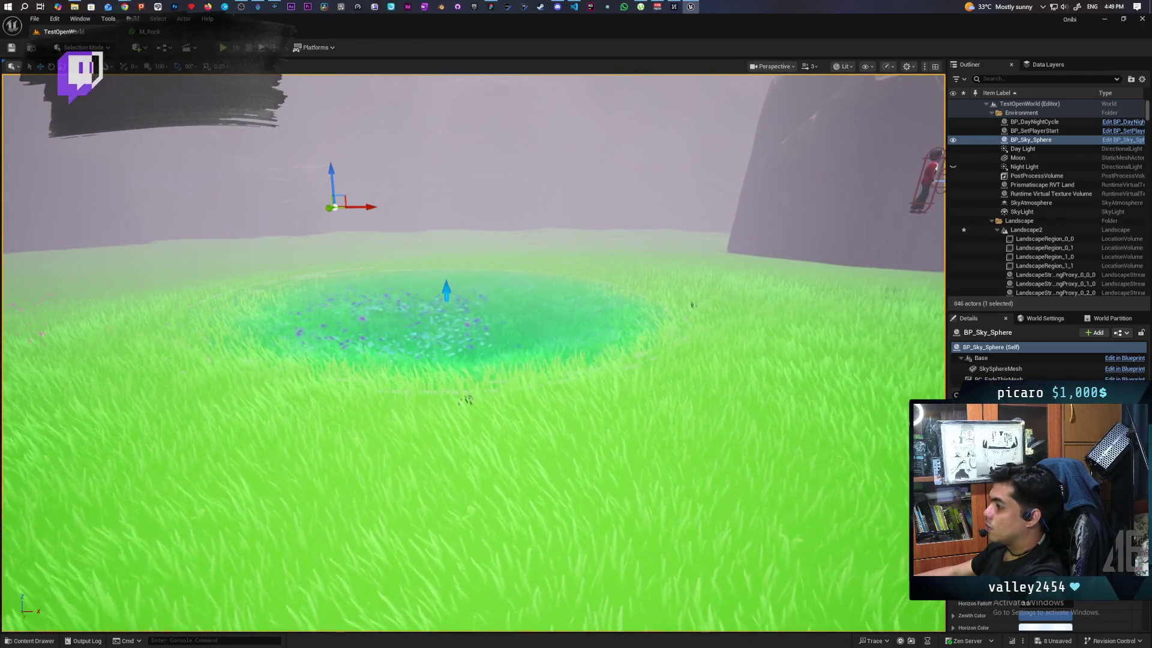
left_click(467, 401)
left_click_drag(505, 408, 573, 408)
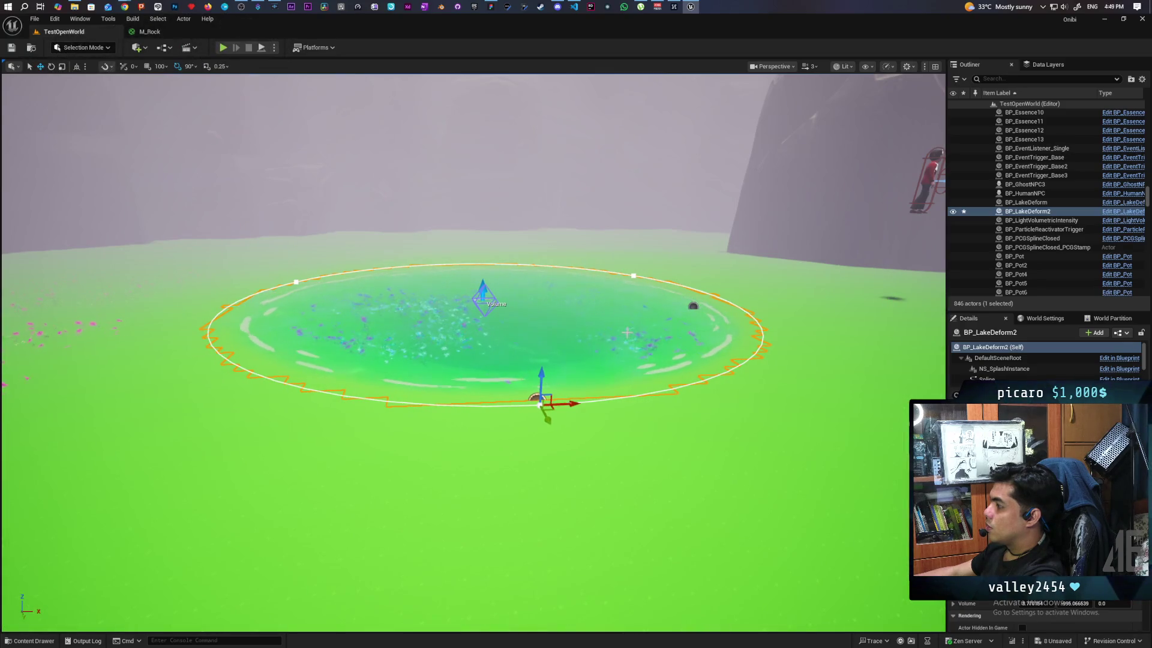
Orbit around BP_LakeDeform2 to look down on the lake circle in the grass
mouse_move(474, 348)
left_mouse_down()
mouse_move(384, 348)
mouse_move(690, 345)
mouse_move(600, 372)
mouse_move(600, 336)
mouse_move(576, 312)
mouse_move(636, 312)
mouse_move(642, 366)
mouse_move(600, 360)
mouse_move(576, 432)
mouse_move(570, 420)
mouse_move(516, 414)
mouse_move(576, 414)
mouse_move(576, 396)
mouse_move(564, 396)
mouse_move(582, 402)
mouse_move(564, 402)
left_mouse_up()
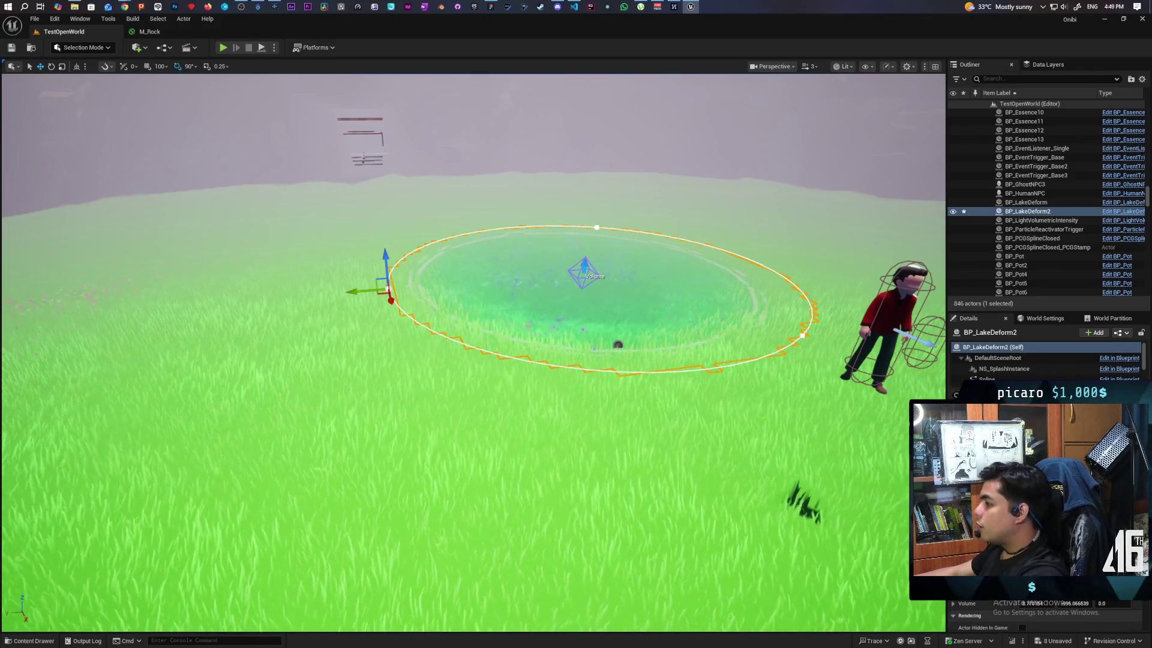
left_click_drag(564, 402, 528, 402)
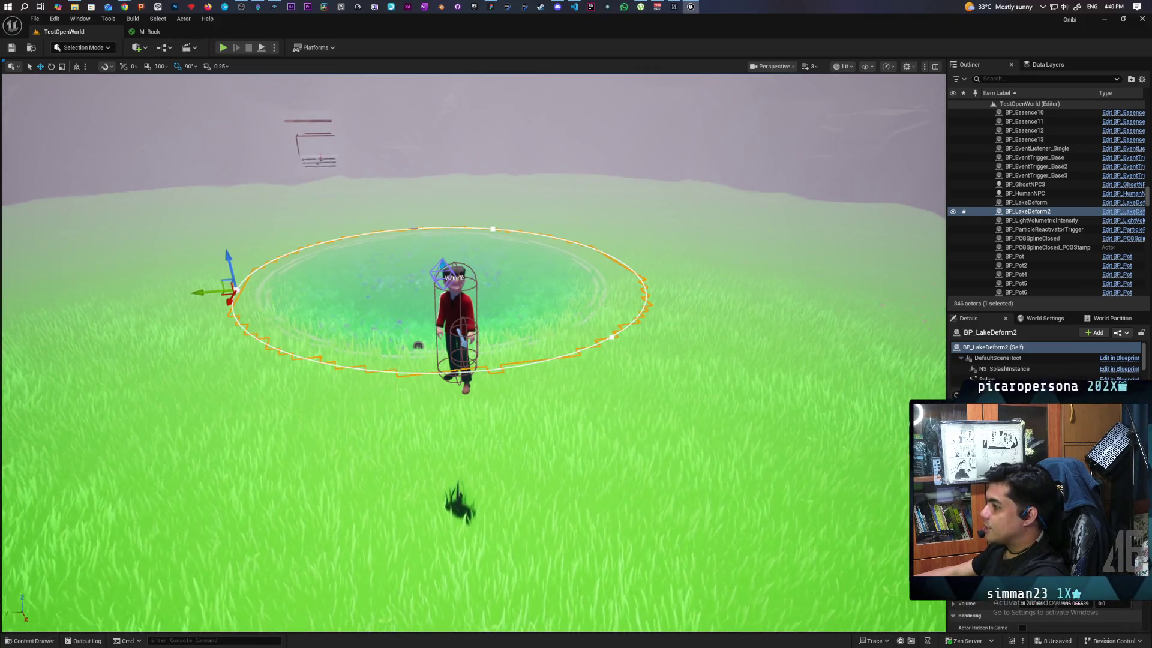
mouse_move(528, 402)
left_mouse_down()
mouse_move(528, 420)
mouse_move(540, 384)
mouse_move(528, 348)
mouse_move(528, 366)
mouse_move(543, 368)
mouse_move(543, 351)
left_mouse_up()
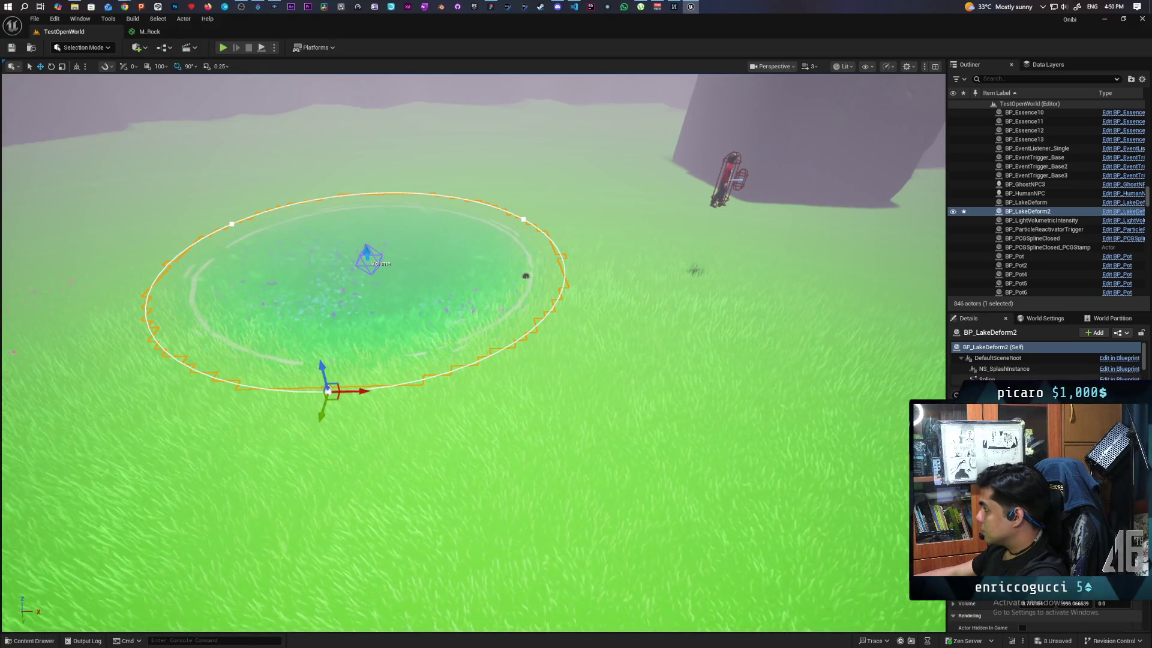
scroll(1012, 380, "down", 2)
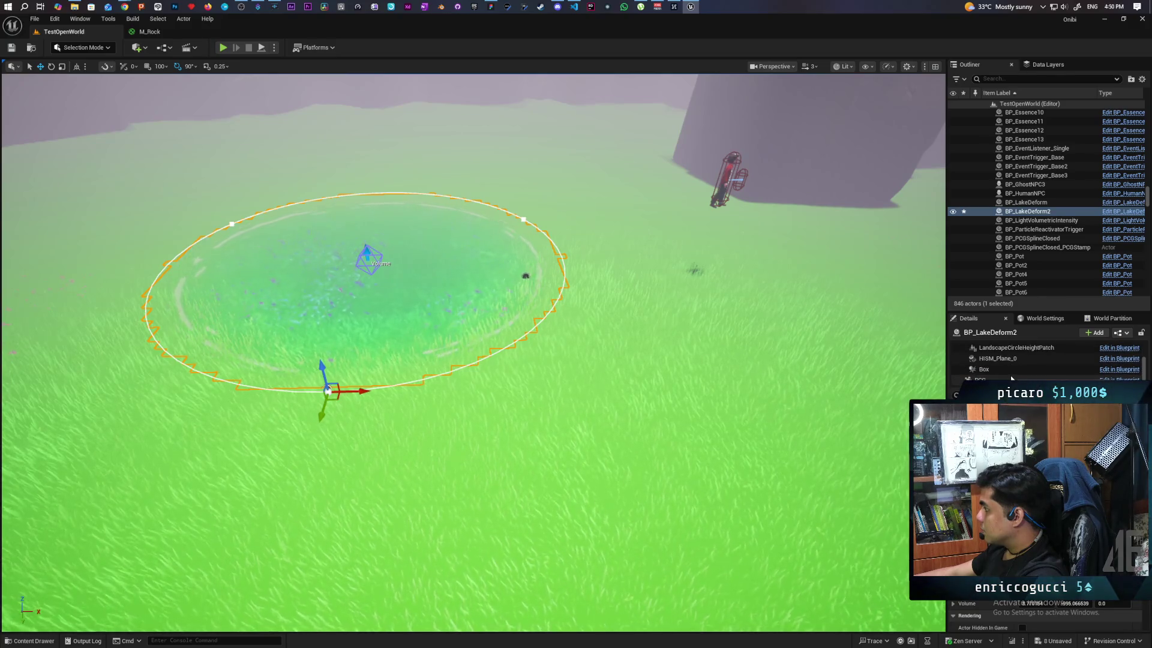
scroll(1011, 380, "up", 2)
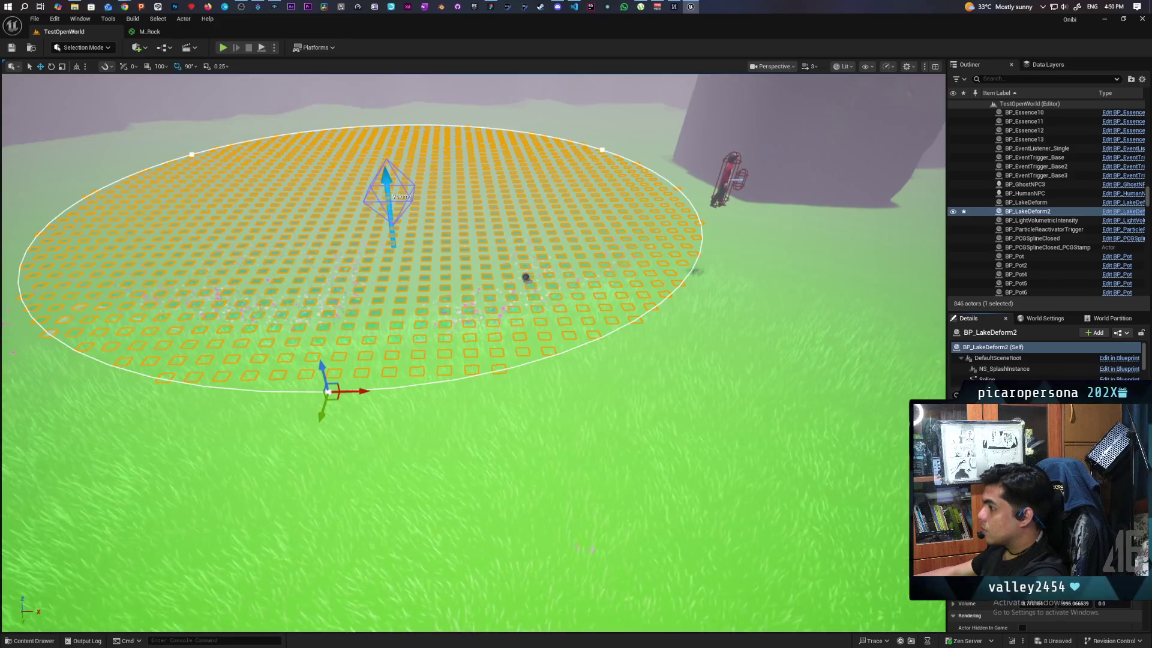
Fly into the lake circle and back out to see it whole
key("w")
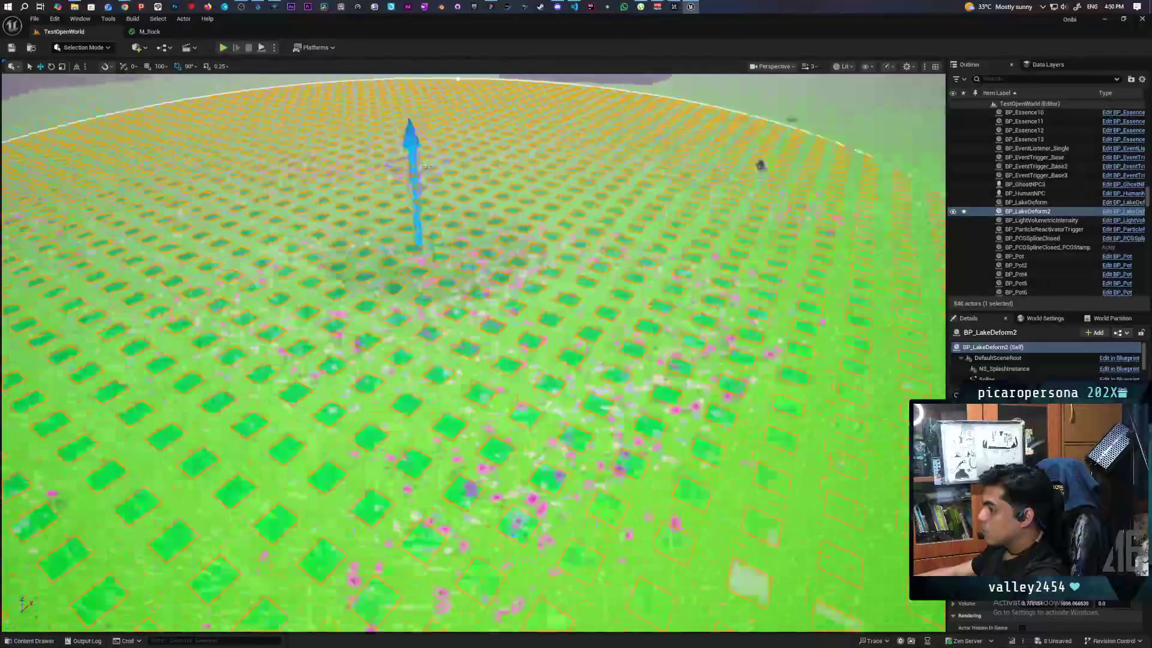
key("s")
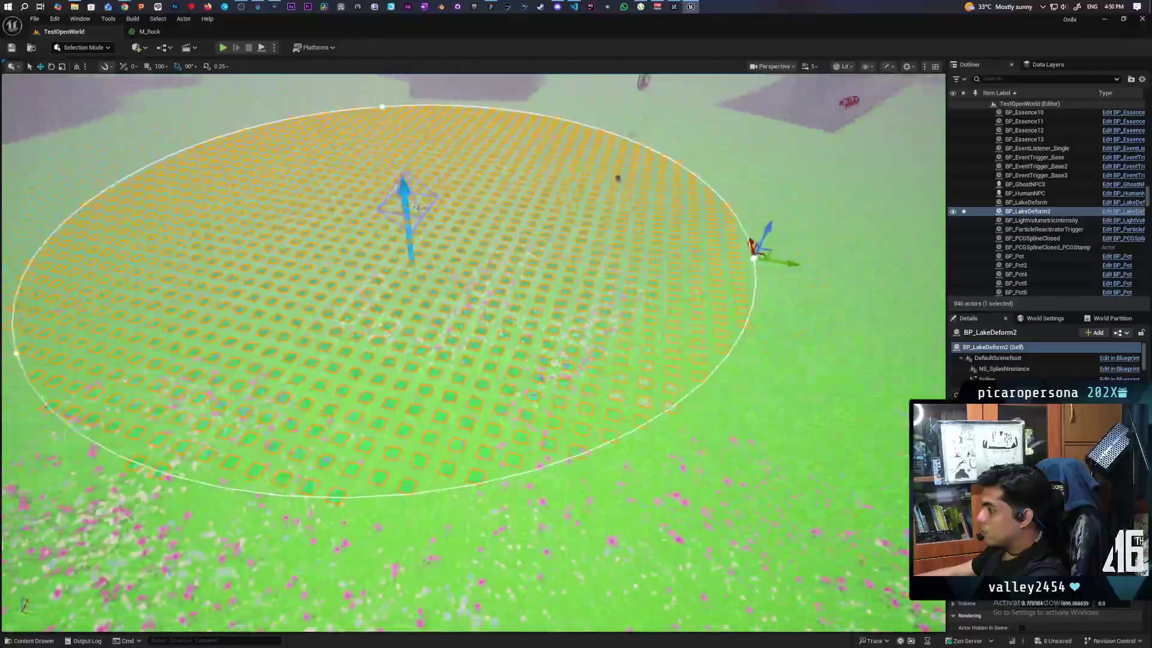
key("d")
key("a")
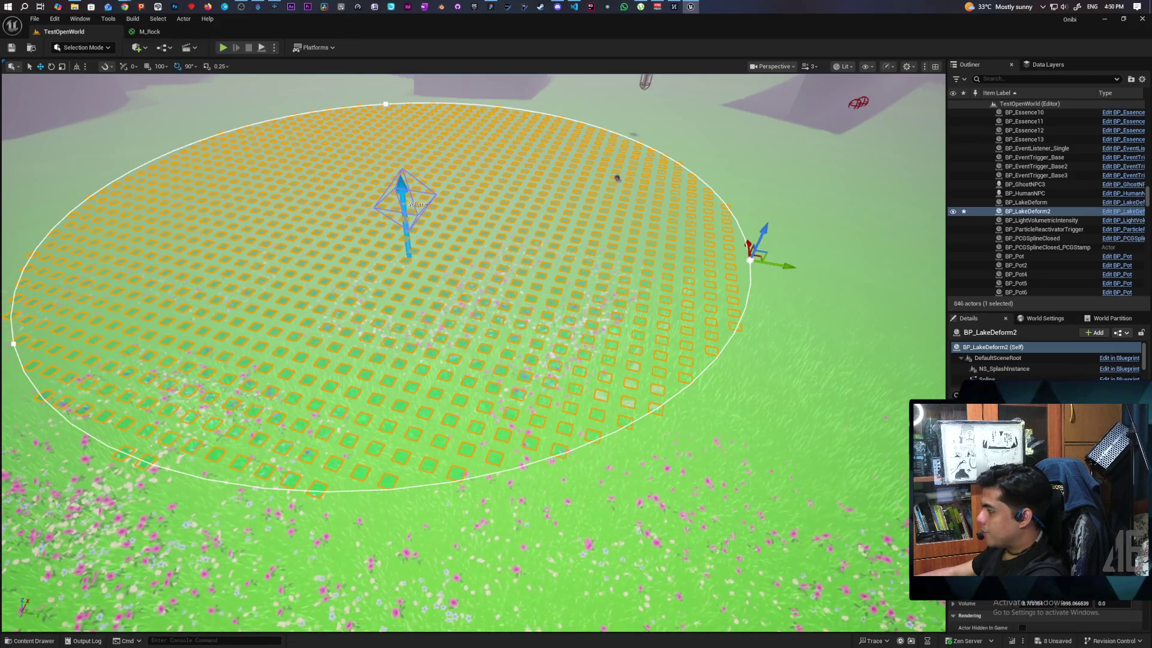
Select BP_LakeDeform2's Spline component and undo the circle back to its smaller size
scroll(474, 354, "down", 5)
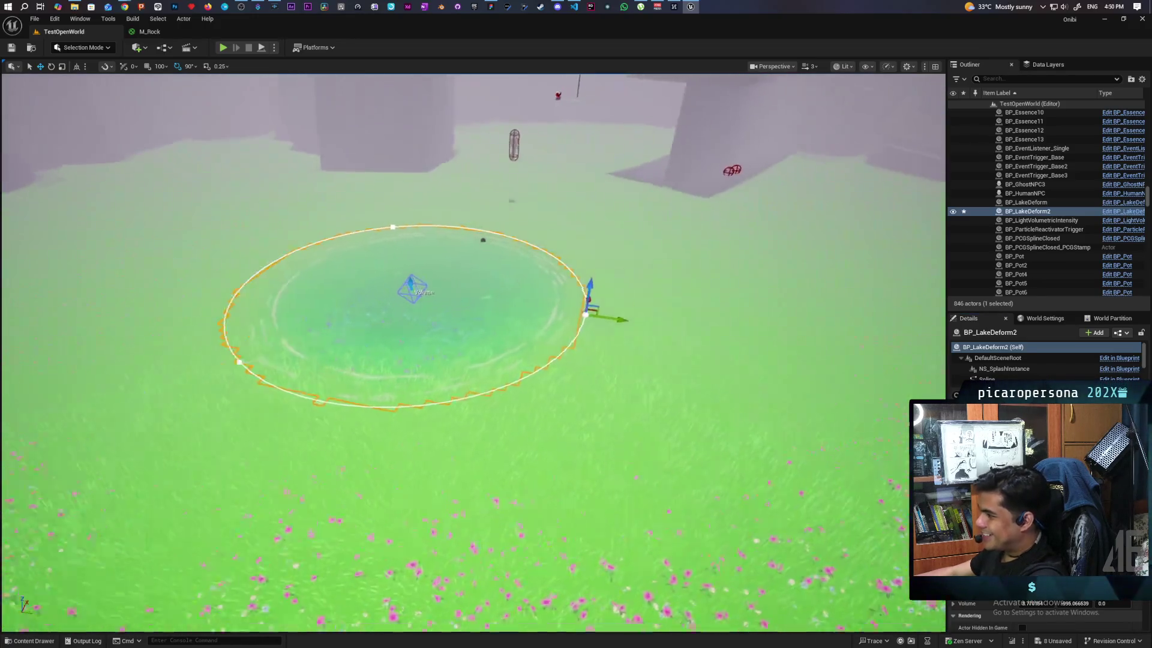
scroll(474, 354, "up", 3)
scroll(474, 354, "up", 5)
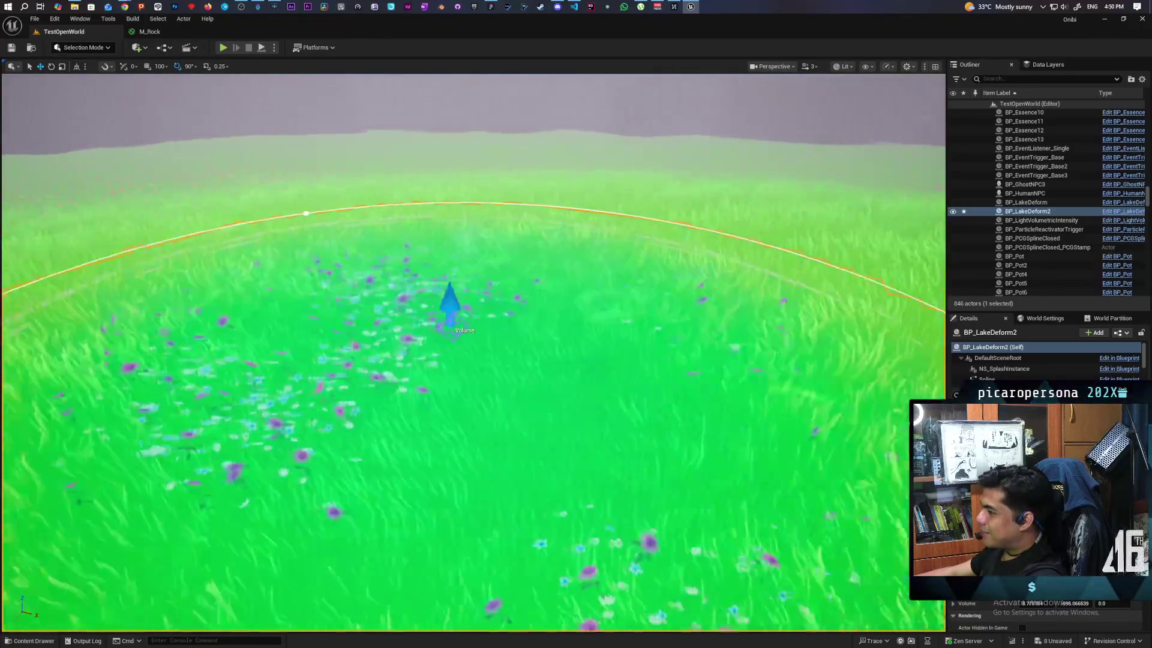
scroll(474, 354, "down", 4)
scroll(474, 354, "up", 5)
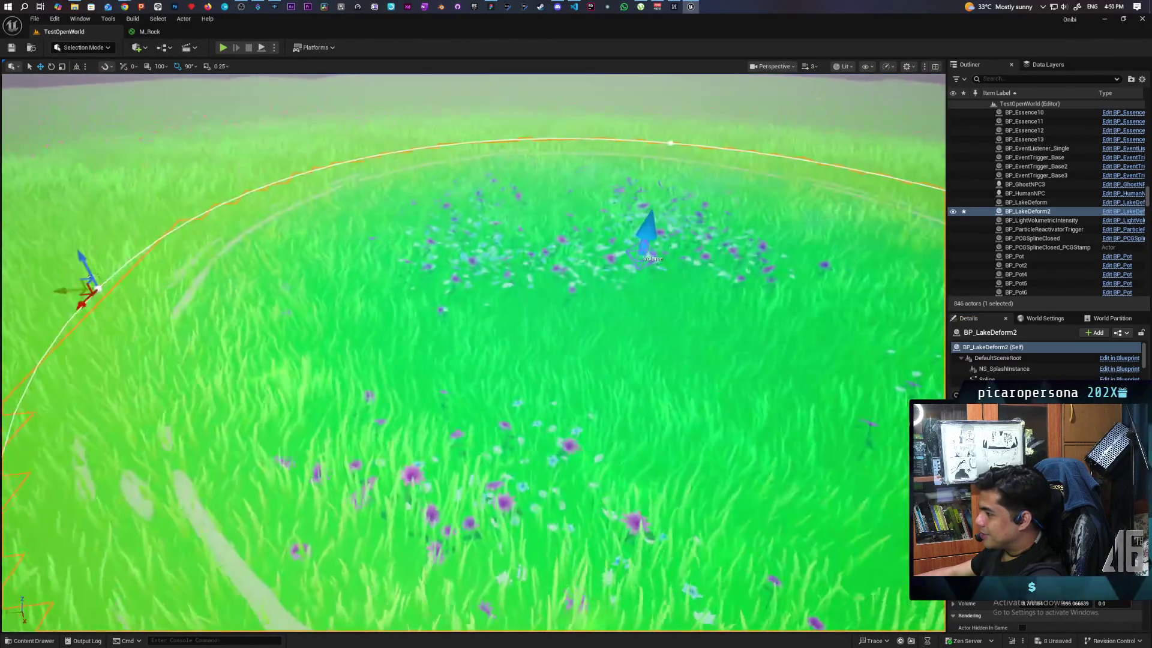
scroll(474, 354, "down", 6)
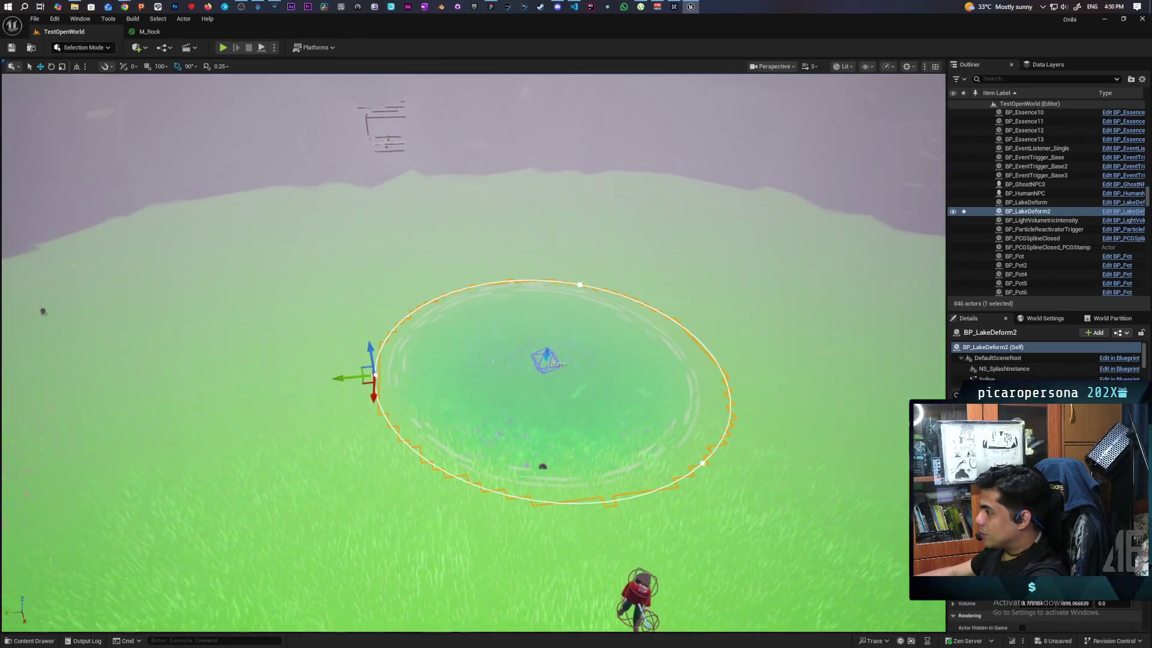
scroll(474, 354, "down", 4)
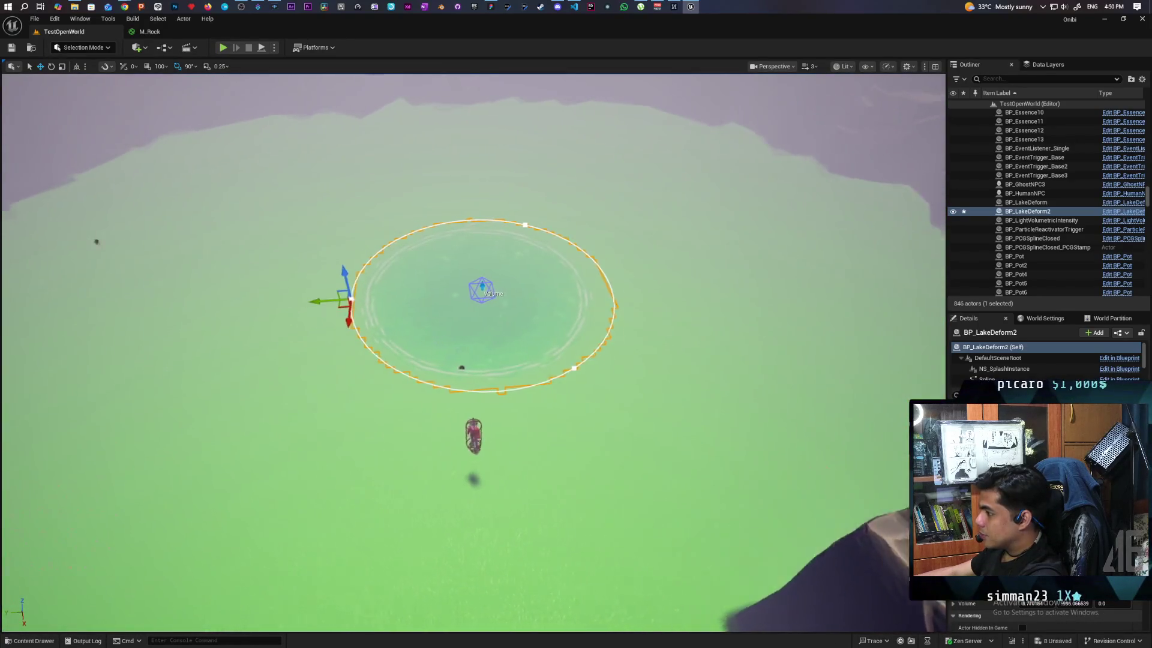
scroll(474, 354, "up", 3)
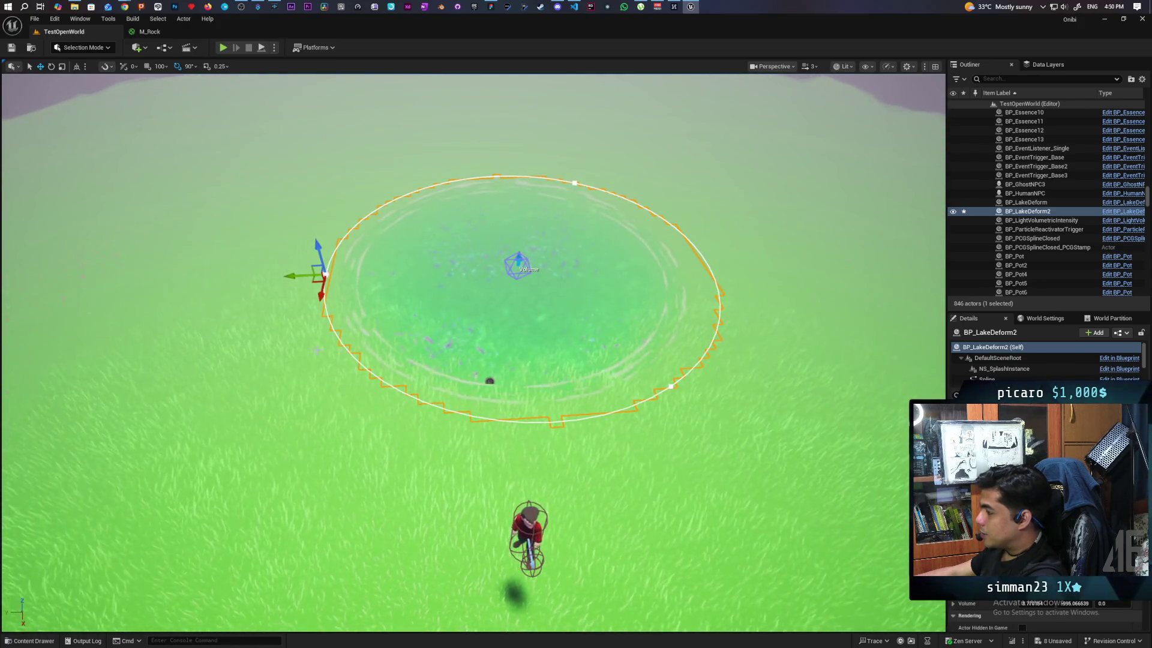
scroll(1012, 372, "down", 2)
scroll(1023, 360, "down", 3)
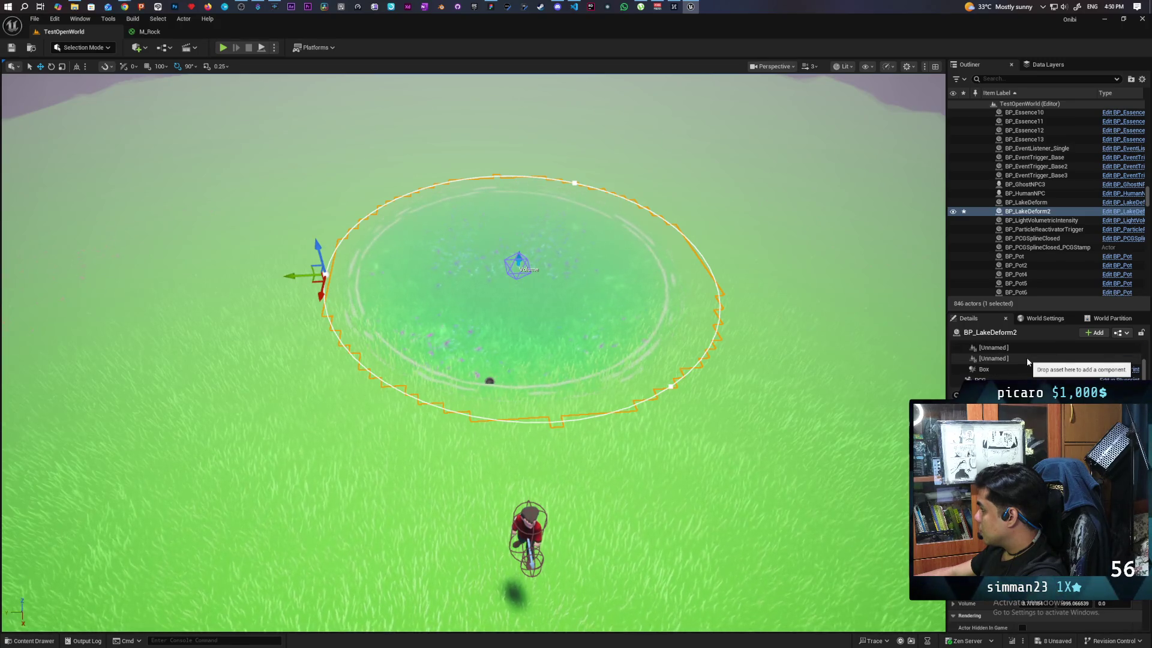
scroll(1020, 360, "up", 3)
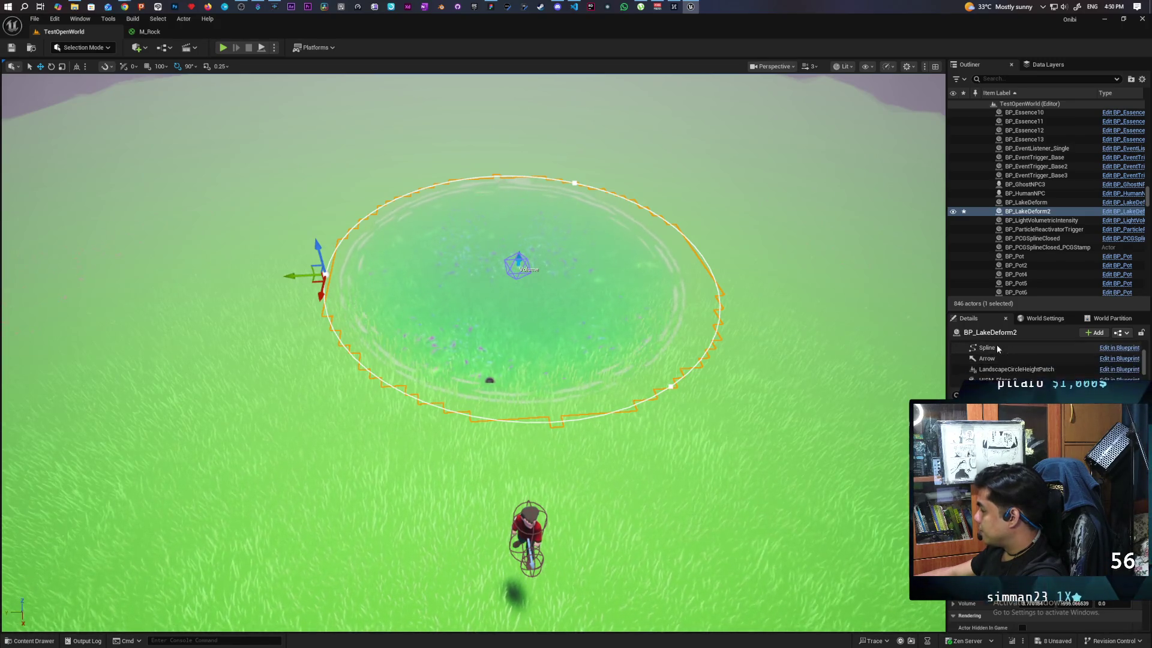
left_click(998, 348)
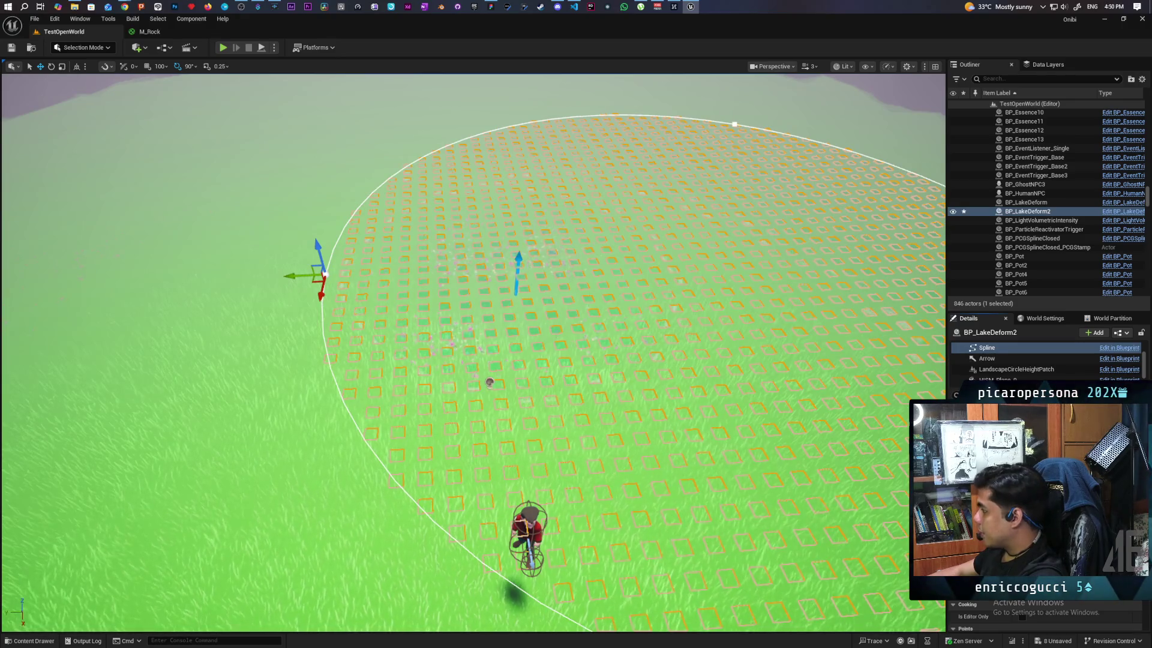
key("ctrl+z")
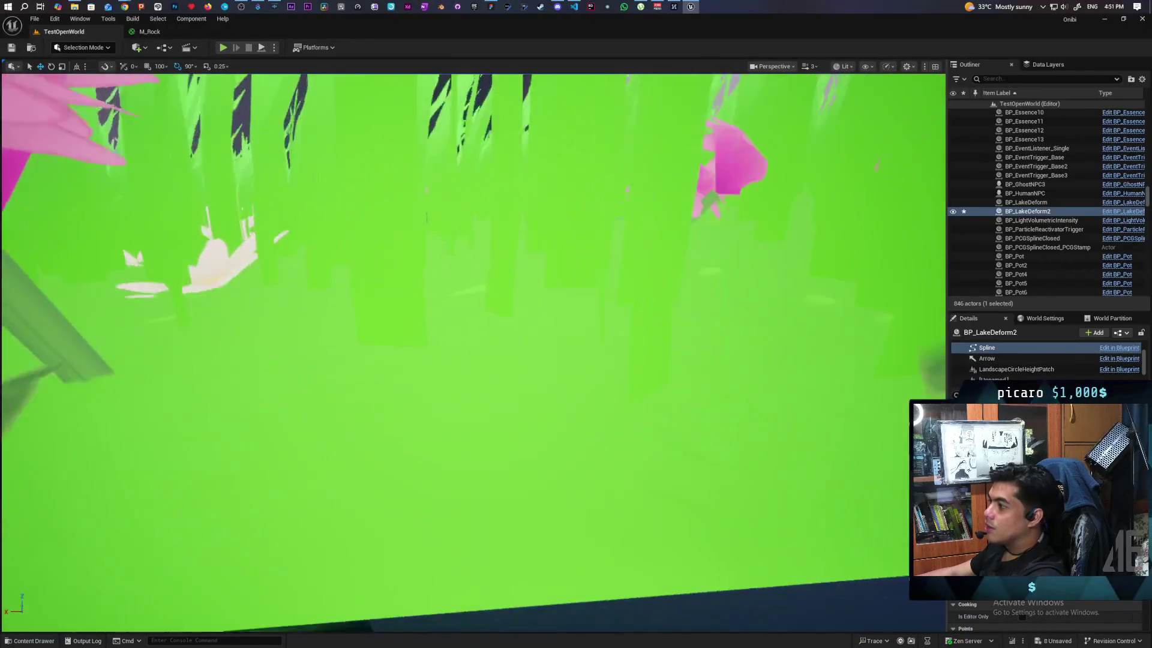
scroll(474, 342, "down", 5)
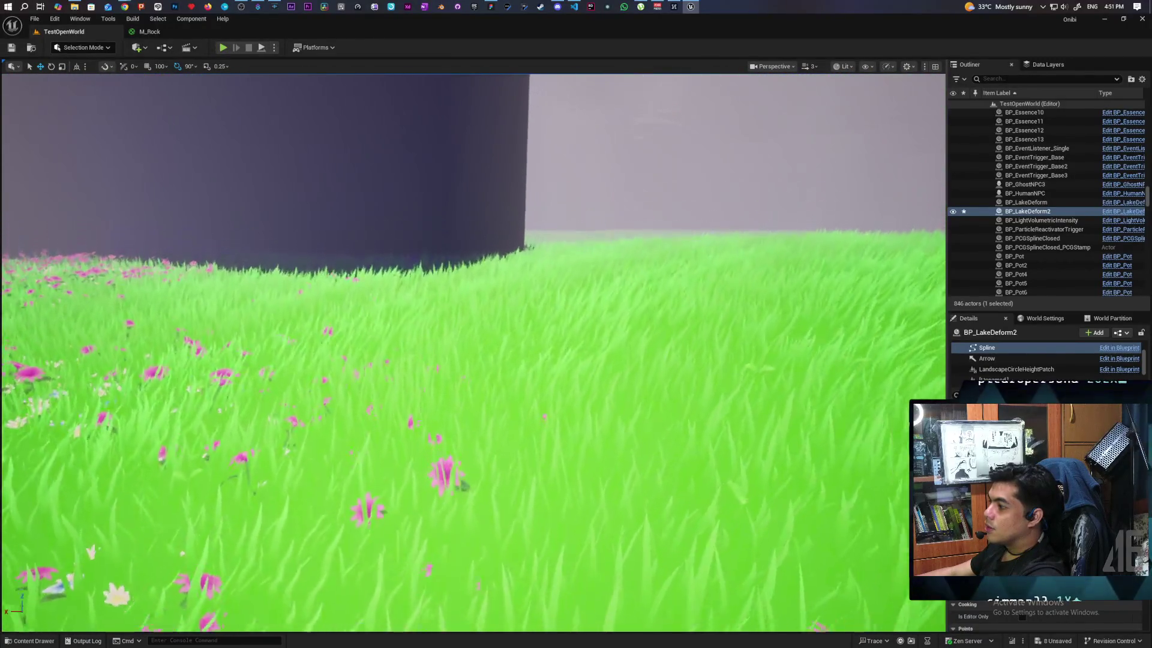
mouse_move(932, 253)
left_mouse_down()
mouse_move(888, 336)
mouse_move(879, 297)
left_mouse_up()
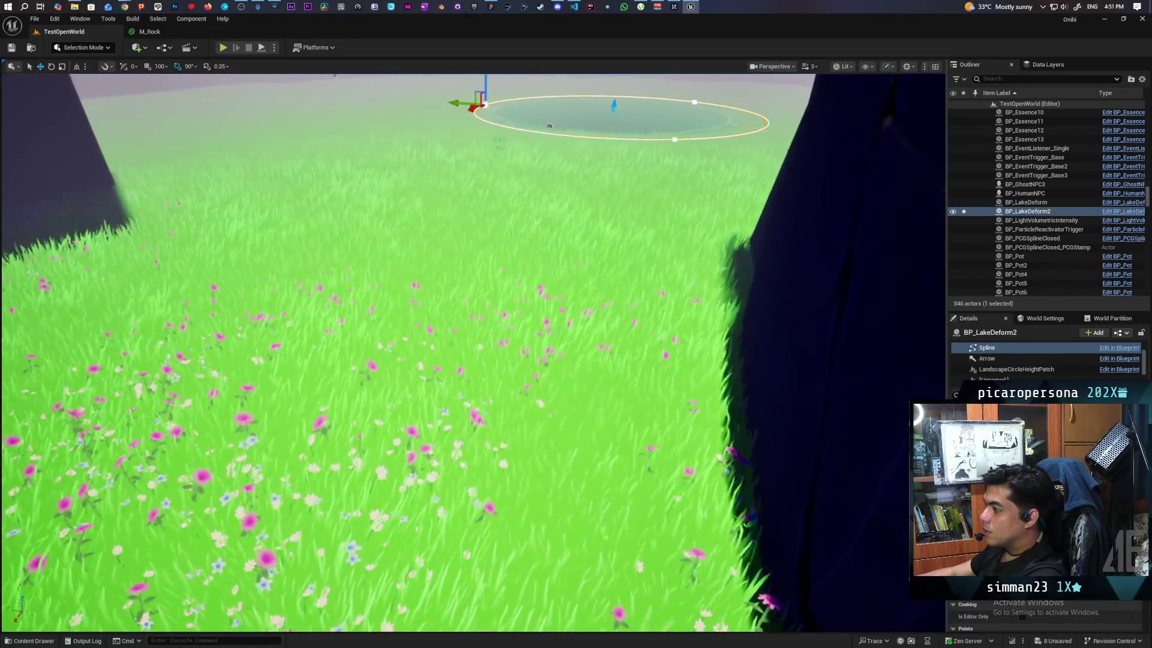
scroll(474, 342, "up", 3)
mouse_move(474, 342)
left_mouse_down()
mouse_move(474, 372)
mouse_move(474, 336)
mouse_move(444, 324)
mouse_move(468, 336)
mouse_move(474, 312)
mouse_move(498, 312)
mouse_move(474, 312)
mouse_move(480, 348)
mouse_move(456, 342)
mouse_move(456, 372)
left_mouse_up()
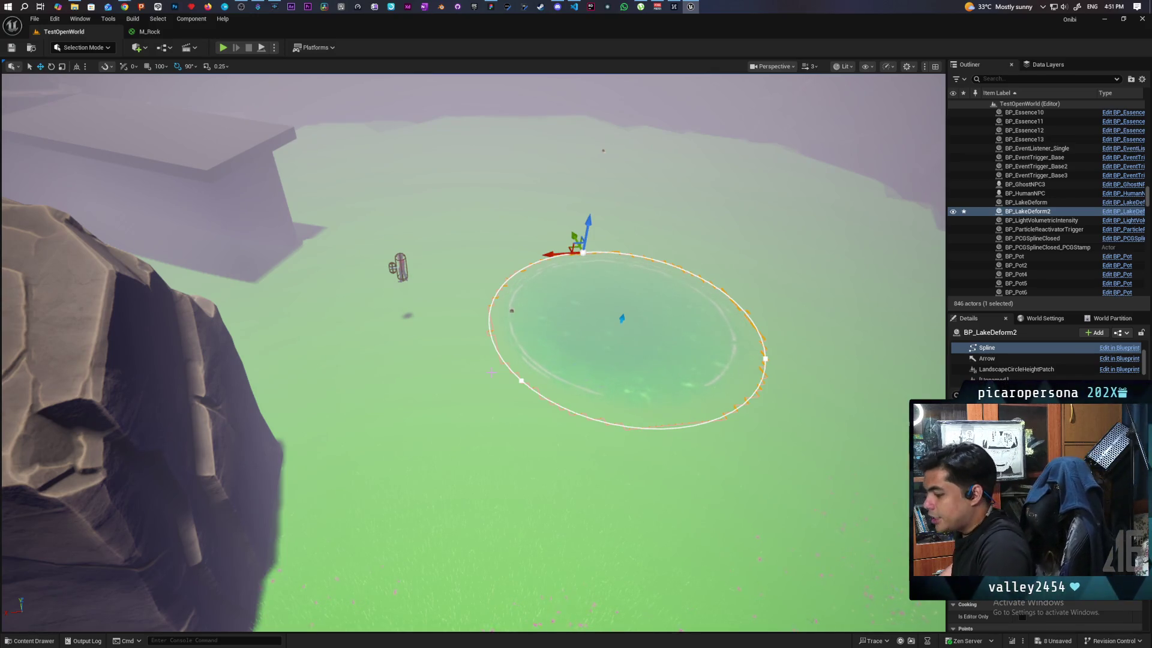
mouse_move(492, 382)
left_mouse_down()
mouse_move(480, 384)
mouse_move(480, 330)
mouse_move(480, 372)
mouse_move(480, 330)
mouse_move(453, 330)
mouse_move(453, 353)
mouse_move(453, 330)
mouse_move(474, 330)
mouse_move(474, 356)
mouse_move(420, 355)
mouse_move(456, 348)
mouse_move(432, 357)
mouse_move(432, 330)
mouse_move(432, 363)
left_mouse_up()
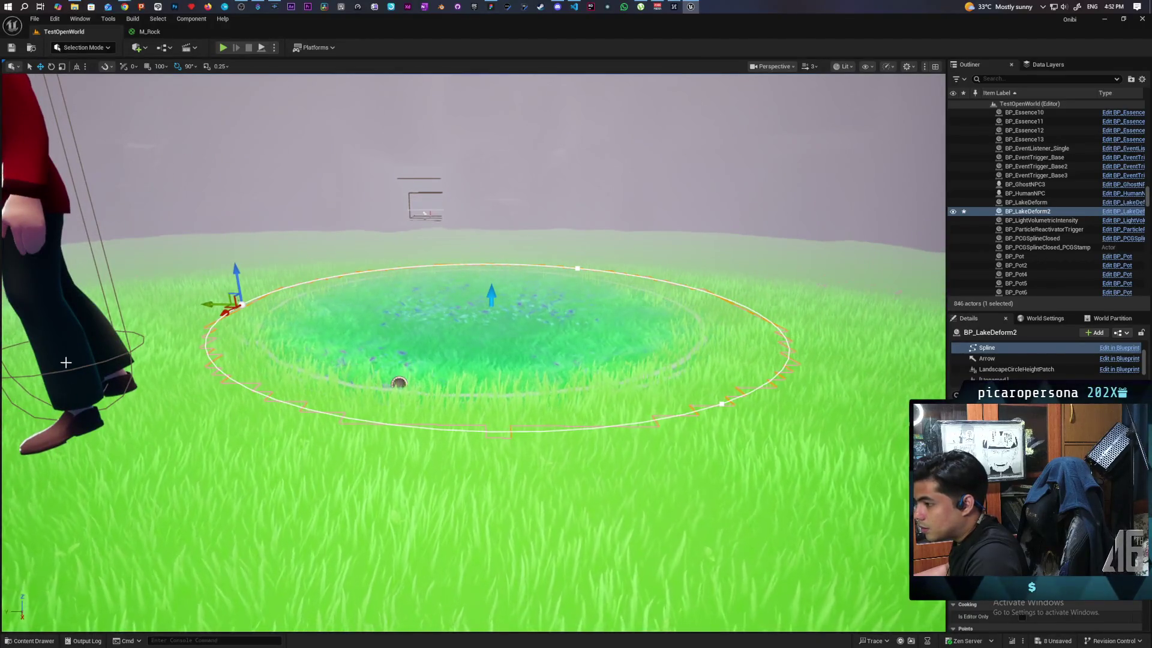
Drop BP_HumanNPC onto the ground and place an SM_tree_03 tree in the lake's middle
left_click(64, 341)
key("End")
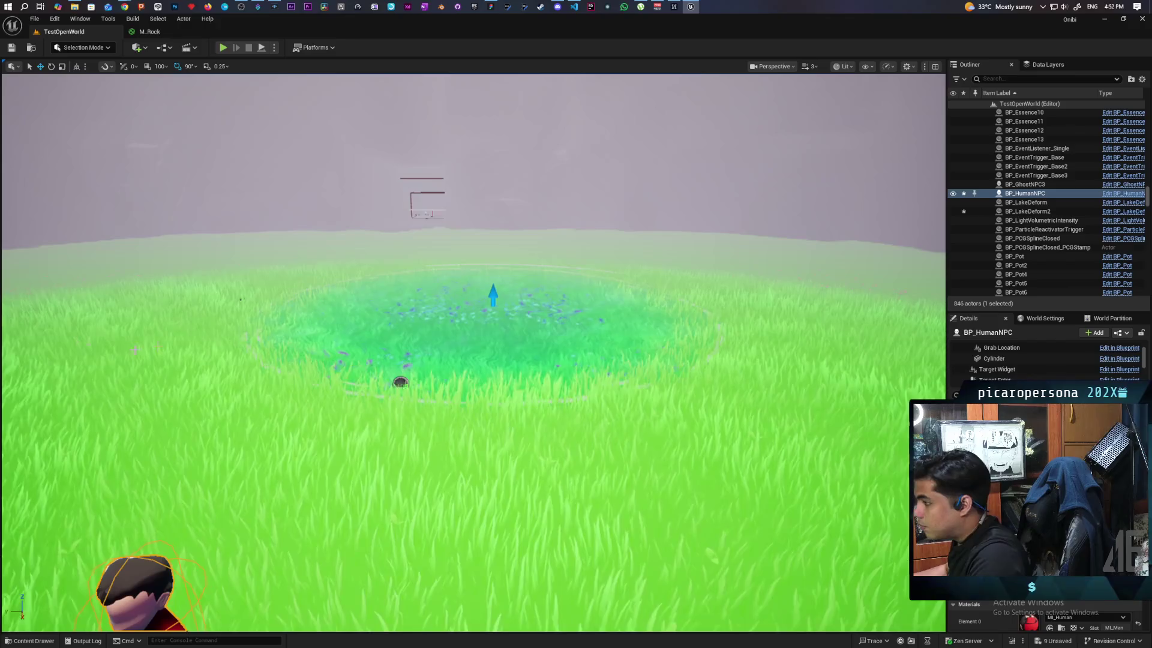
left_click(28, 641)
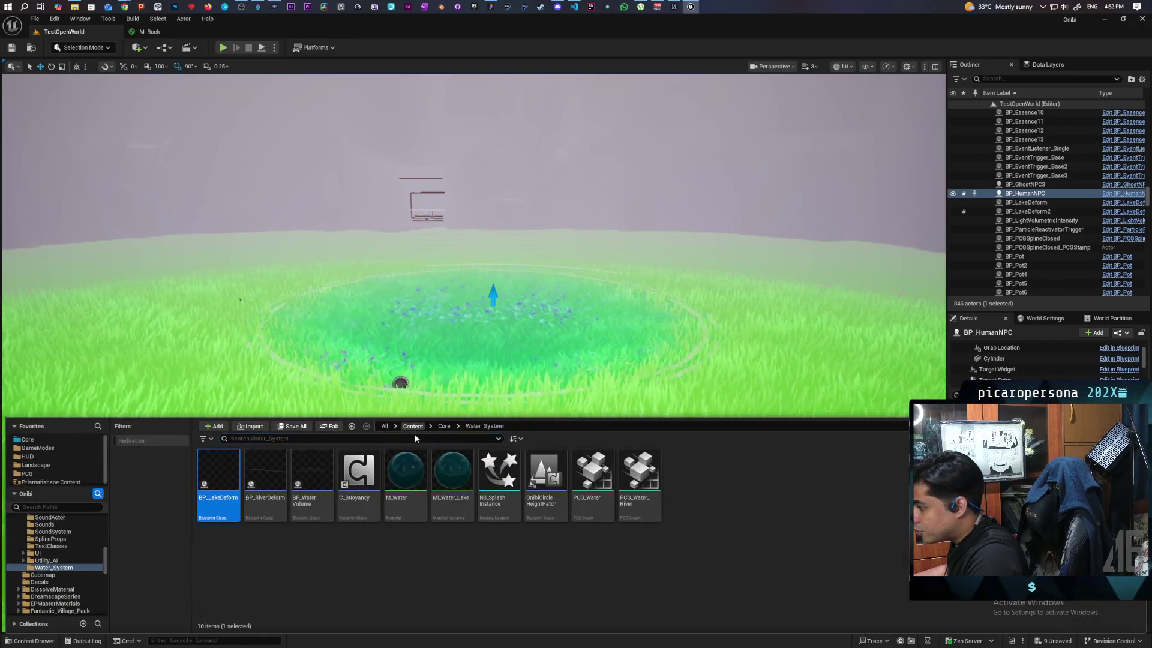
left_click(414, 427)
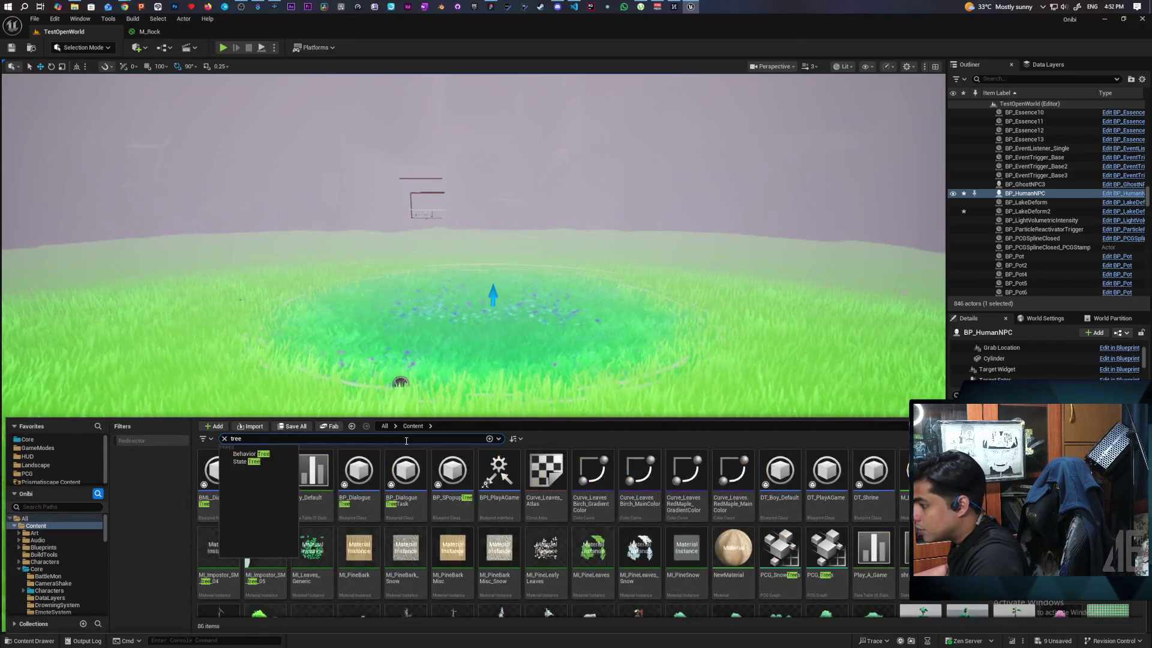
scroll(685, 528, "down", 2)
left_click_drag(684, 528, 483, 307)
key("f")
scroll(413, 423, "down", 5)
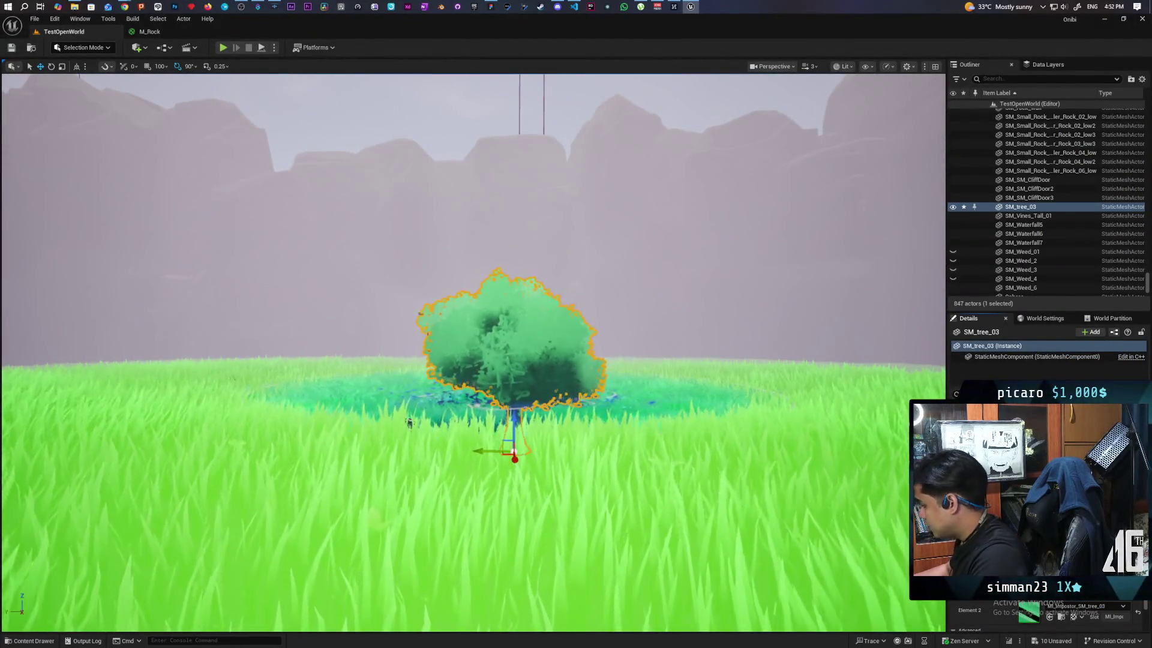
scroll(413, 423, "up", 5)
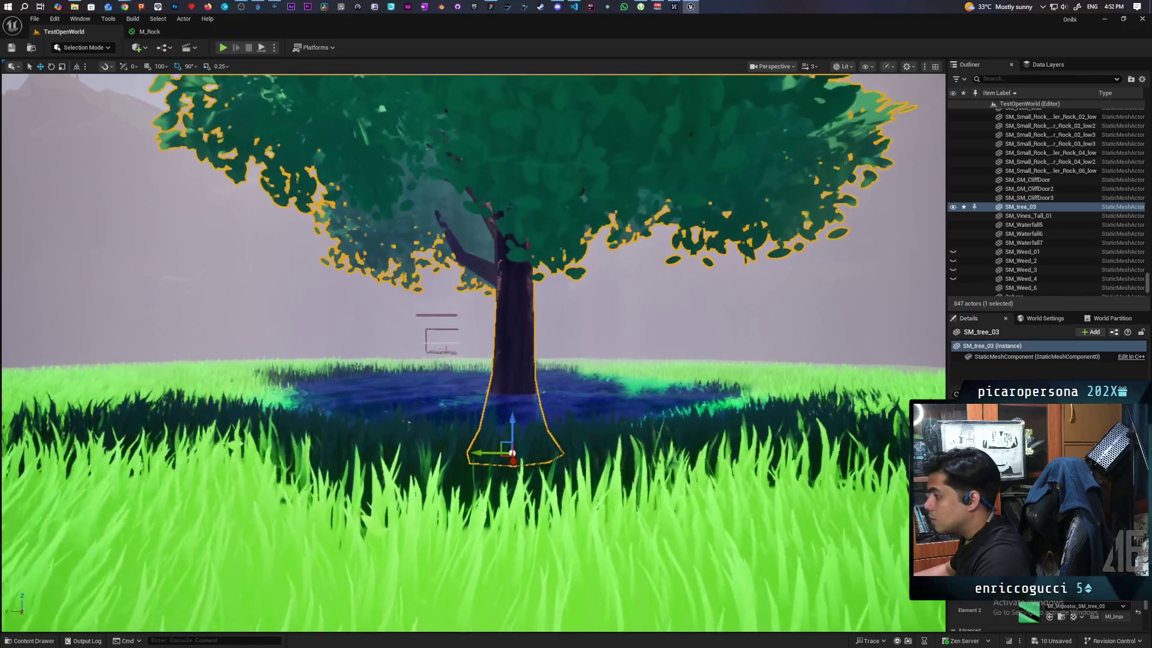
scroll(413, 423, "up", 3)
scroll(412, 423, "down", 5)
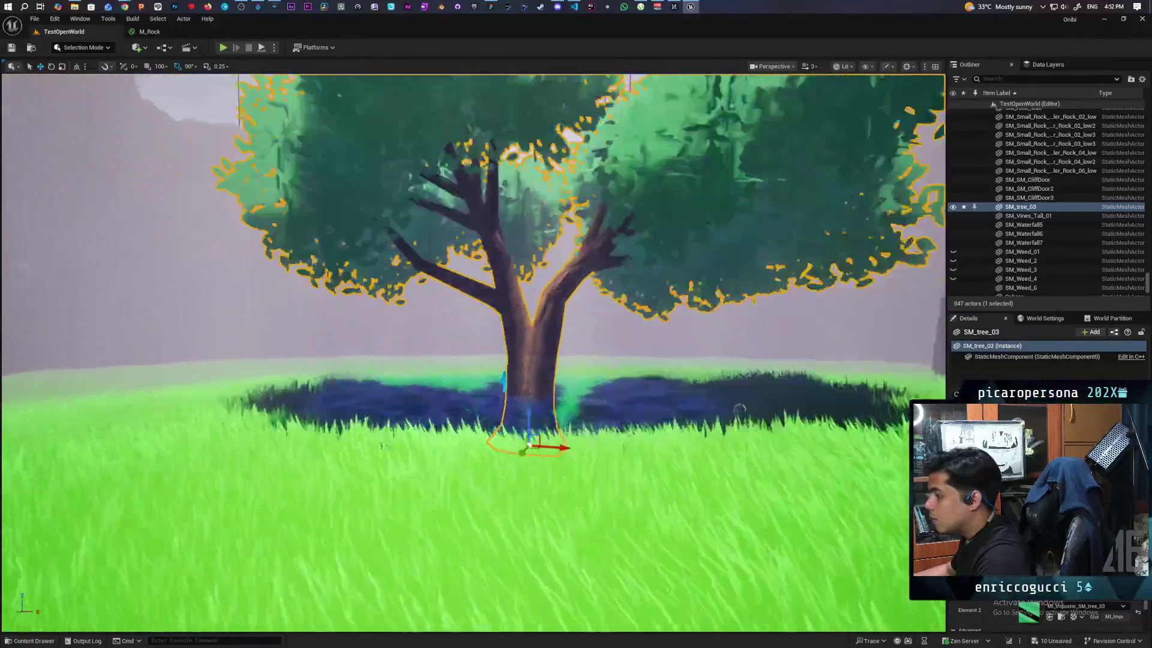
scroll(413, 423, "up", 3)
mouse_move(557, 369)
left_mouse_down()
mouse_move(591, 366)
mouse_move(558, 369)
mouse_move(531, 334)
left_mouse_up()
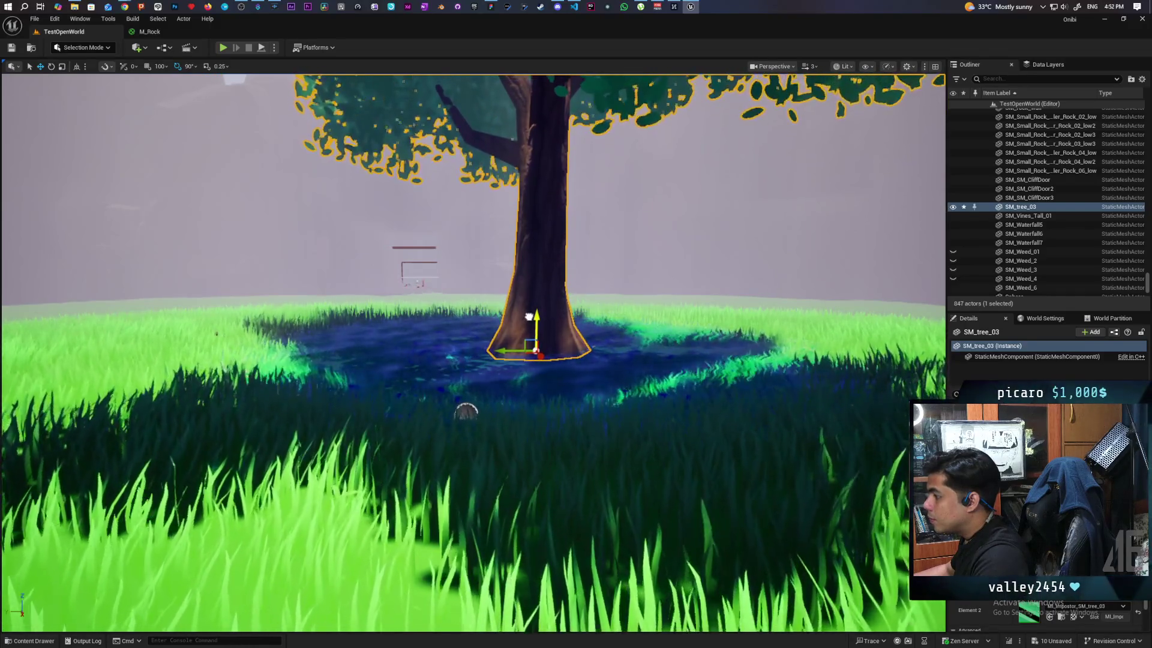
mouse_move(530, 311)
left_mouse_down()
mouse_move(516, 300)
mouse_move(522, 324)
mouse_move(537, 184)
left_mouse_up()
scroll(474, 354, "down", 8)
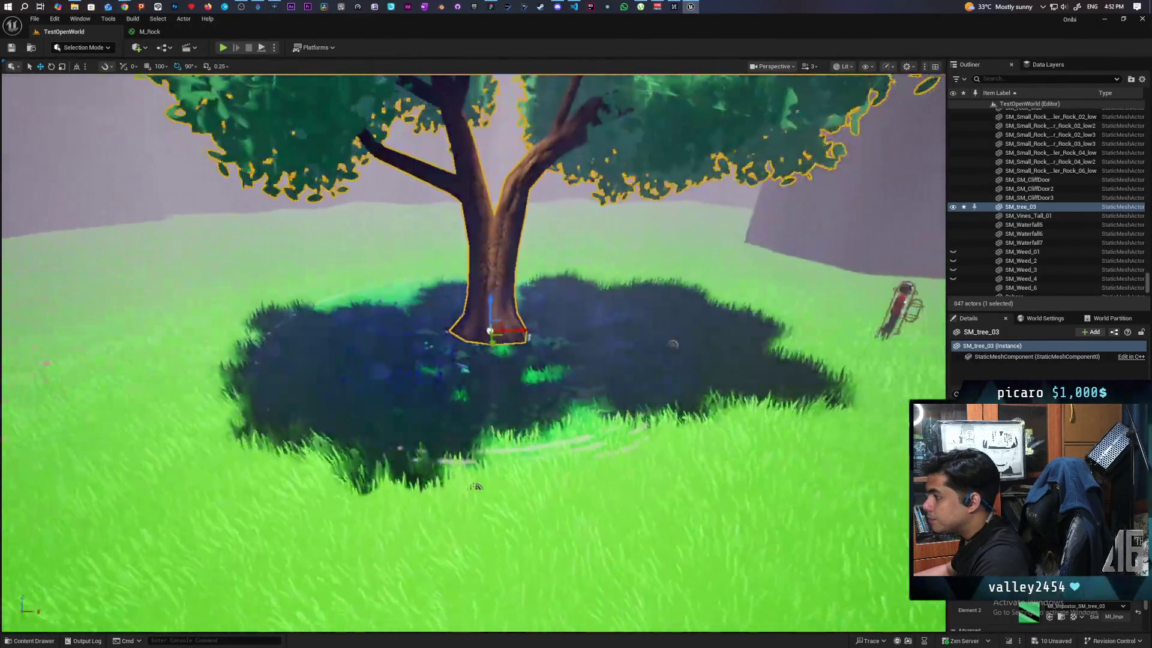
scroll(474, 354, "up", 3)
left_click_drag(474, 354, 336, 348)
mouse_move(250, 334)
left_mouse_down()
mouse_move(270, 312)
mouse_move(192, 261)
left_mouse_up()
key("f")
scroll(581, 478, "up", 5)
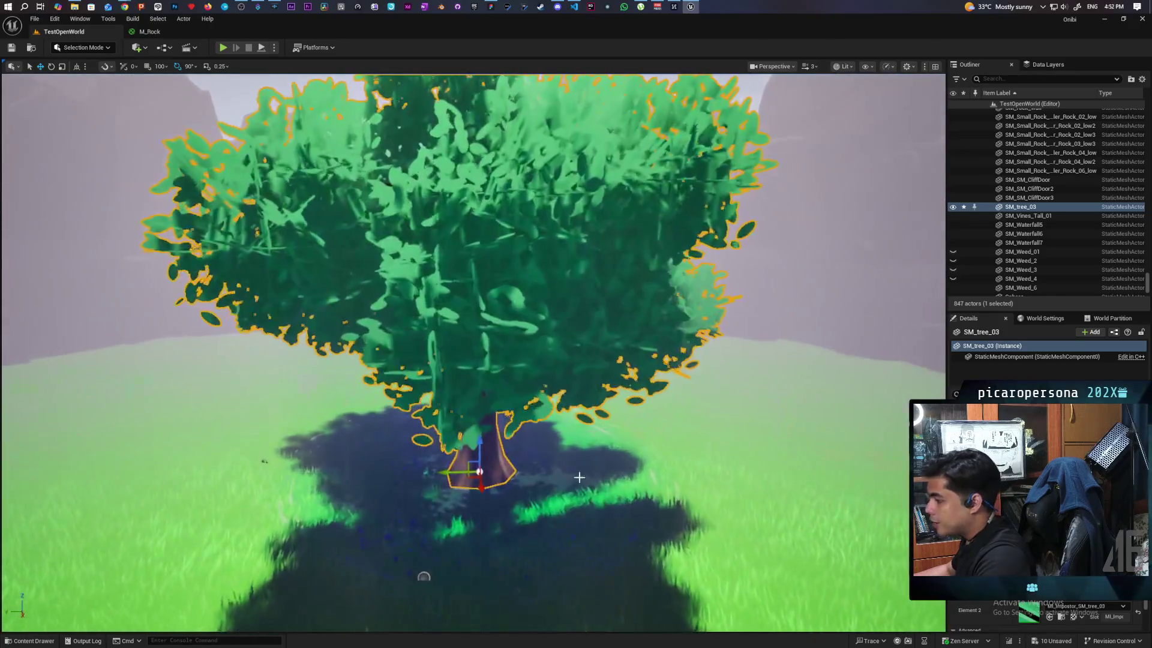
left_click(563, 511)
scroll(562, 510, "down", 5)
scroll(562, 511, "up", 5)
scroll(438, 508, "down", 2)
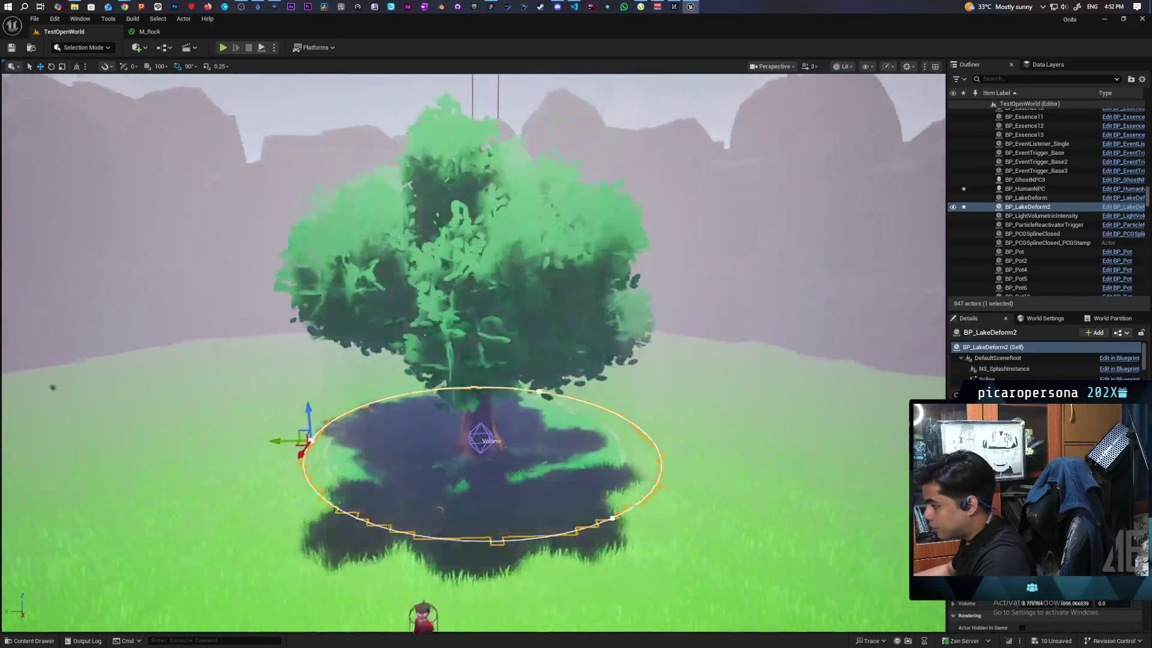
scroll(440, 509, "down", 2)
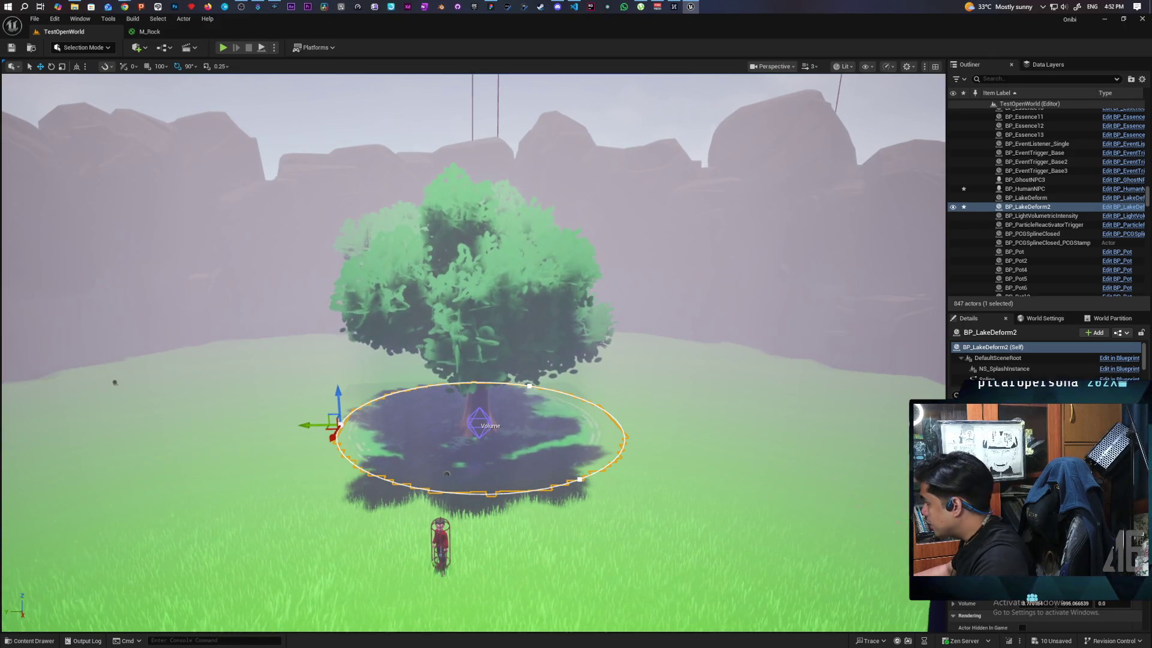
Pull the lake spline's points outward to widen the ring around the tree
left_click(986, 380)
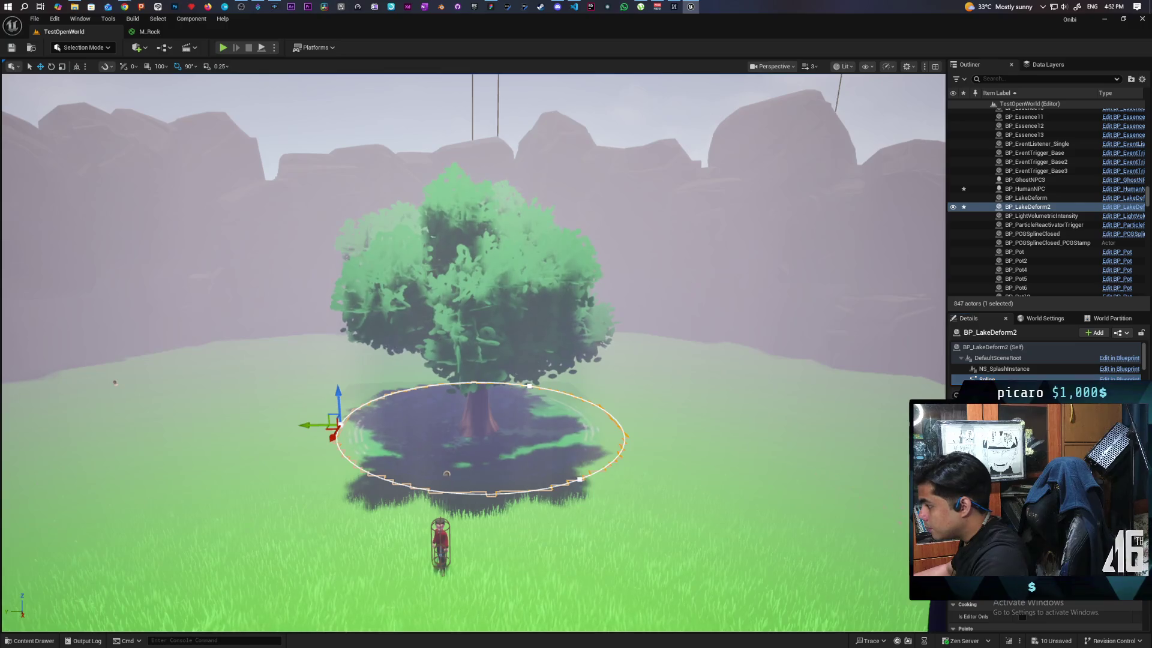
mouse_move(599, 489)
left_mouse_down()
mouse_move(633, 489)
mouse_move(665, 526)
left_mouse_up()
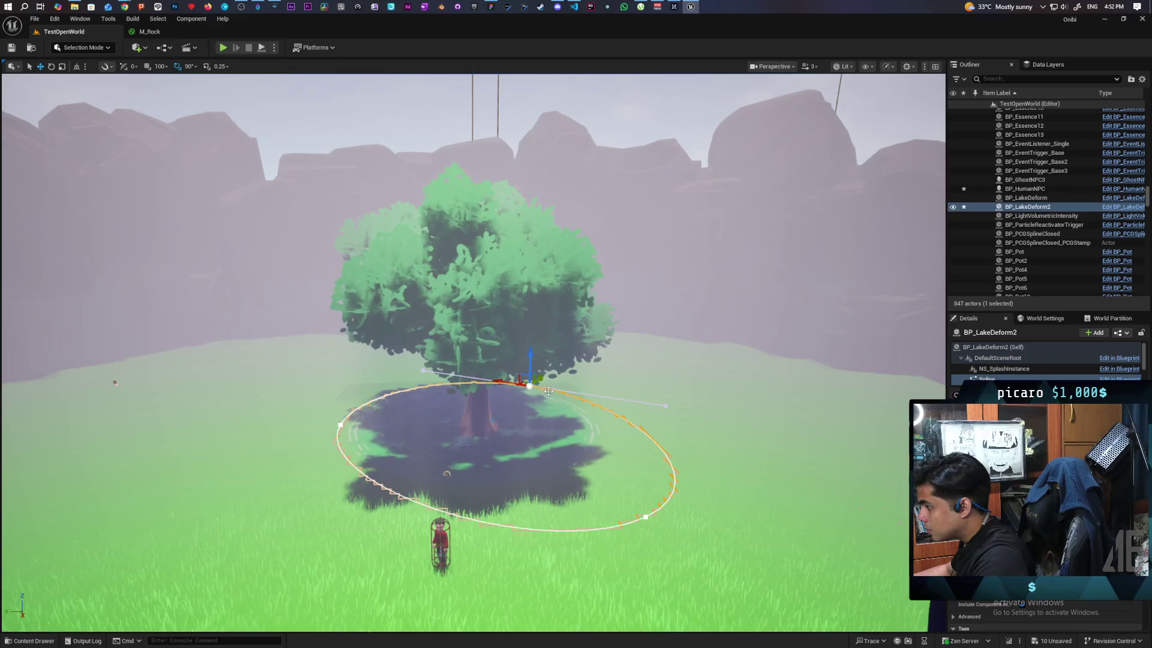
mouse_move(543, 378)
left_mouse_down()
mouse_move(573, 359)
mouse_move(559, 401)
left_mouse_up()
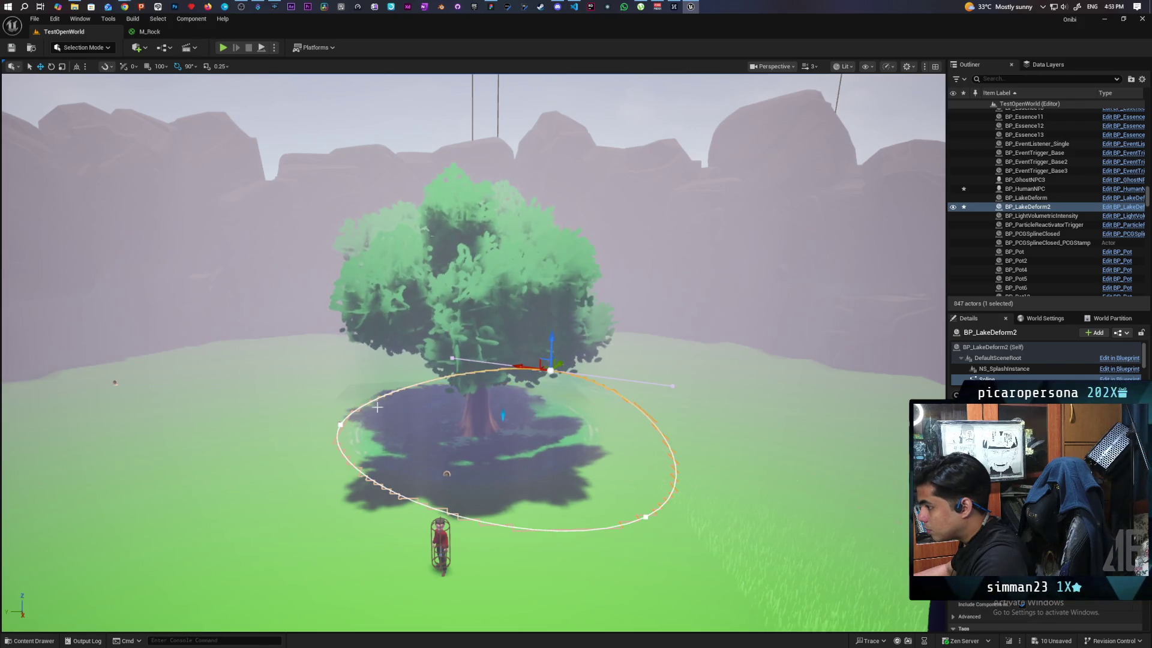
left_click(340, 424)
left_click_drag(329, 430, 306, 472)
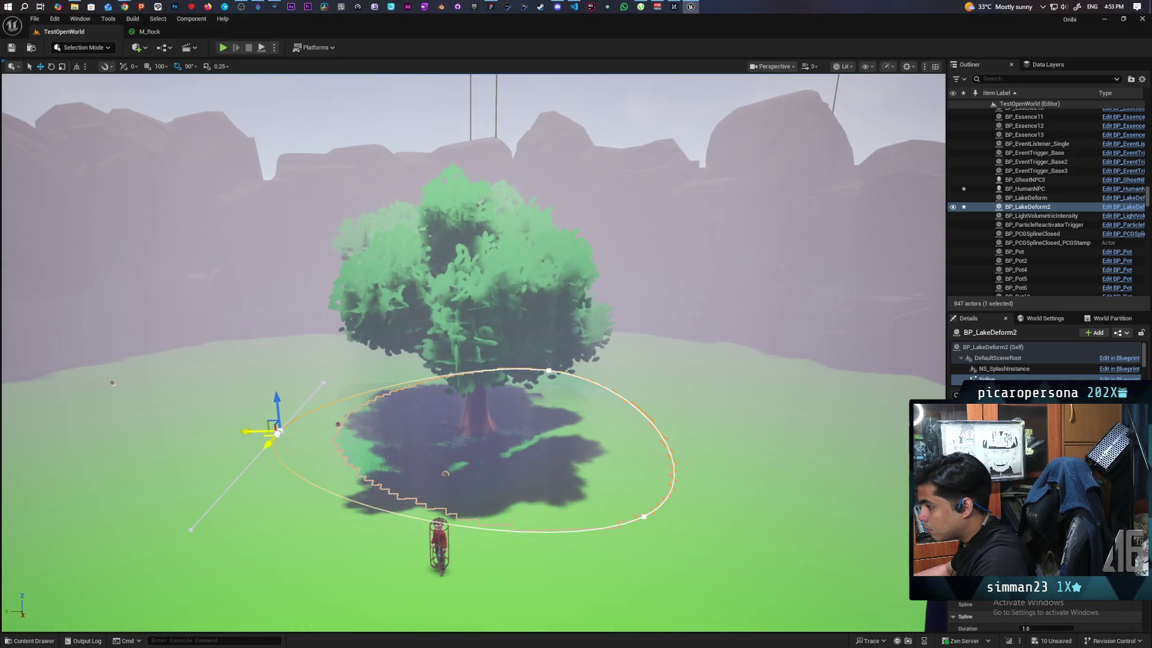
left_click_drag(275, 436, 273, 440)
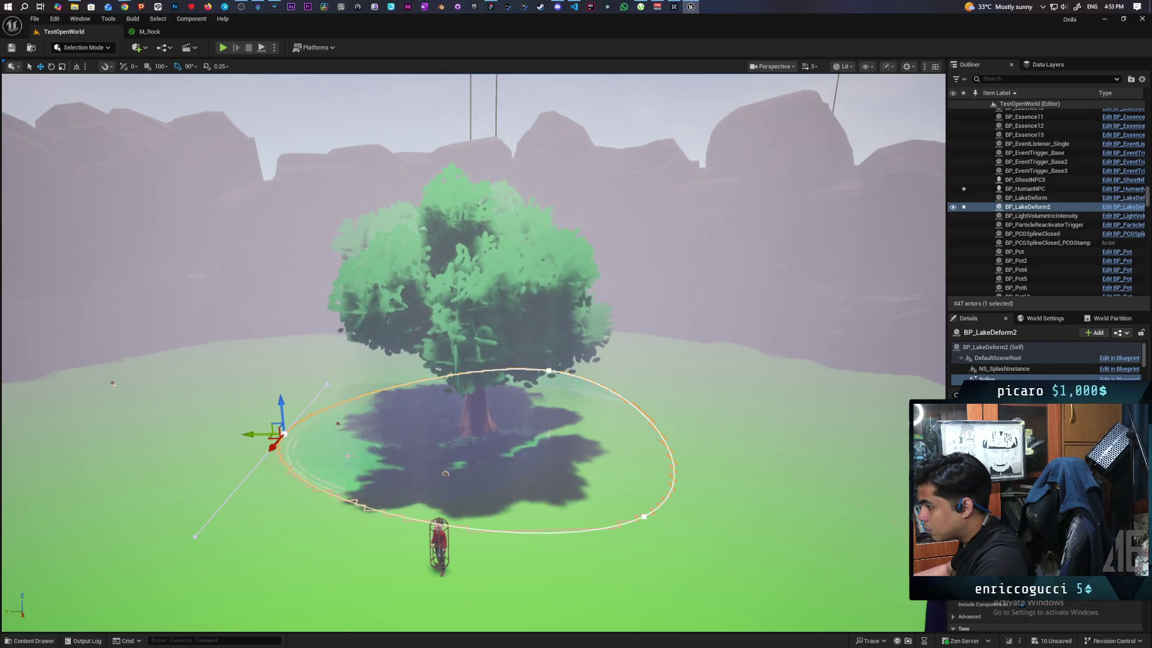
Orbit and back away to view the tree and the reshaped lake from the left
scroll(474, 354, "up", 10)
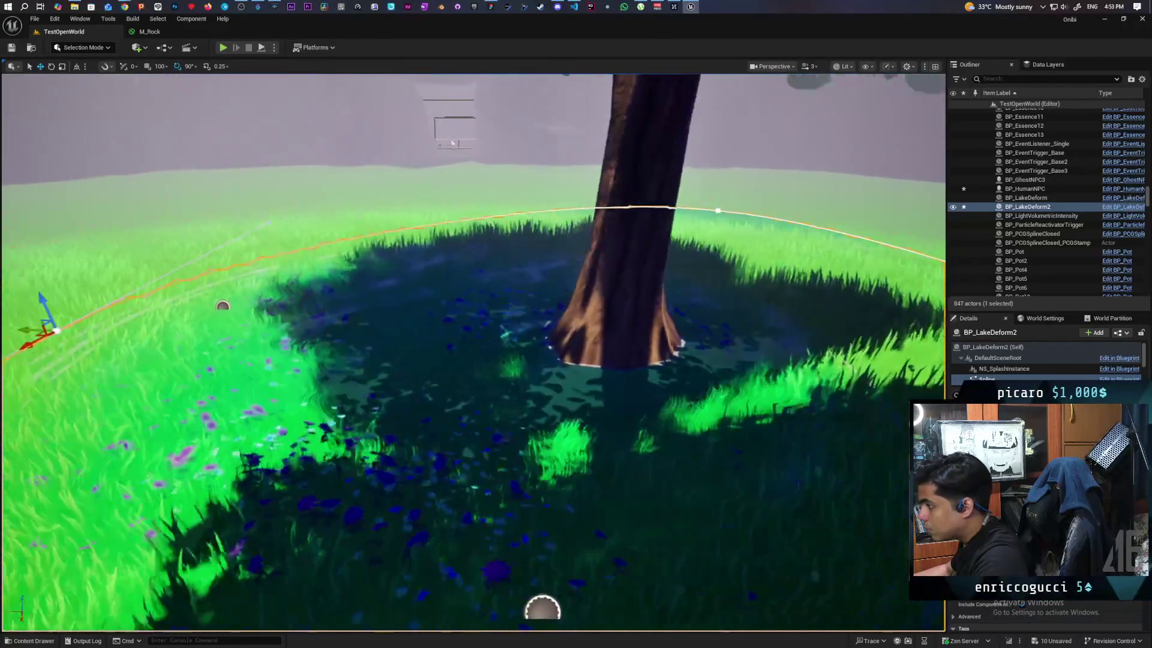
scroll(474, 354, "down", 10)
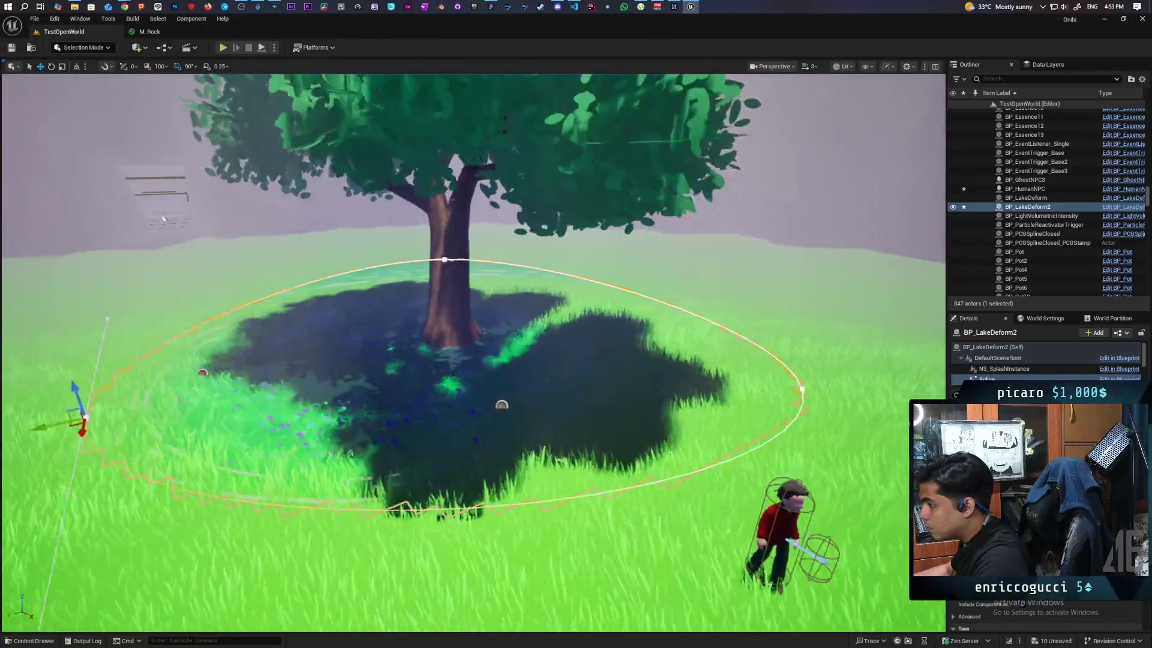
mouse_move(474, 354)
left_mouse_down()
mouse_move(474, 372)
mouse_move(456, 384)
mouse_move(420, 378)
mouse_move(372, 336)
mouse_move(432, 312)
mouse_move(510, 336)
mouse_move(465, 347)
mouse_move(453, 333)
mouse_move(480, 336)
left_mouse_up()
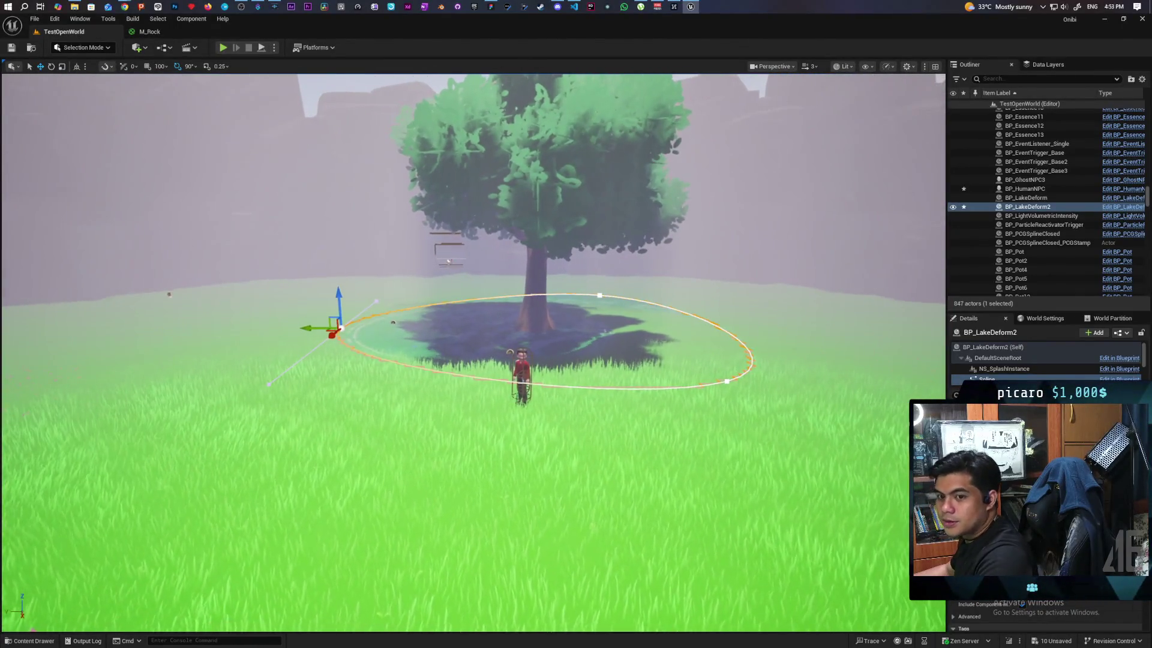
mouse_move(480, 336)
left_mouse_down()
mouse_move(463, 360)
mouse_move(459, 342)
mouse_move(404, 326)
left_mouse_up()
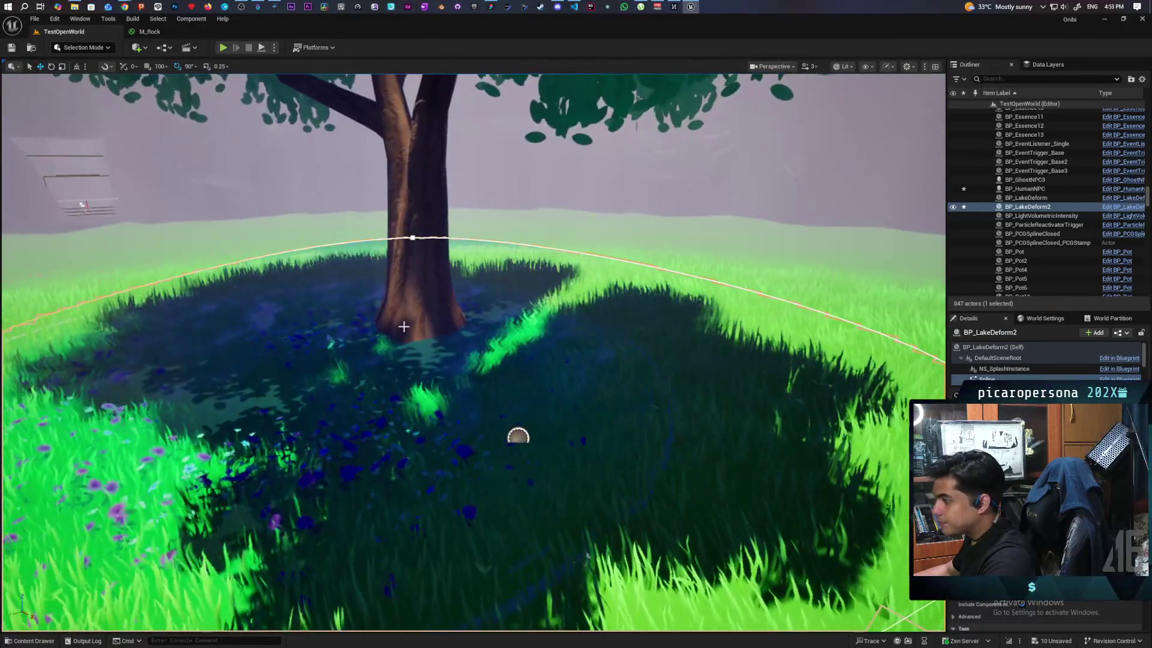
left_click(147, 52)
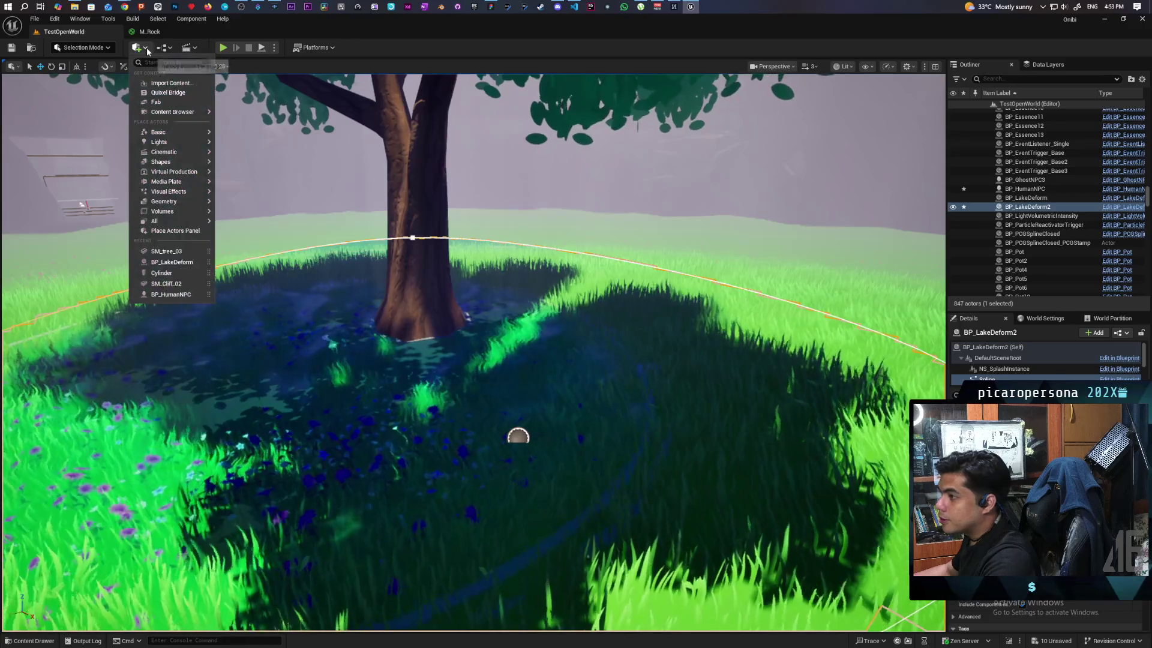
Add a Cylinder at SM_tree_03's base and lower it slightly into the ground
type("cylin")
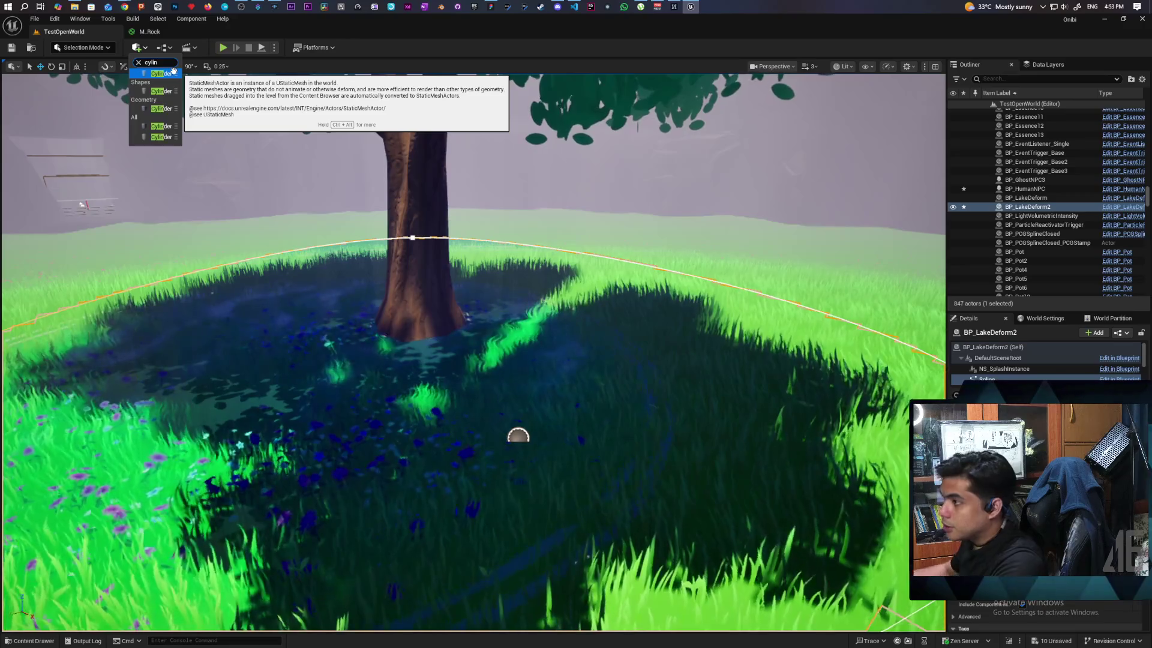
left_click(335, 332)
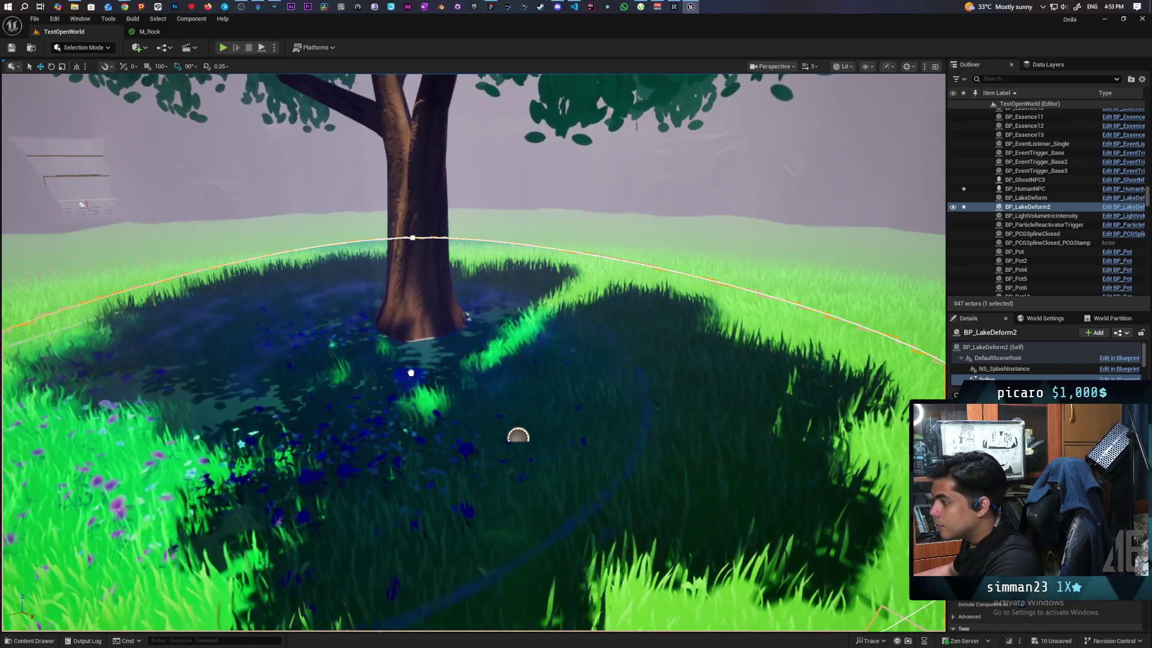
left_click_drag(431, 386, 411, 387)
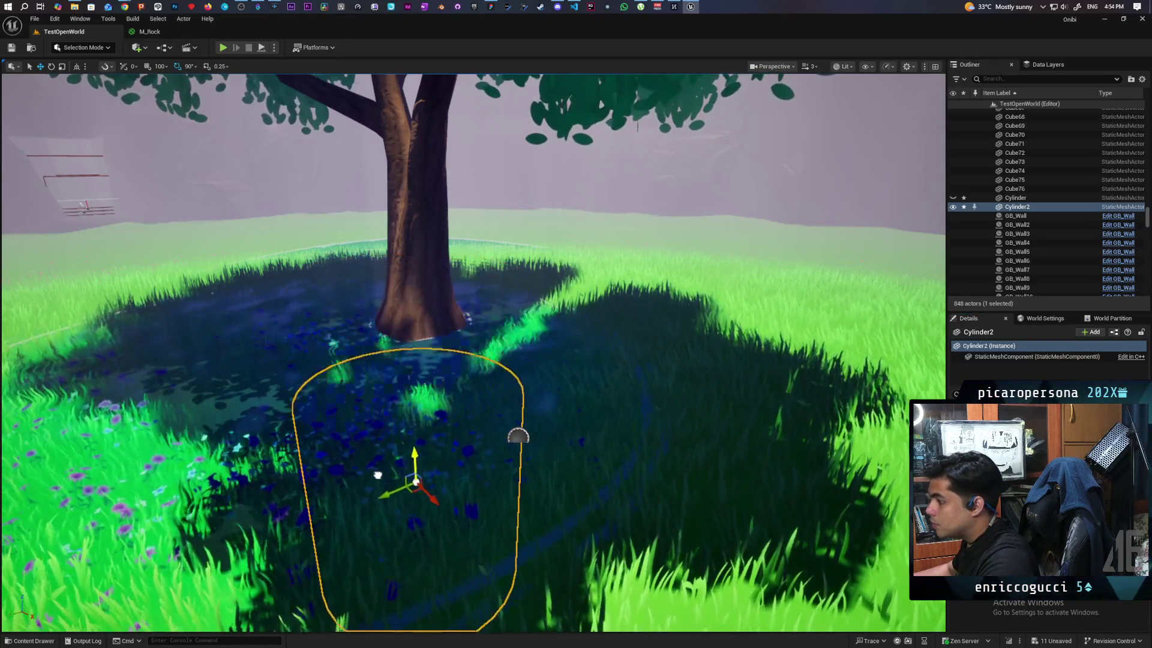
mouse_move(393, 409)
left_mouse_down()
mouse_move(448, 436)
mouse_move(435, 393)
mouse_move(428, 460)
left_mouse_up()
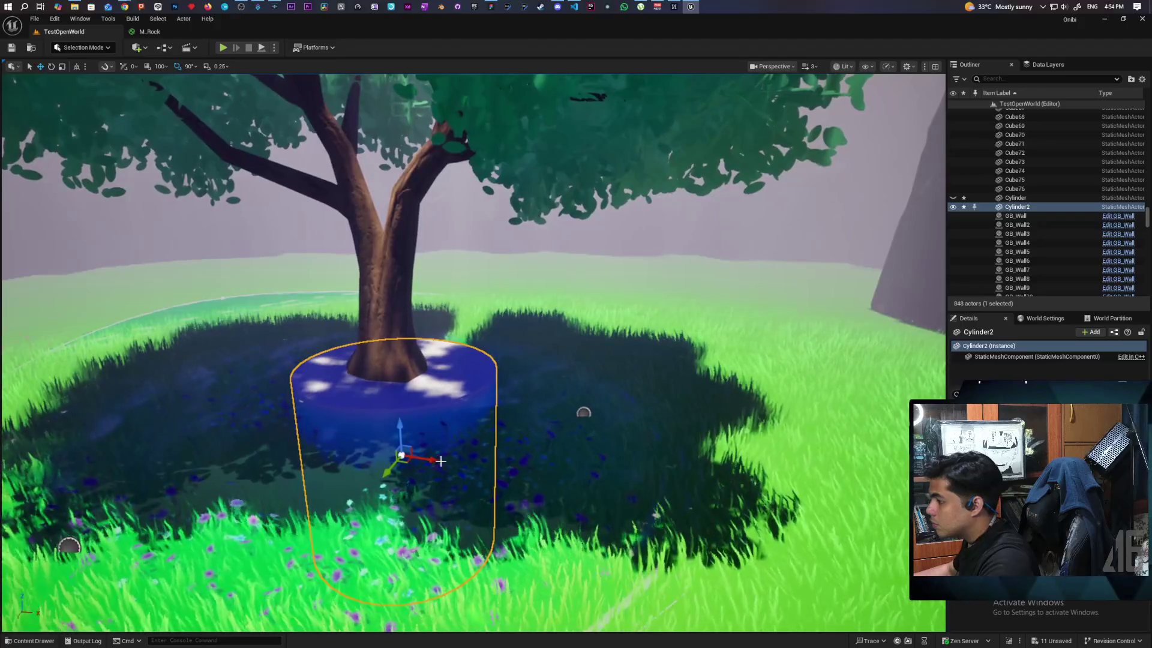
Look around the cylinder island up close and from afar, alongside the tree and character
left_click_drag(488, 405, 487, 405)
left_click_drag(575, 388, 599, 382)
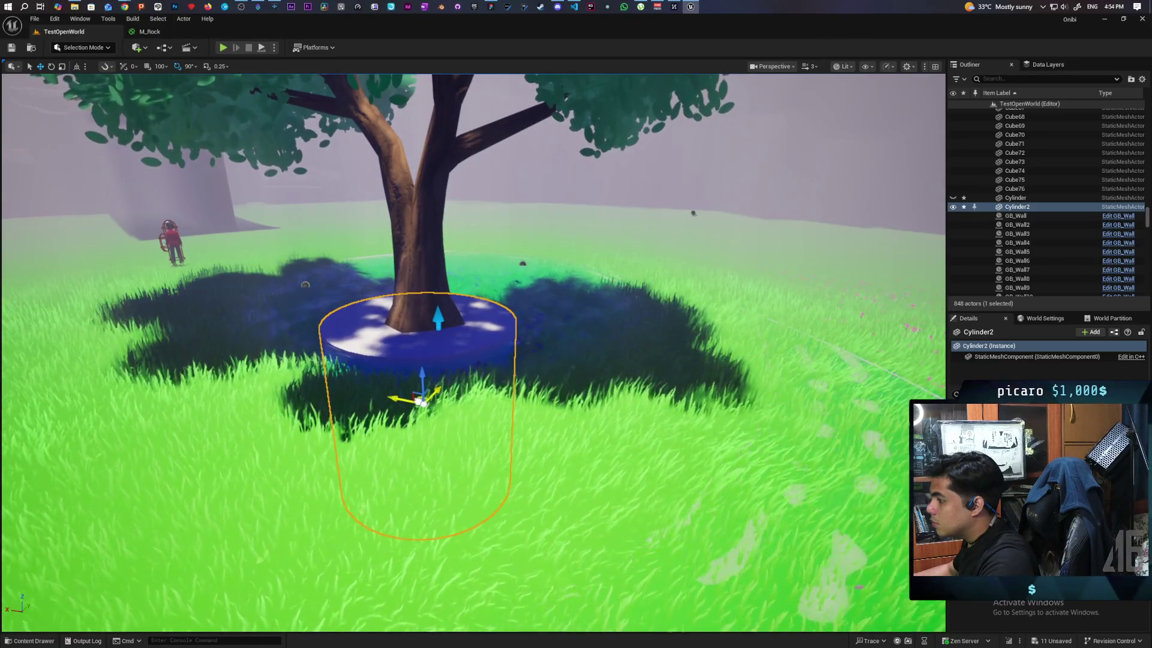
mouse_move(447, 392)
left_mouse_down()
mouse_move(420, 393)
mouse_move(462, 389)
left_mouse_up()
mouse_move(542, 475)
left_mouse_down()
mouse_move(534, 462)
mouse_move(538, 486)
left_mouse_up()
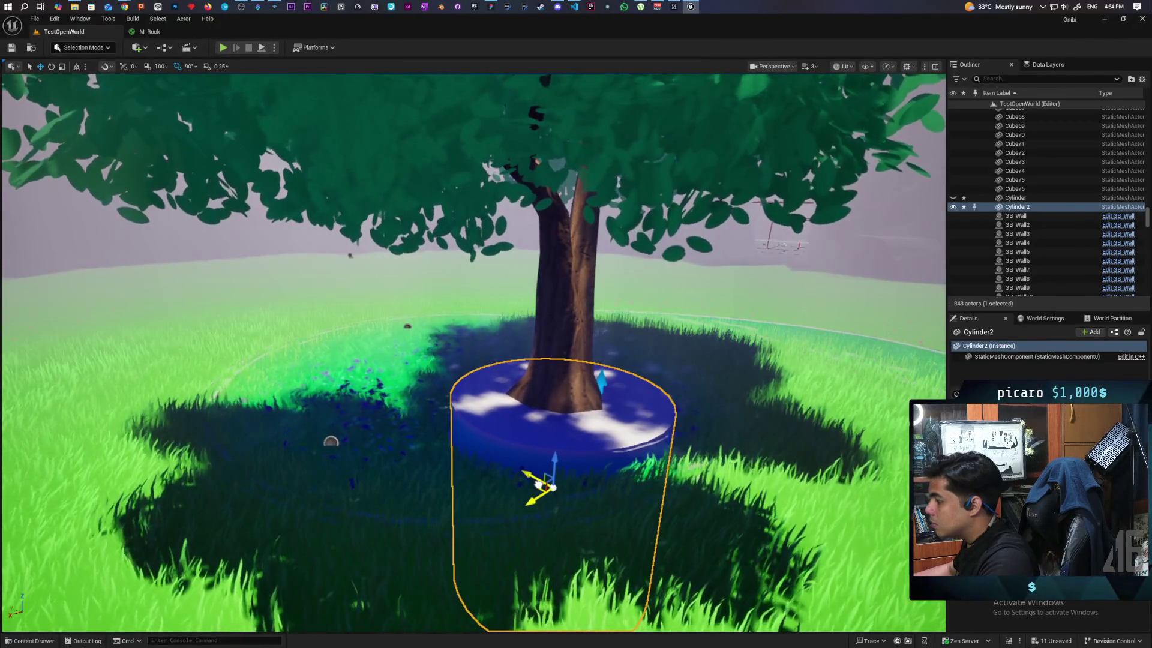
mouse_move(463, 432)
left_mouse_down()
mouse_move(465, 480)
mouse_move(498, 480)
left_mouse_up()
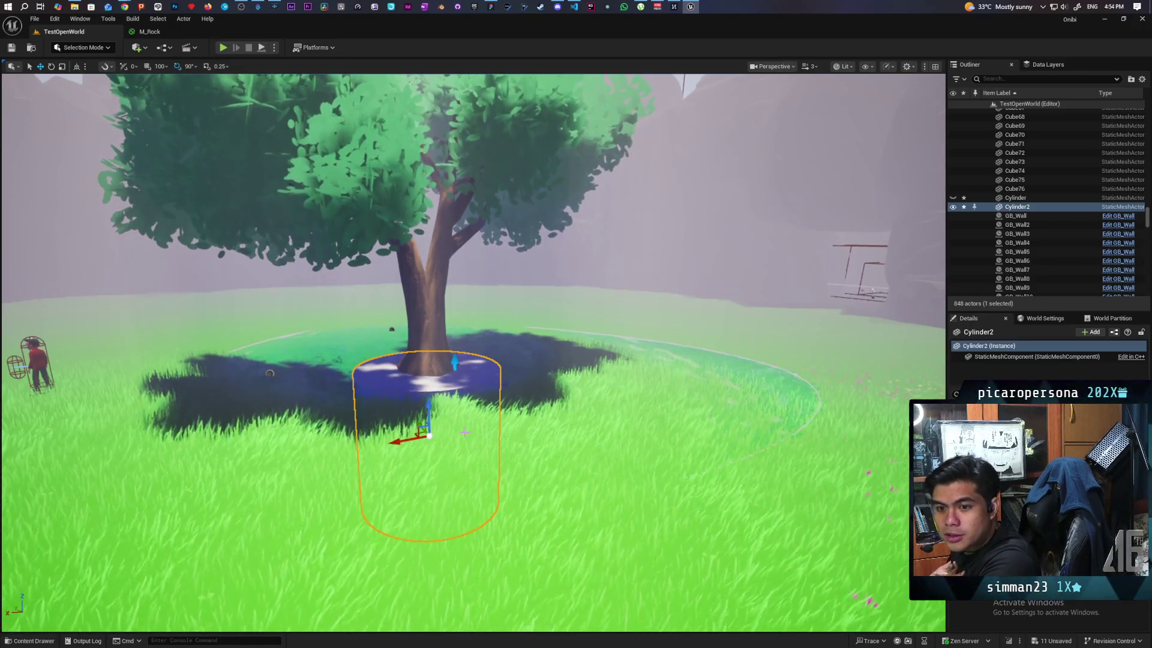
mouse_move(455, 371)
left_mouse_down()
mouse_move(456, 354)
mouse_move(459, 420)
mouse_move(459, 339)
mouse_move(456, 372)
mouse_move(347, 334)
left_mouse_up()
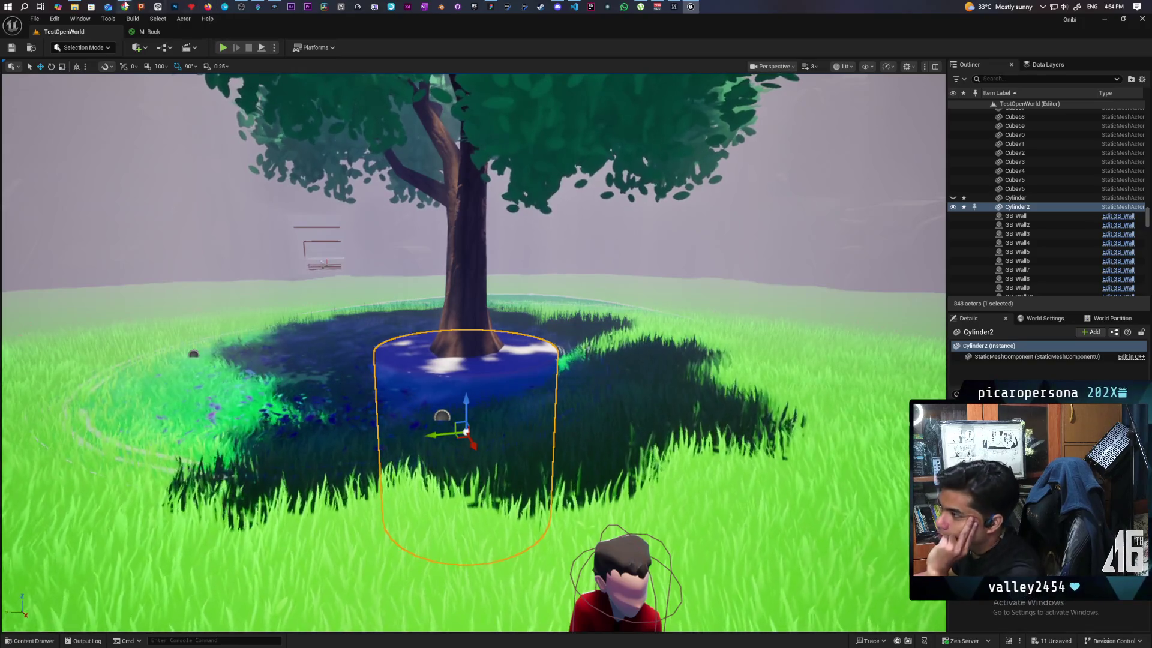
Search Google for 'tree in the middle of pond' in a new Chrome tab
mouse_move(125, 5)
left_click(714, 48)
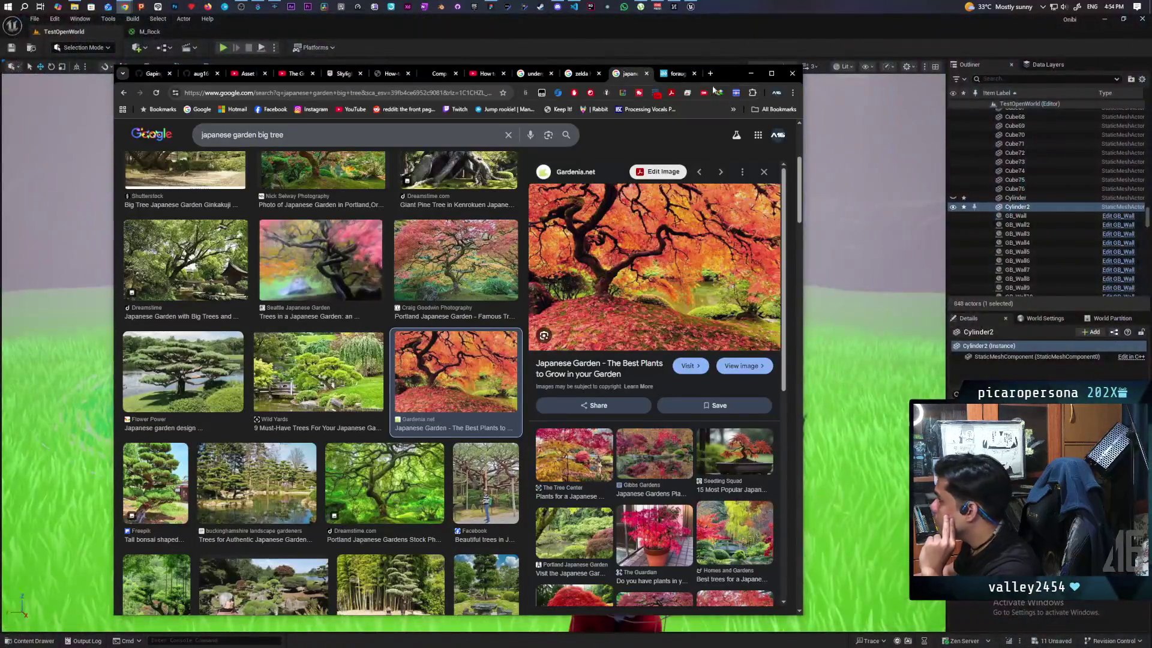
left_click(709, 73)
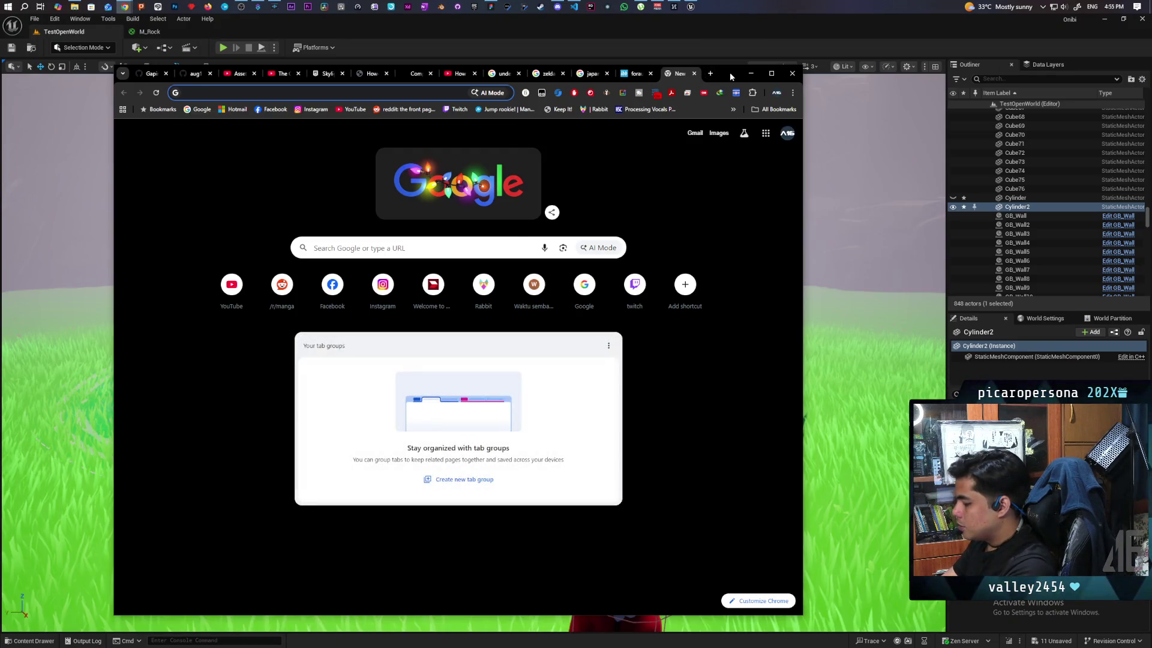
type("tree in the middle of ")
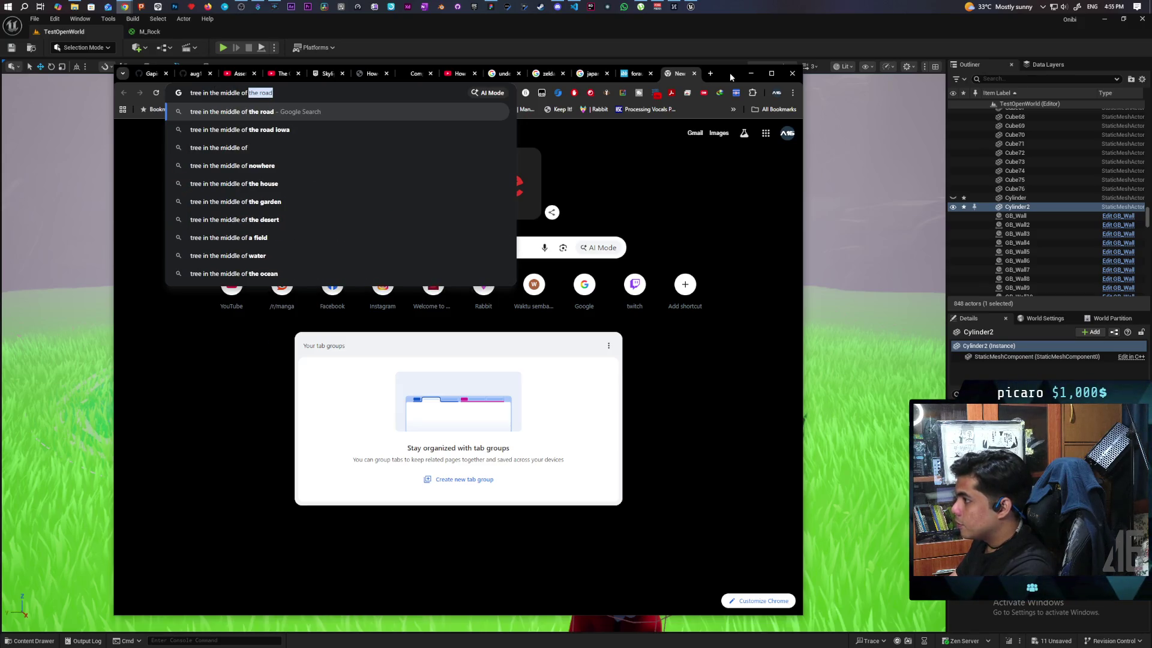
type("po")
key("BackSpace")
type("nd")
key("Return")
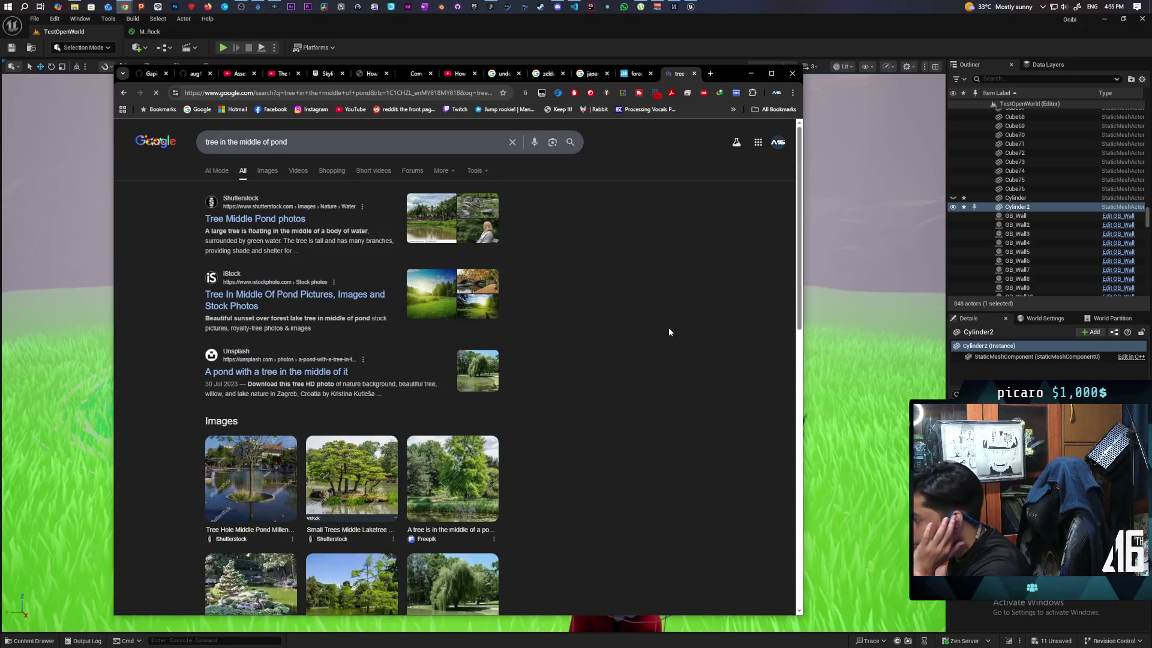
Preview the willow-tree-on-an-island image result and move the browser aside
left_click(263, 178)
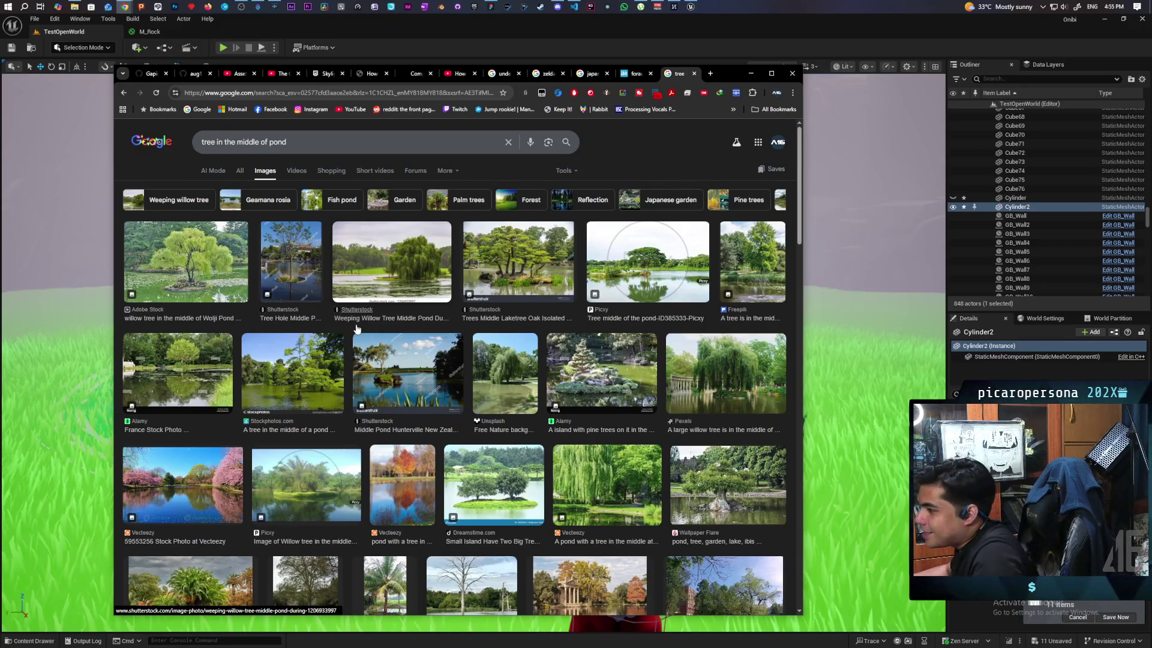
left_click(186, 281)
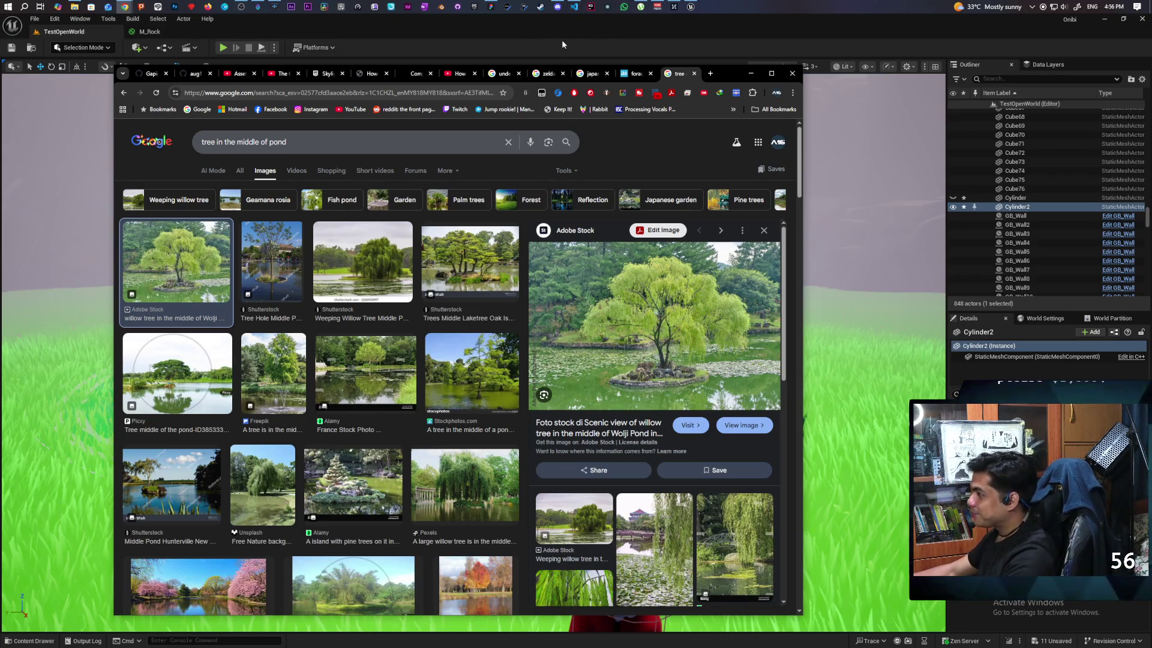
mouse_move(732, 70)
left_mouse_down()
mouse_move(490, 63)
mouse_move(544, 64)
left_mouse_up()
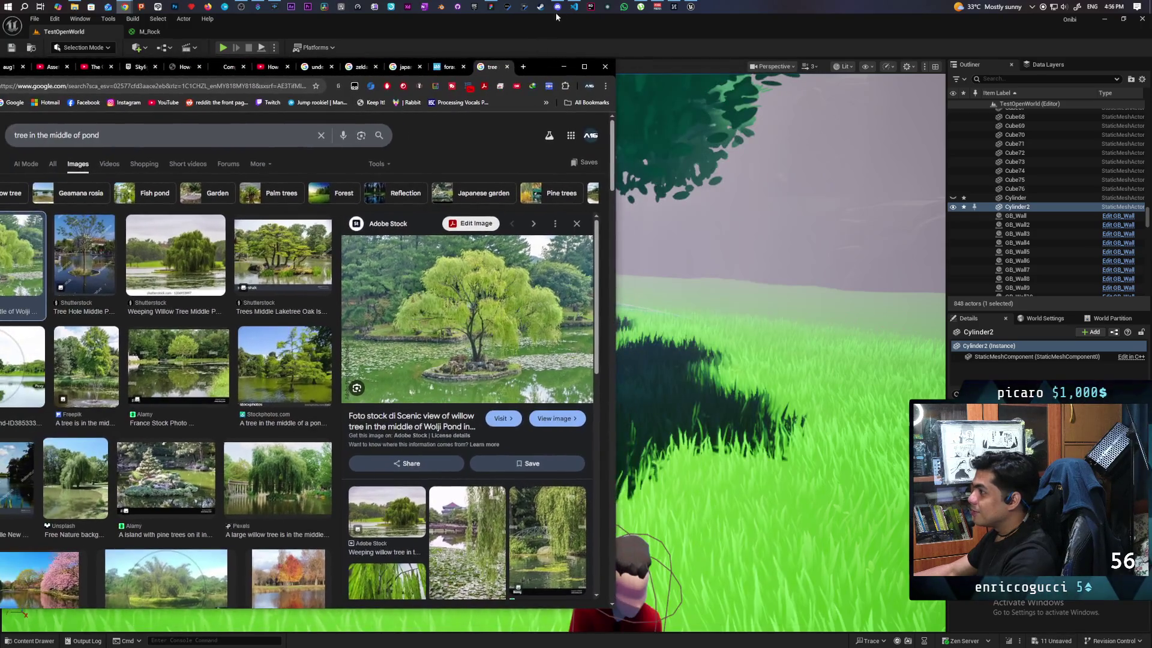
Bring up the Onibi Mind Map board in Miro and place it beside the browser
left_click(491, 7)
mouse_move(676, 19)
left_mouse_down()
mouse_move(676, 66)
mouse_move(762, 136)
left_mouse_up()
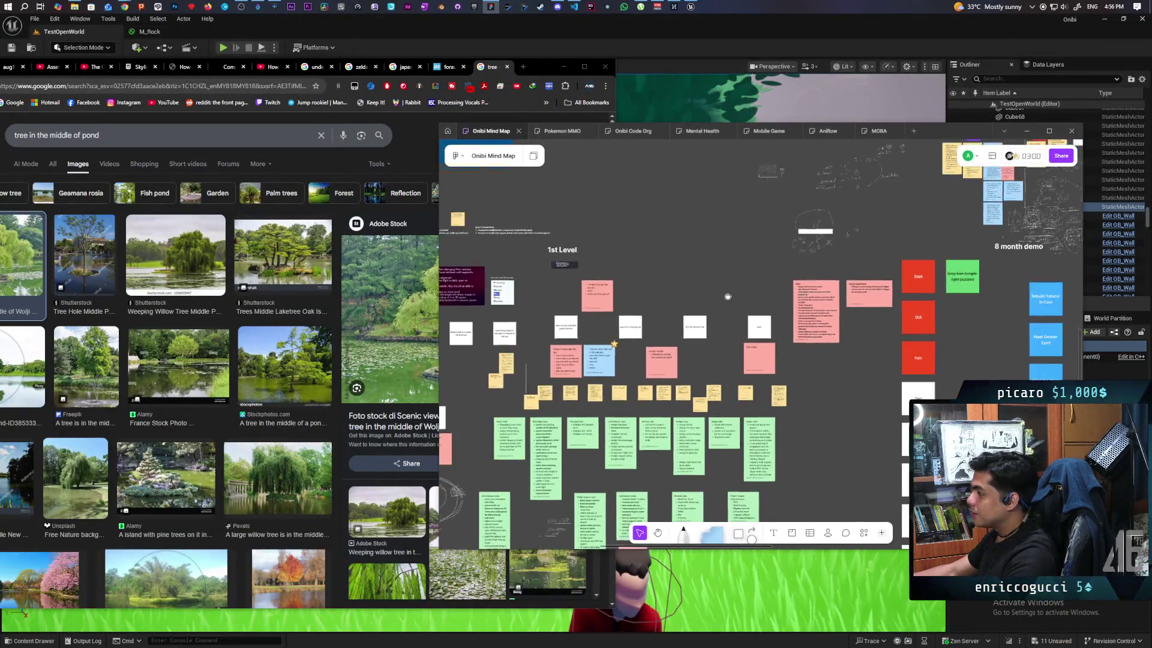
scroll(728, 296, "down", 5)
scroll(739, 332, "up", 8)
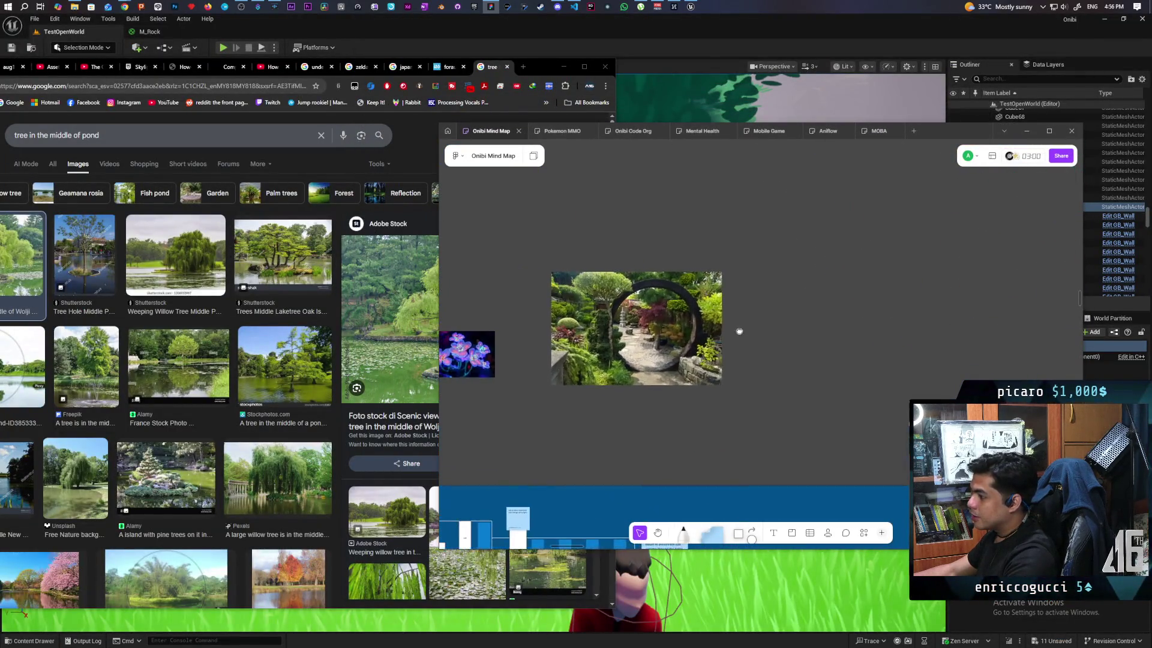
Drop the willow-tree pond photo onto the board next to the garden moon-gate image
mouse_move(390, 312)
left_mouse_down()
mouse_move(774, 330)
mouse_move(836, 287)
mouse_move(801, 316)
mouse_move(932, 383)
left_mouse_up()
left_click(600, 420)
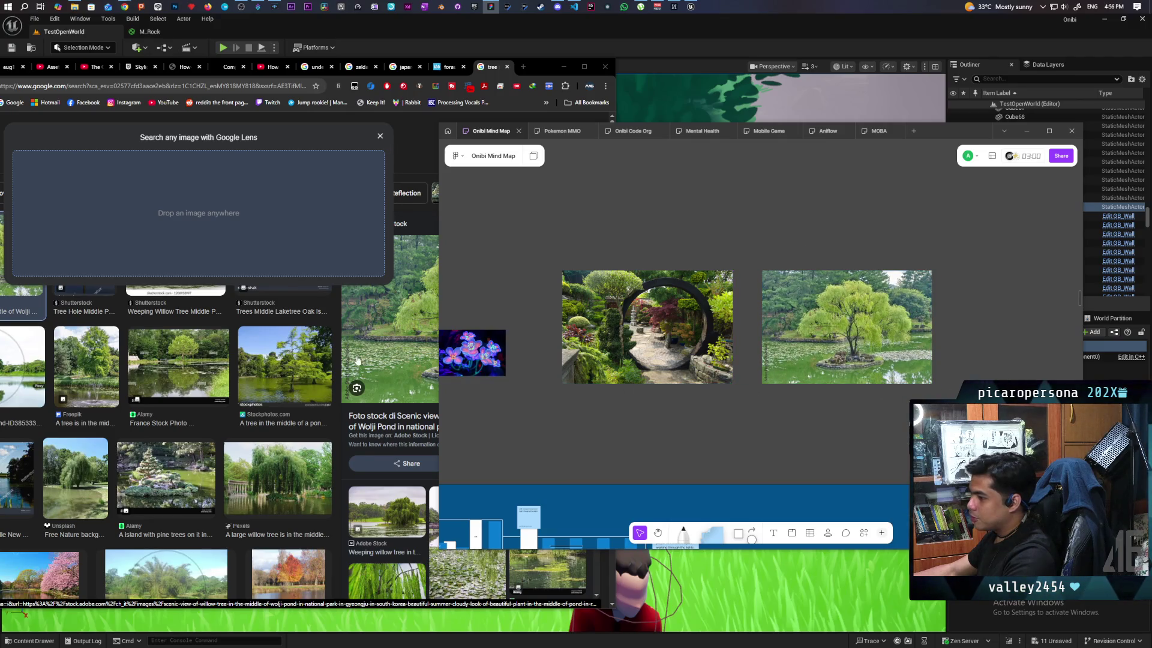
left_click(561, 67)
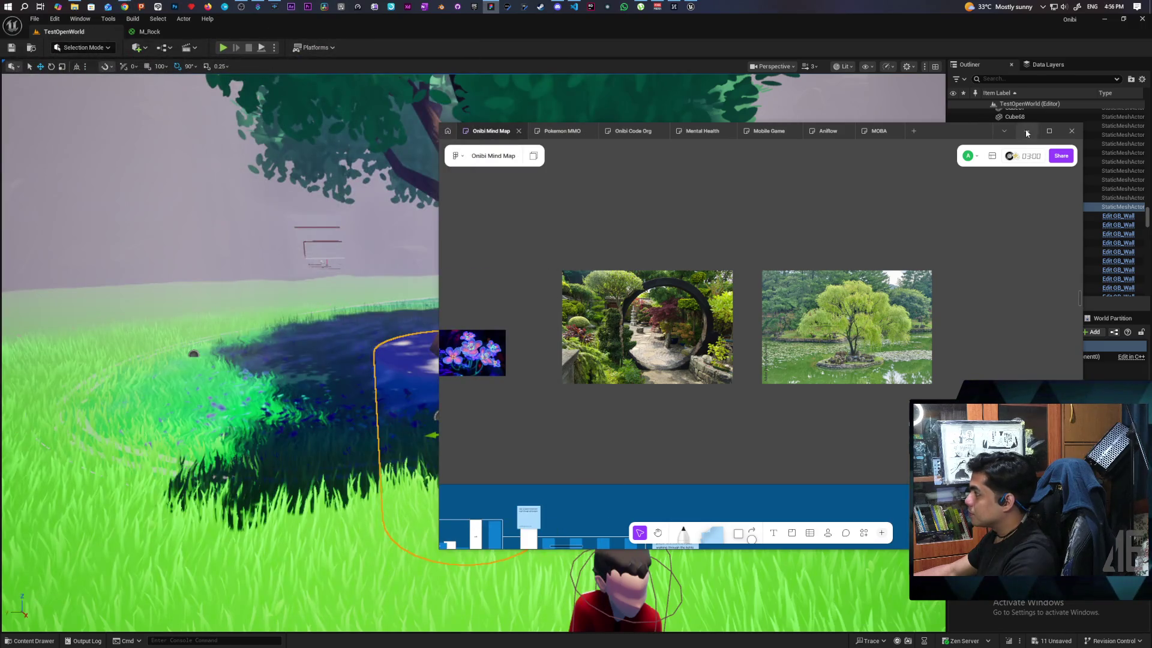
Back in the level, select the tree, then frame the lake deform and Cylinder2
left_click(1026, 132)
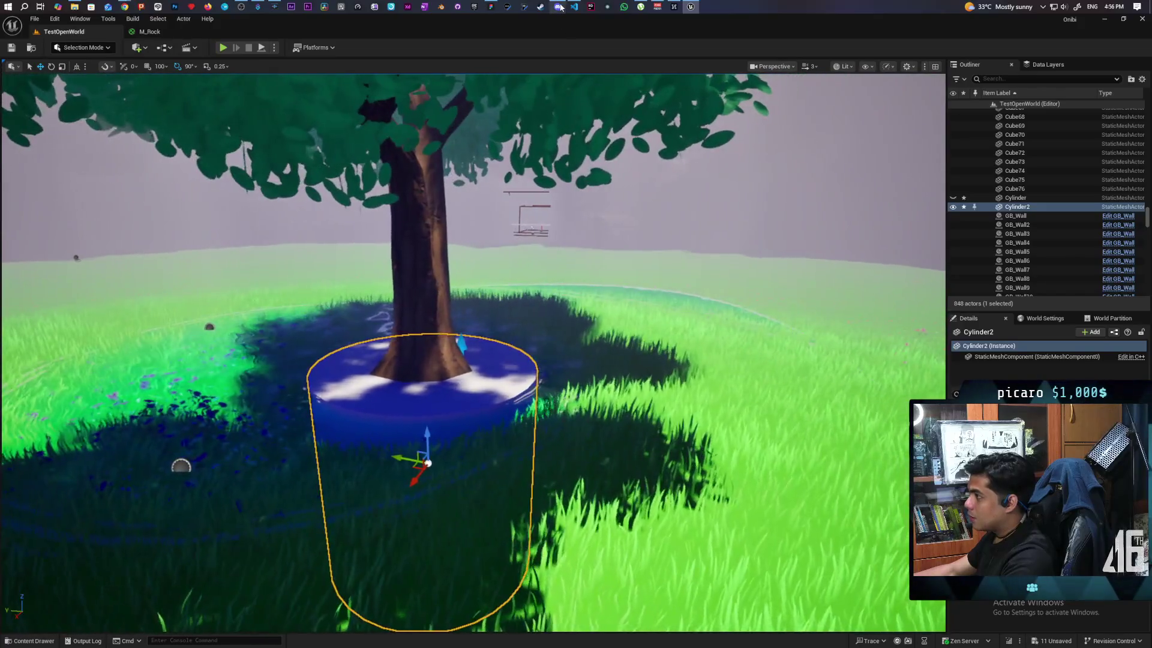
mouse_move(561, 8)
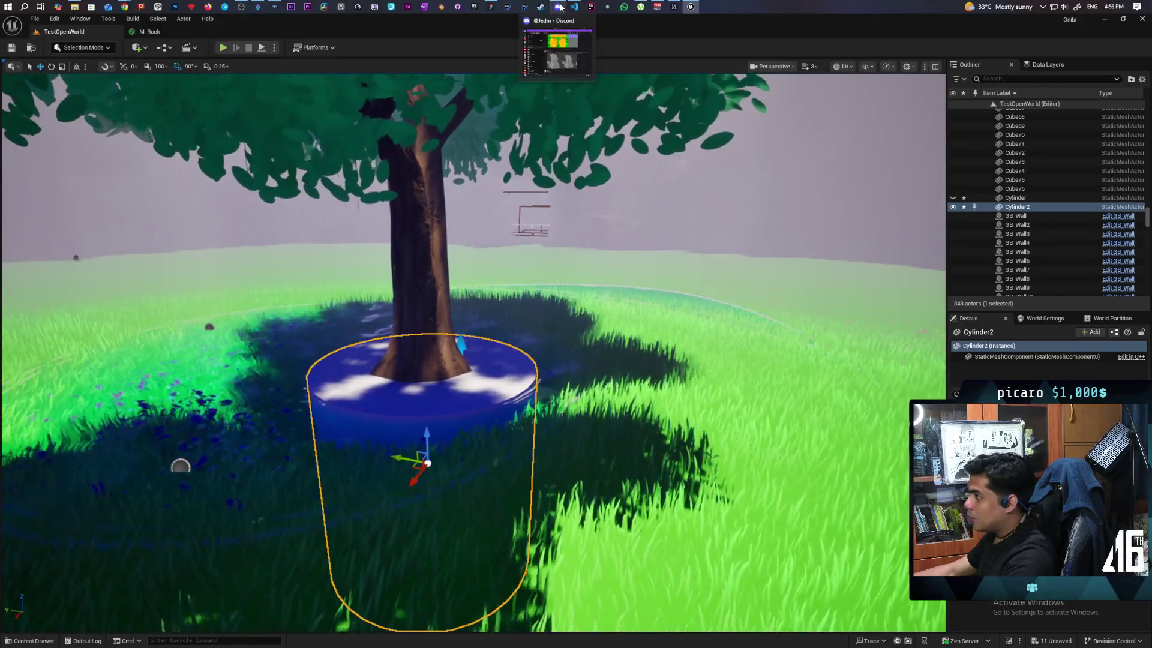
left_click(420, 252)
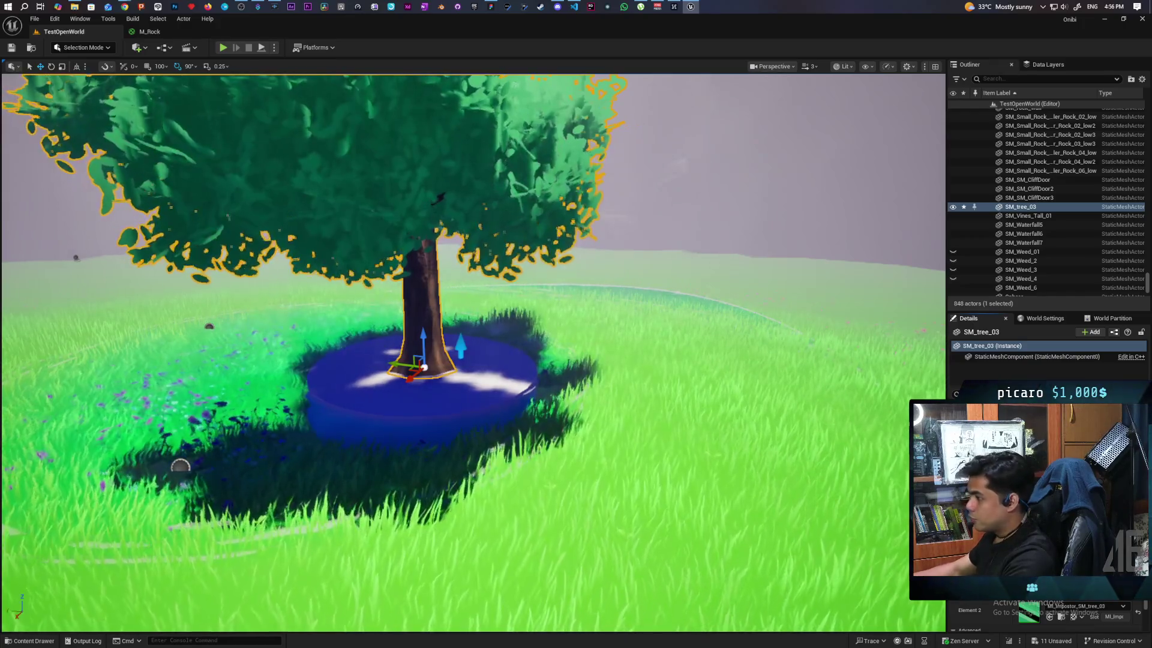
scroll(474, 354, "down", 5)
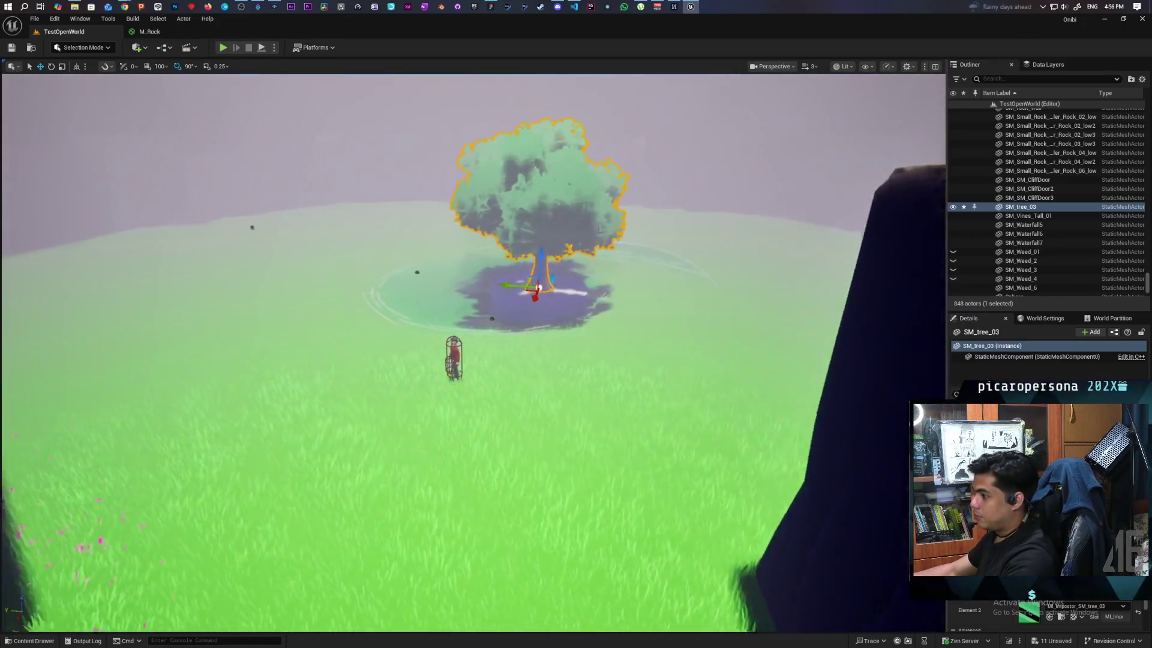
scroll(488, 492, "up", 5)
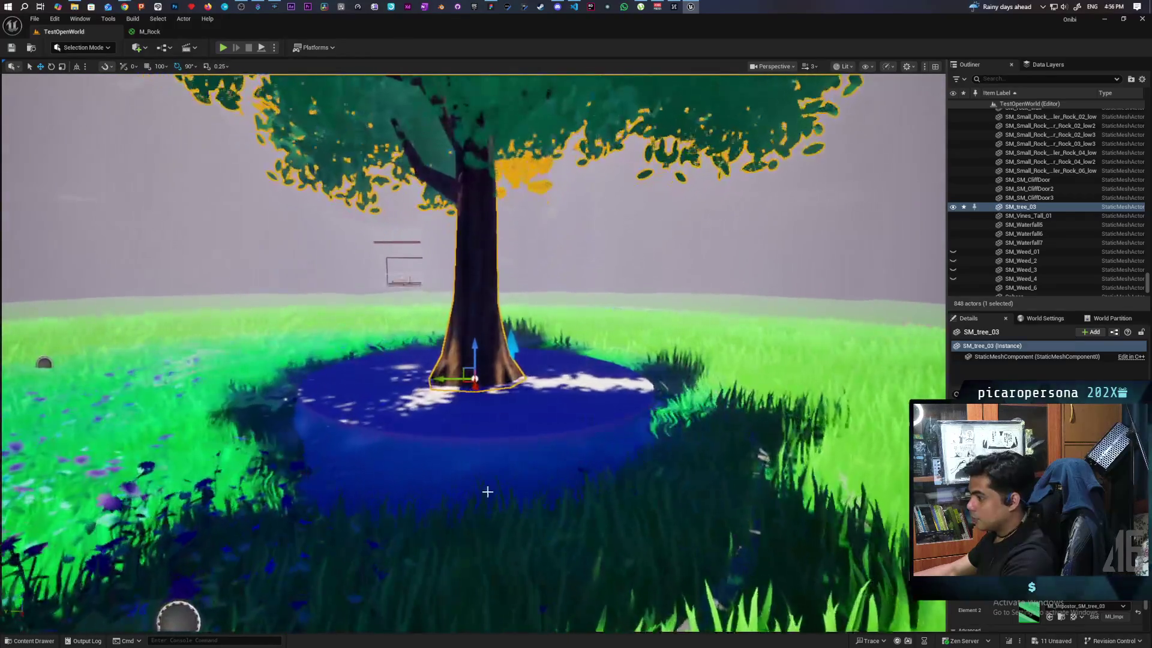
left_click(487, 492)
key("f")
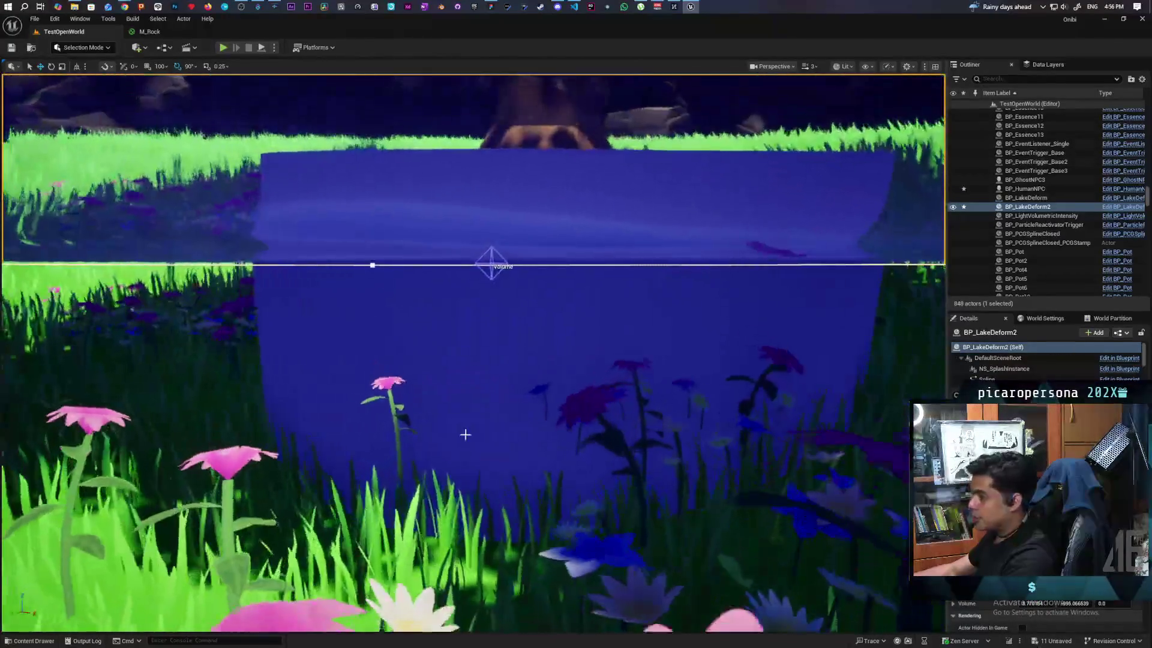
left_click(465, 435)
key("f")
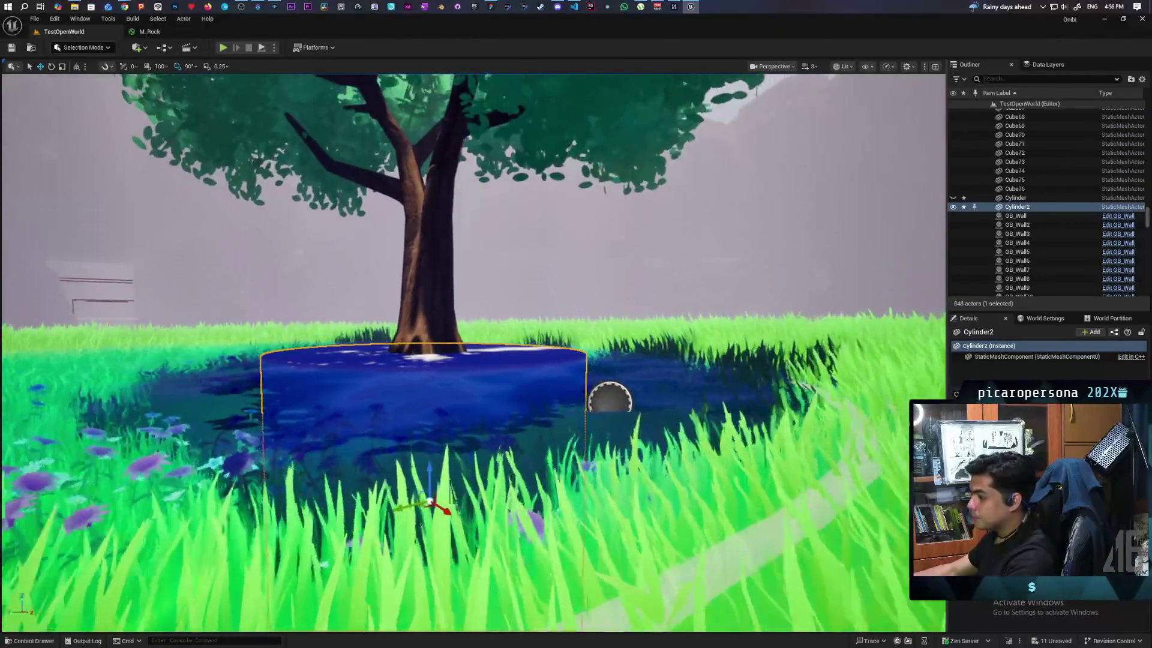
scroll(474, 354, "up", 3)
scroll(474, 354, "down", 5)
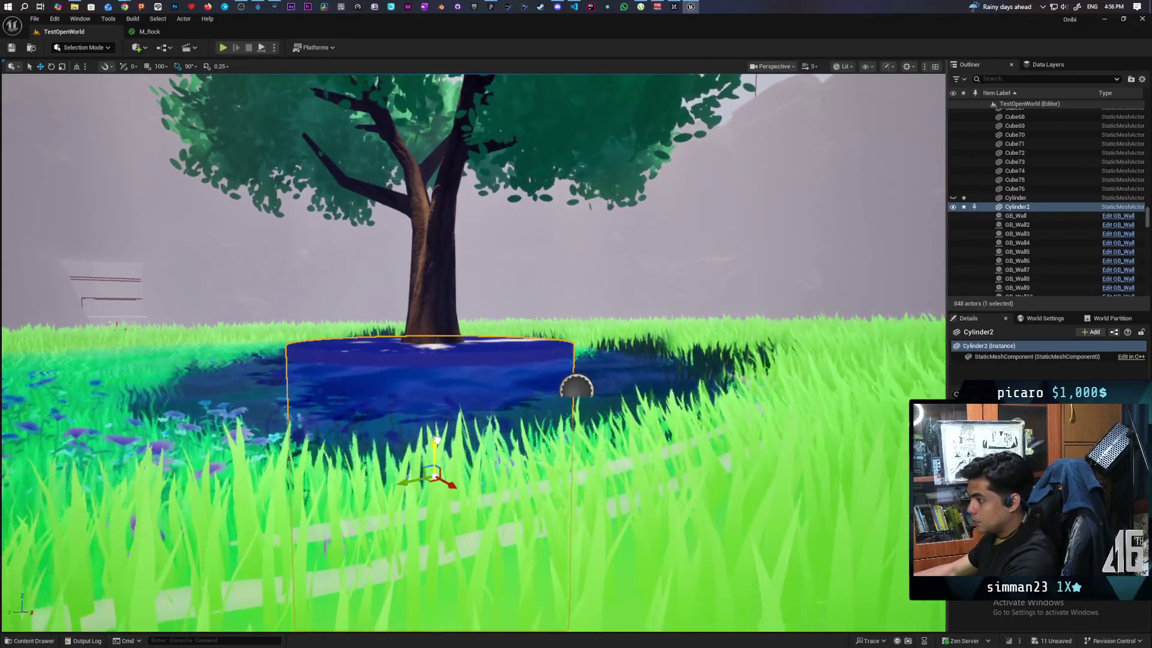
Flatten Cylinder2 to the ground and raise its Z scale into a shallow disc
left_click(442, 319)
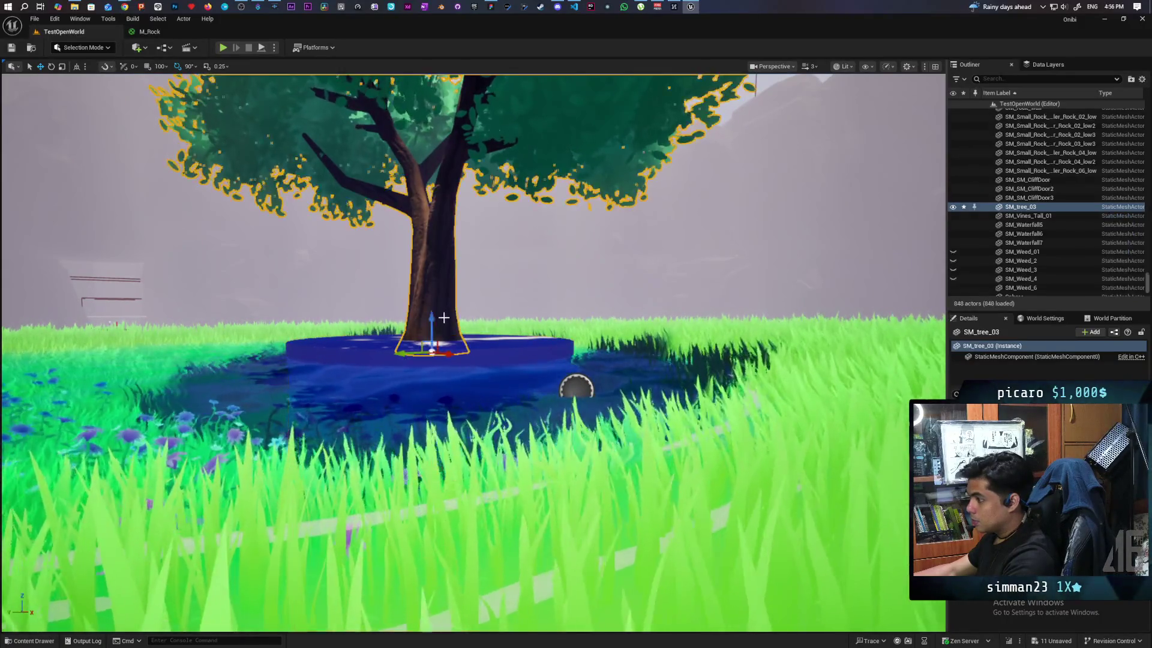
scroll(416, 338, "up", 3)
scroll(416, 338, "down", 3)
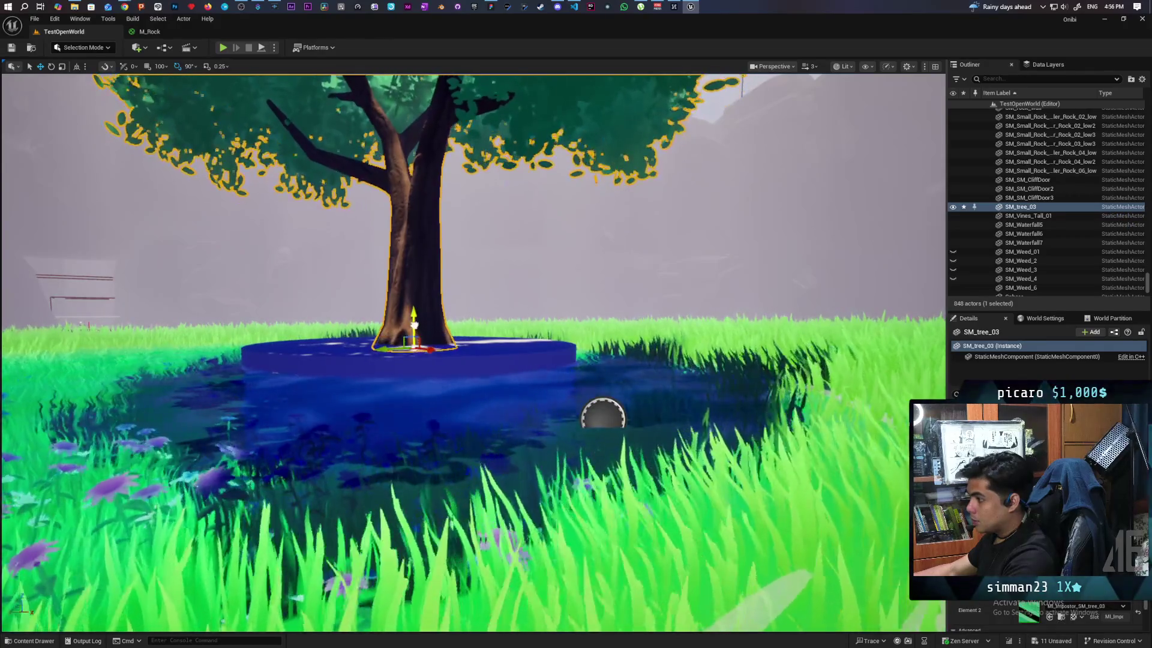
scroll(492, 398, "down", 4)
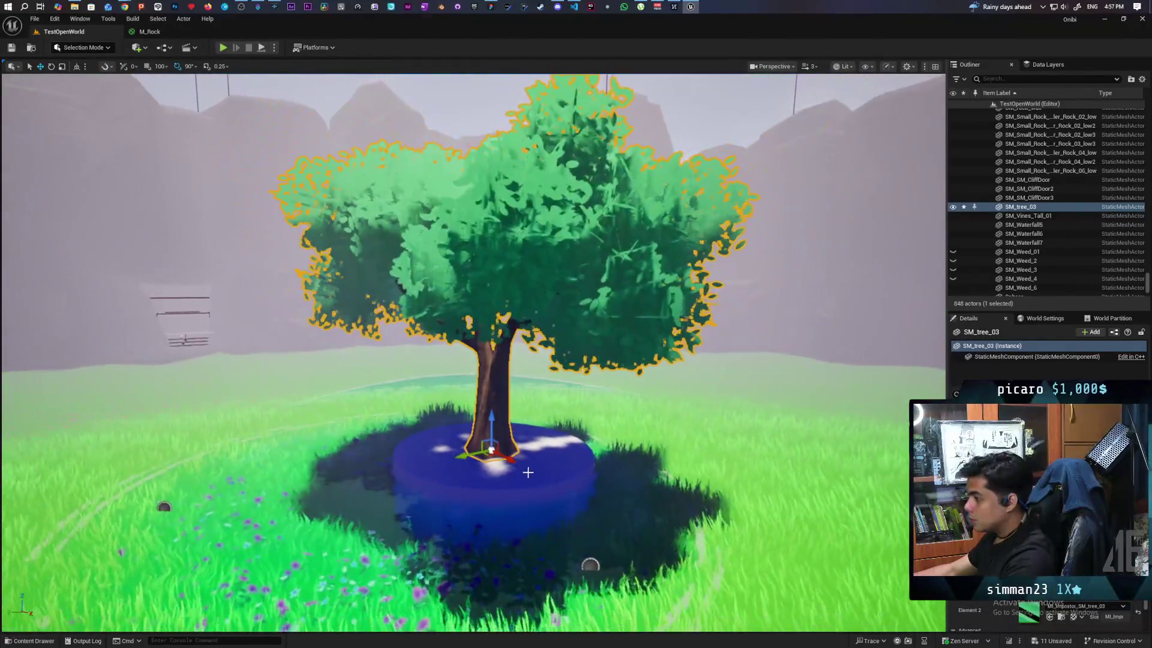
left_click(542, 468)
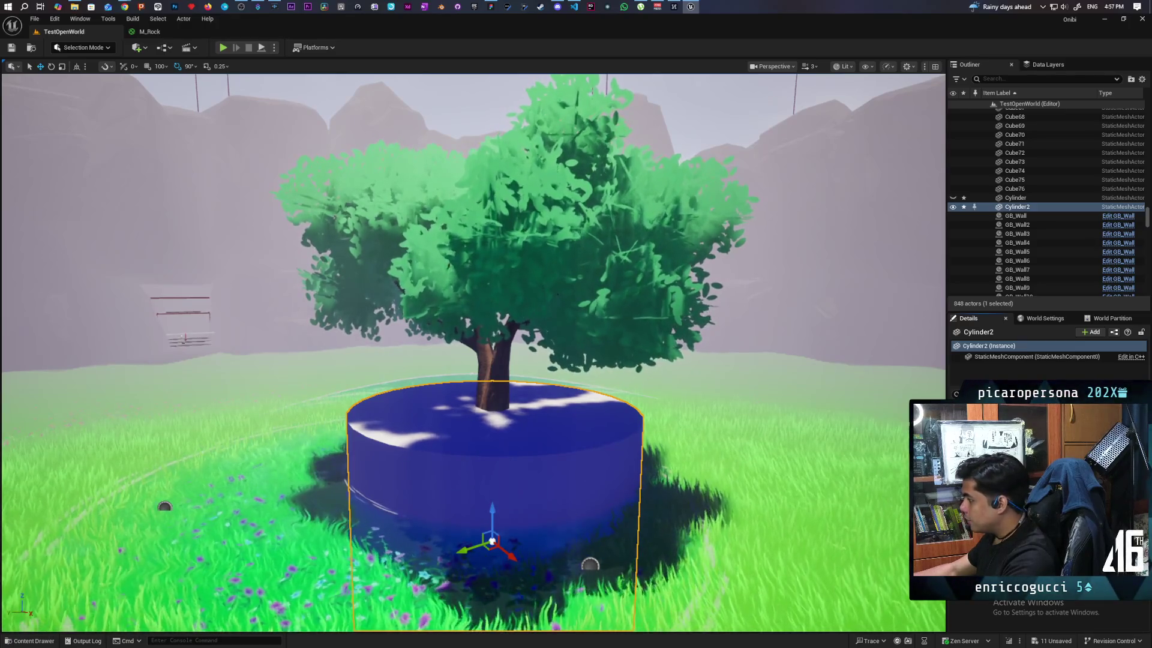
key("ctrl+z")
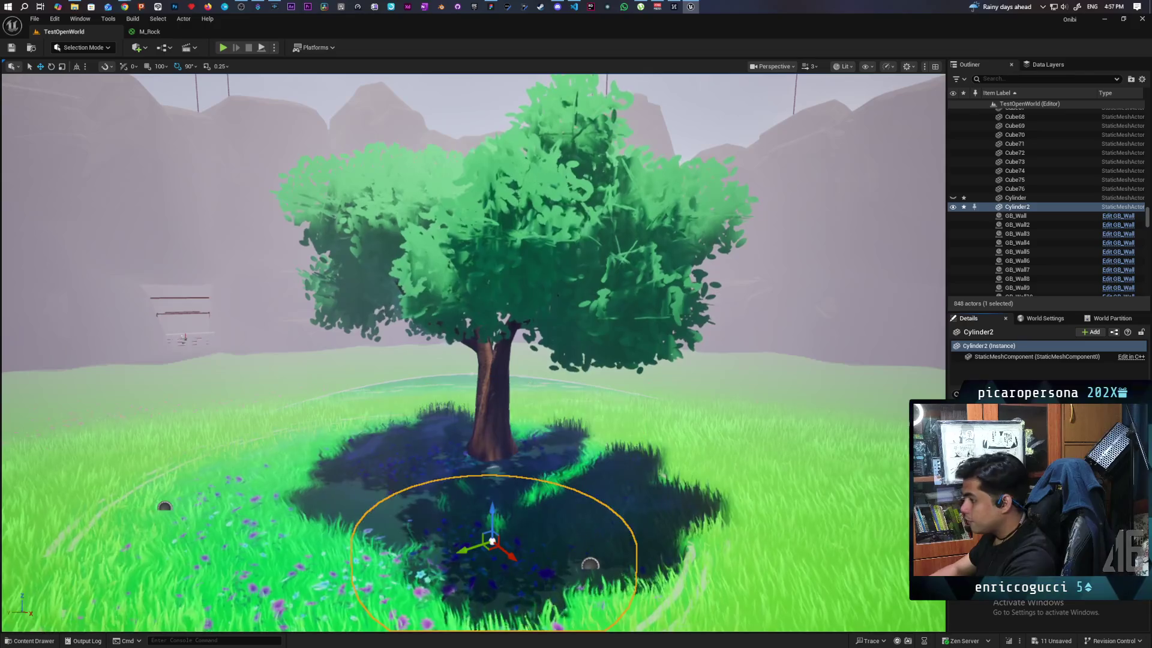
left_click_drag(485, 523, 512, 436)
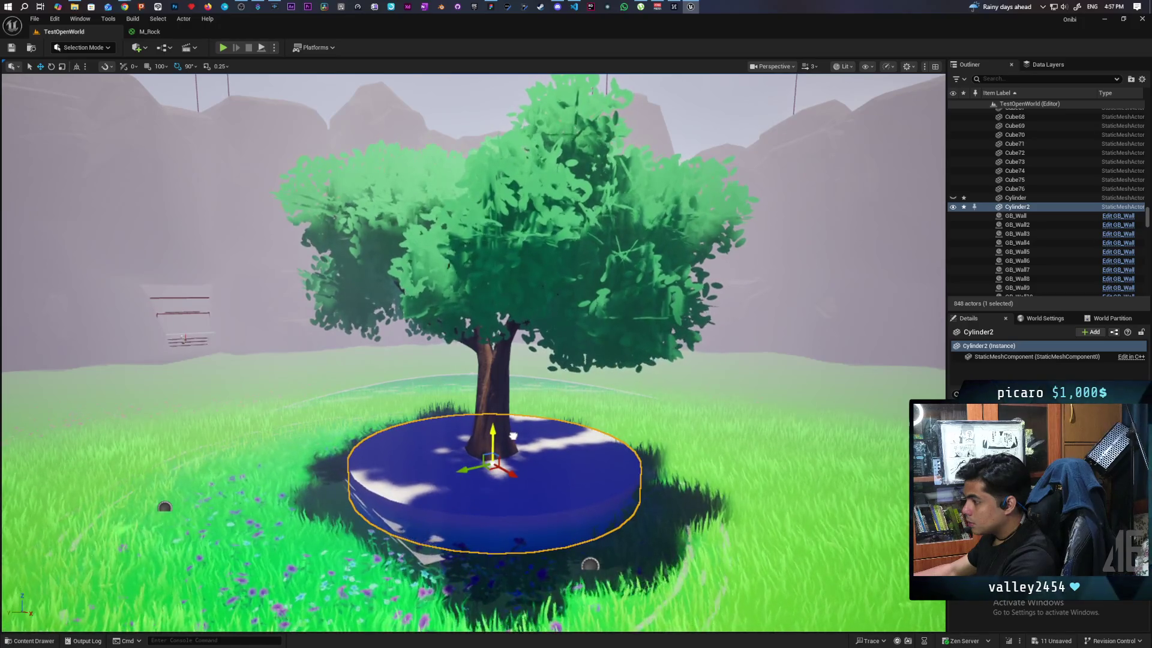
Save the level and all unsaved changes
key("ctrl+s")
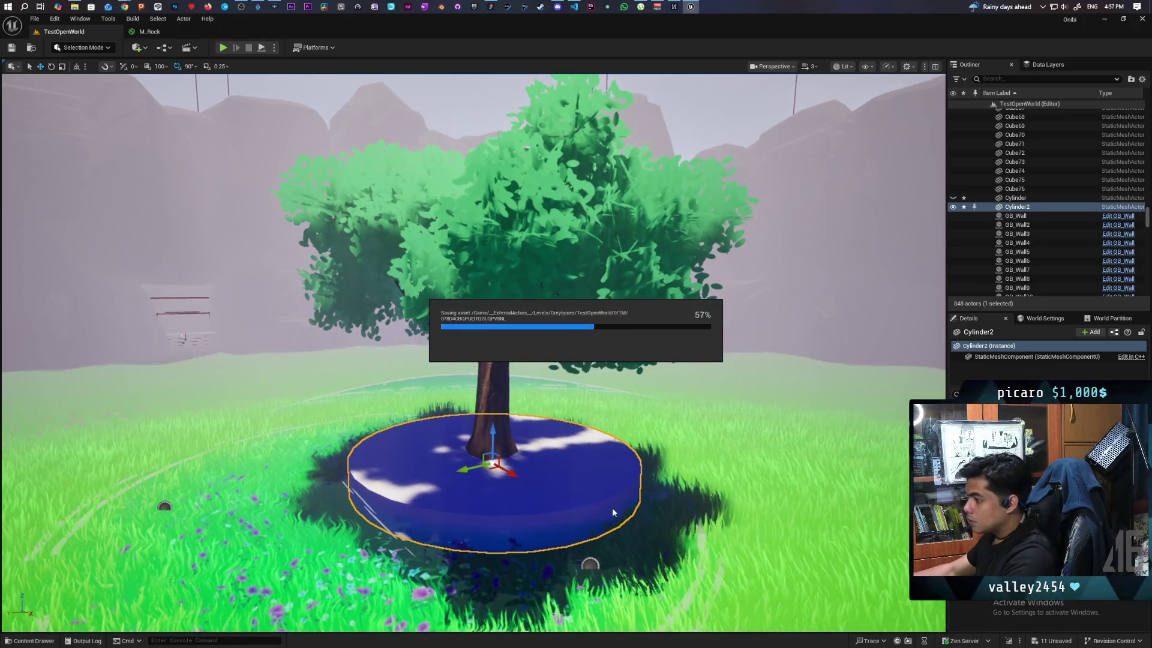
key("f")
scroll(552, 318, "down", 3)
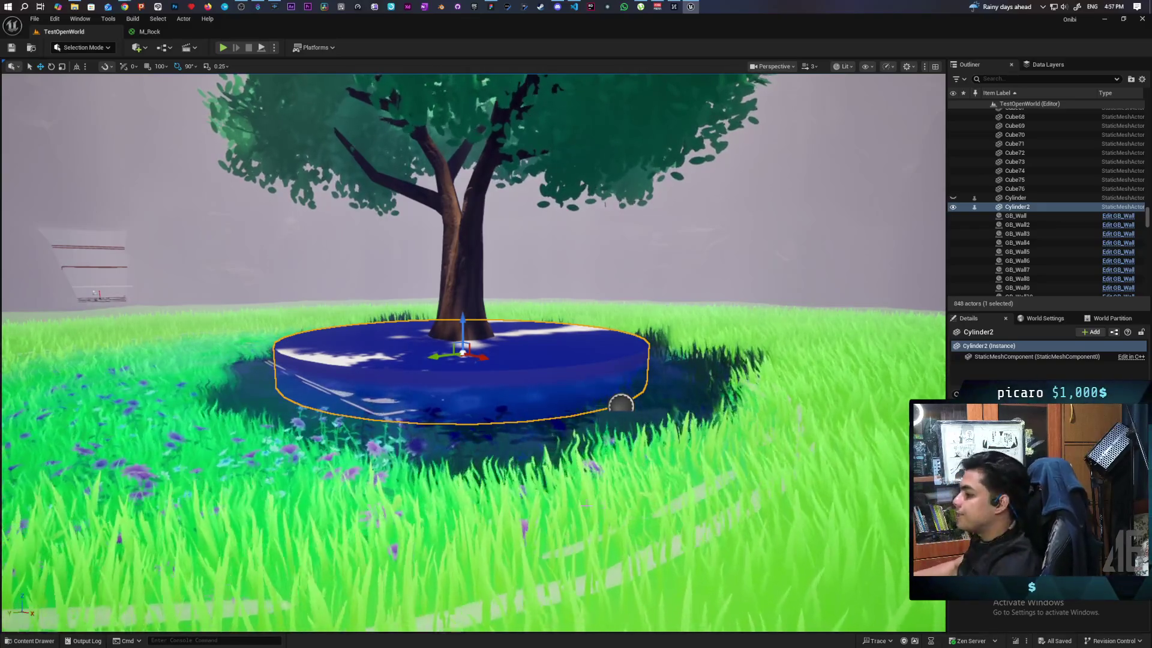
key("f")
left_click_drag(520, 318, 360, 312)
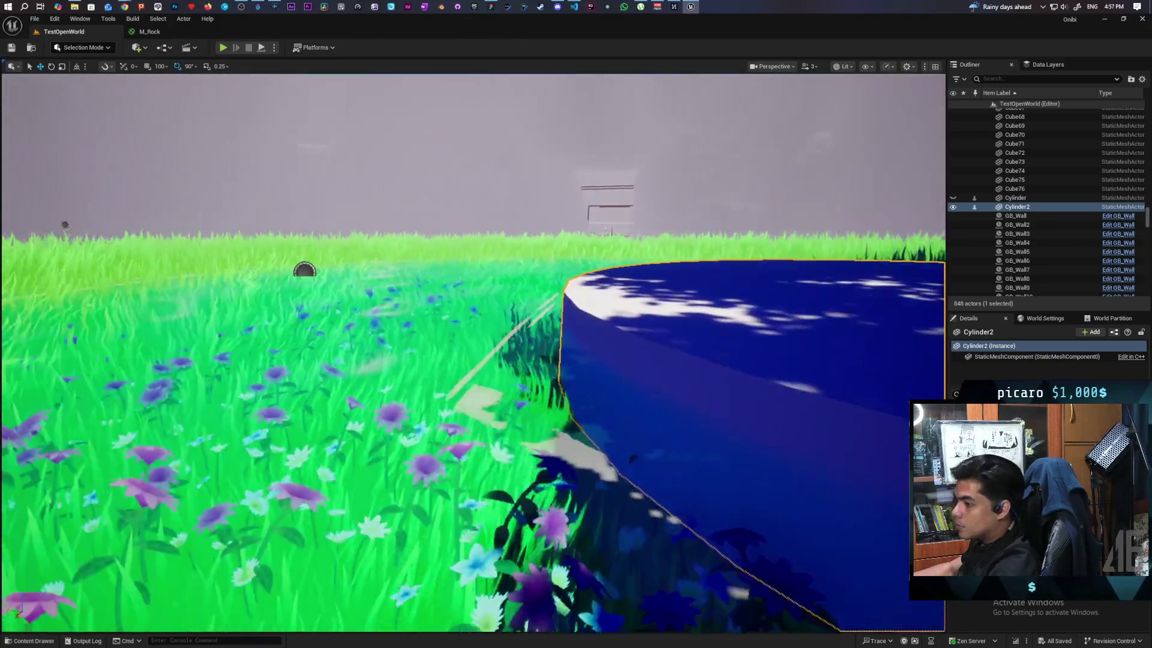
mouse_move(474, 300)
left_mouse_down()
mouse_move(474, 480)
mouse_move(444, 396)
left_mouse_up()
mouse_move(475, 471)
left_mouse_down()
mouse_move(476, 522)
mouse_move(476, 480)
left_mouse_up()
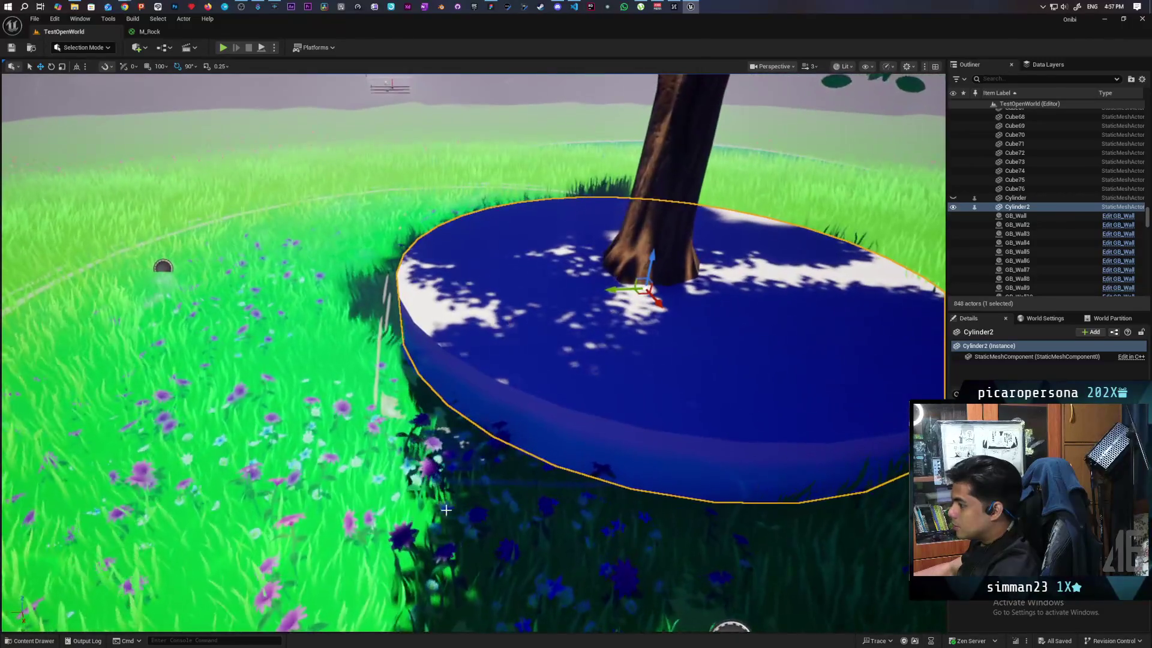
mouse_move(163, 266)
left_mouse_down()
mouse_move(528, 446)
mouse_move(631, 330)
mouse_move(865, 231)
mouse_move(831, 338)
left_mouse_up()
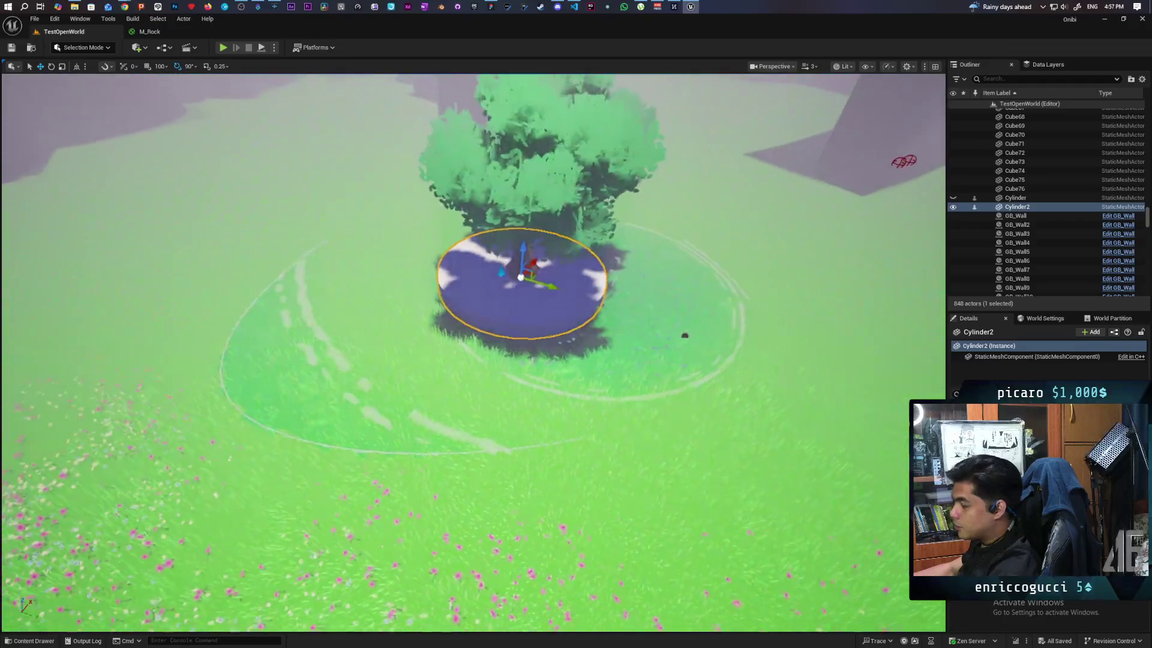
scroll(474, 354, "down", 10)
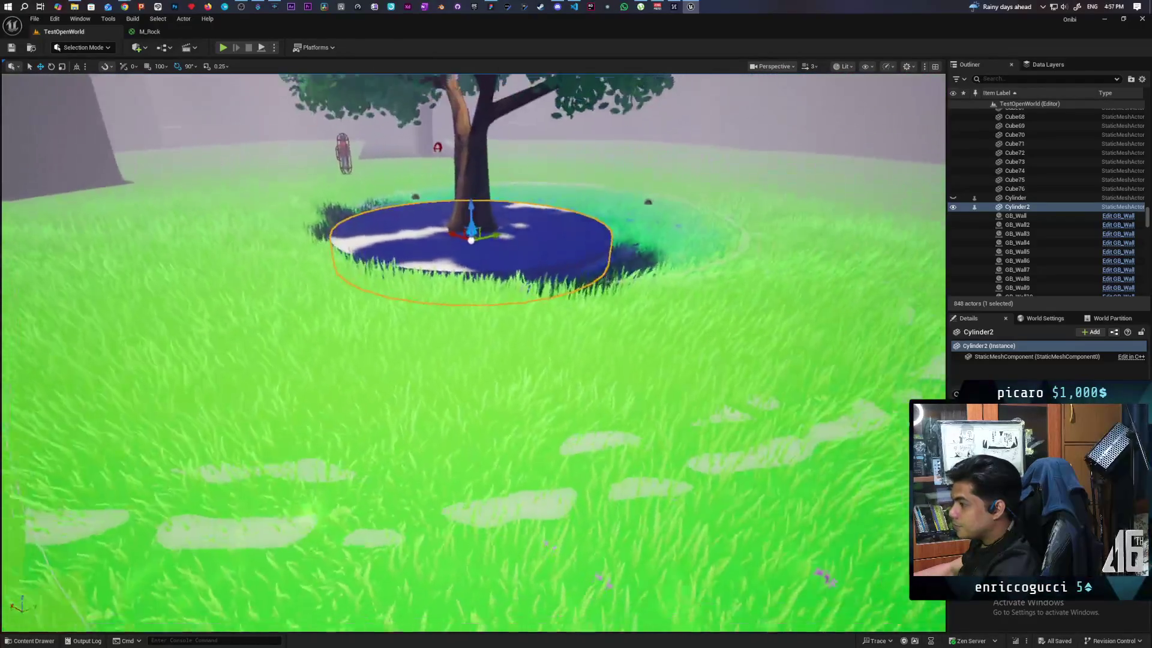
scroll(474, 354, "down", 10)
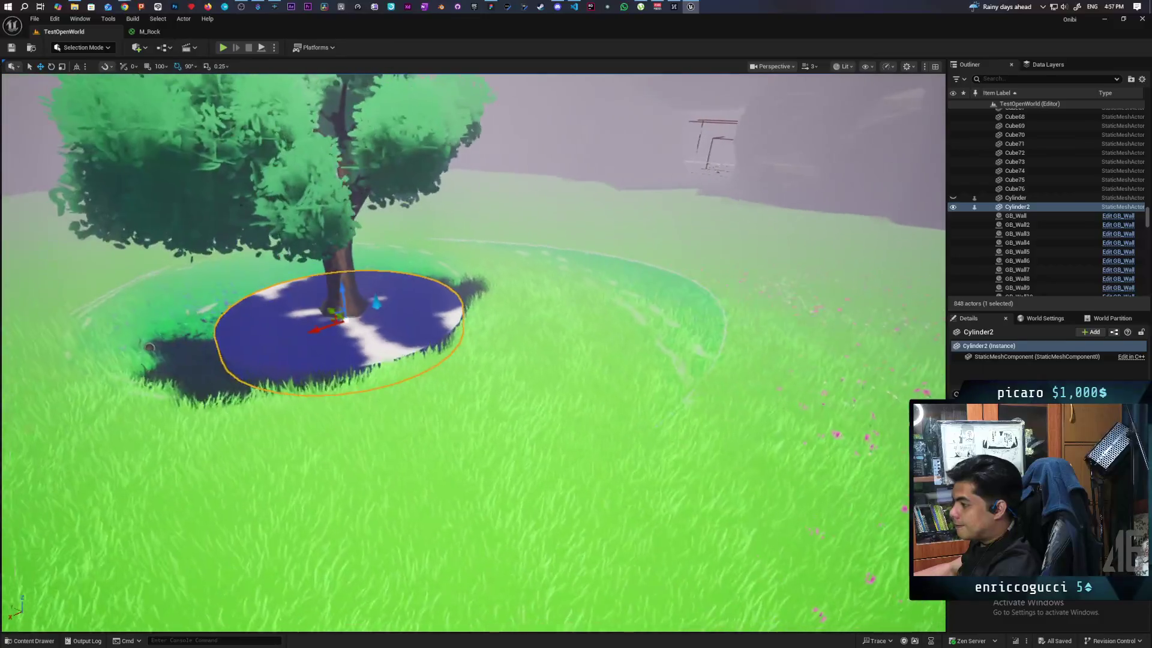
mouse_move(474, 354)
left_mouse_down()
mouse_move(396, 342)
mouse_move(423, 321)
left_mouse_up()
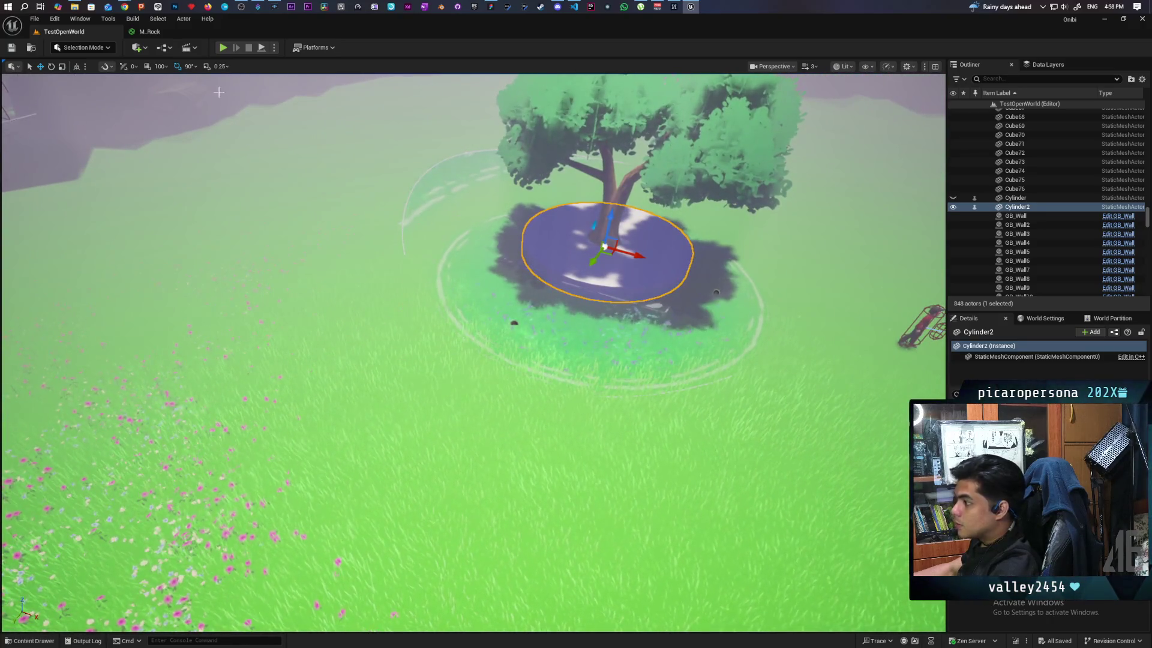
left_click(186, 276)
key("shift+2")
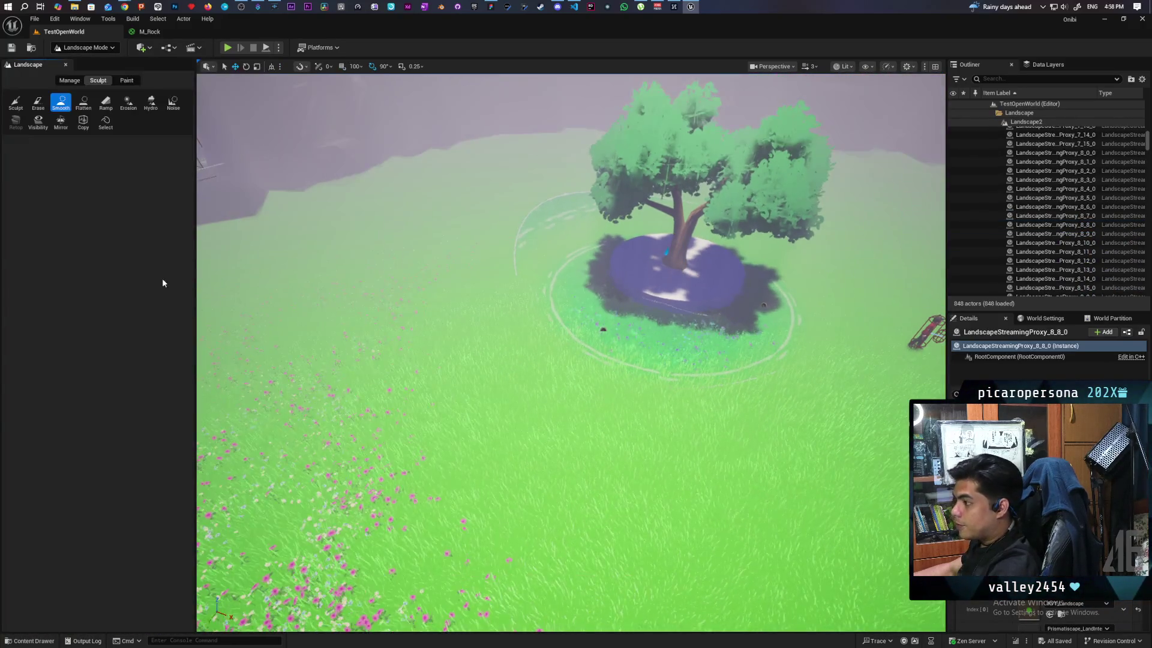
Choose the Sculpt tool with lower Tool Strength and a smaller Brush Size
left_click(15, 102)
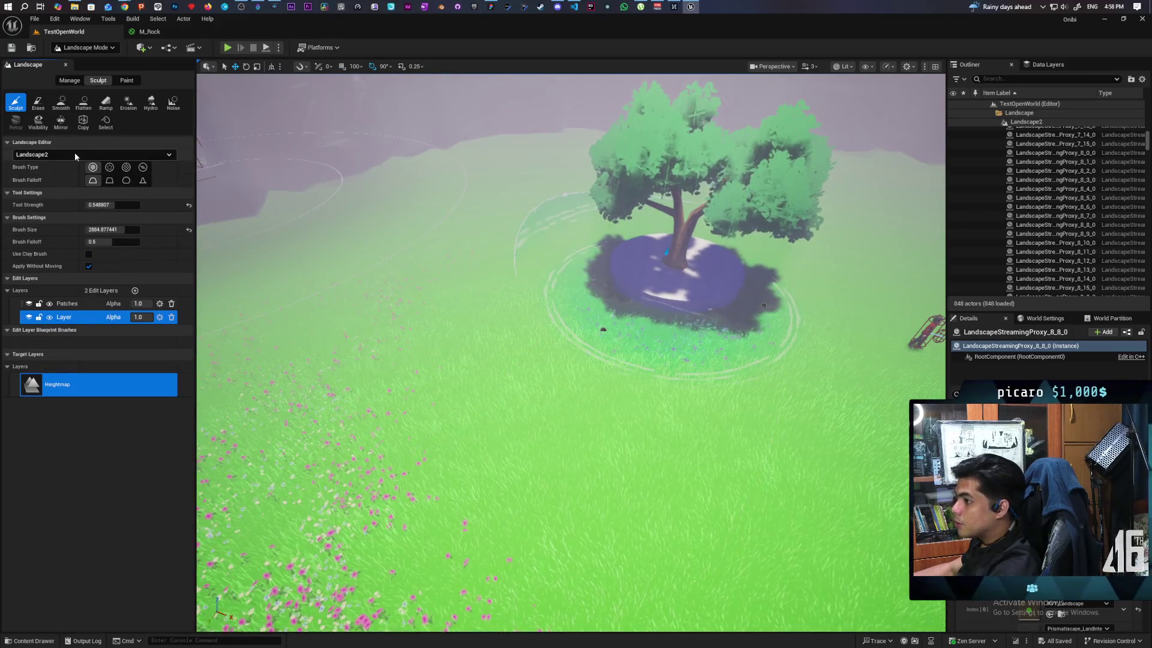
left_click(99, 205)
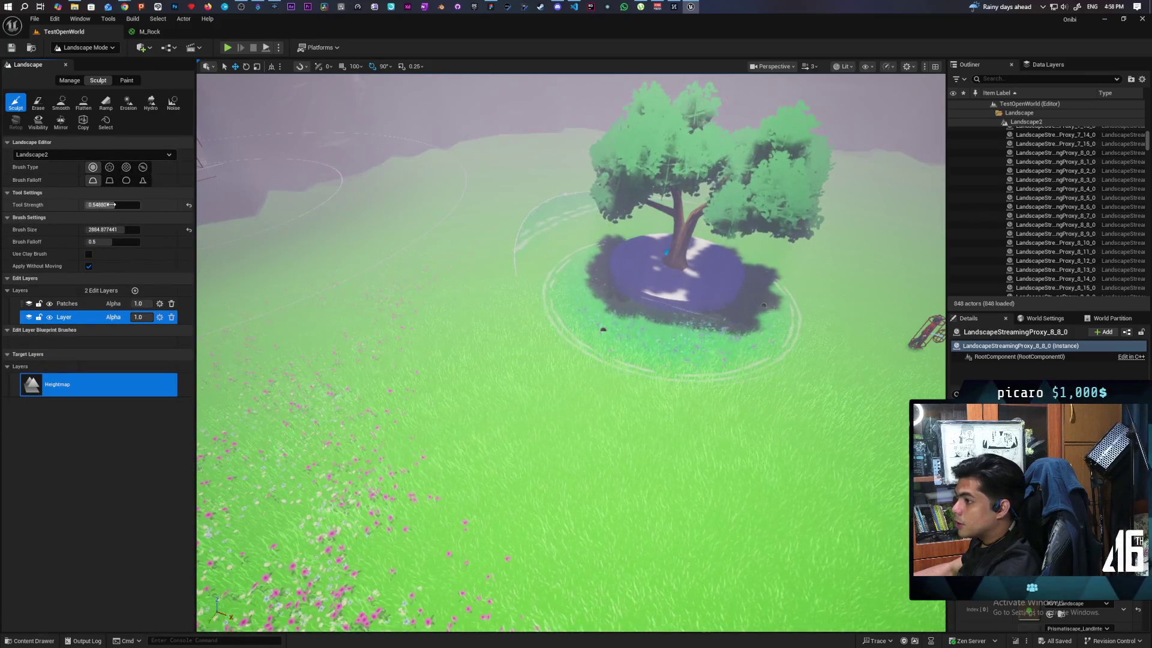
left_click_drag(113, 230, 99, 229)
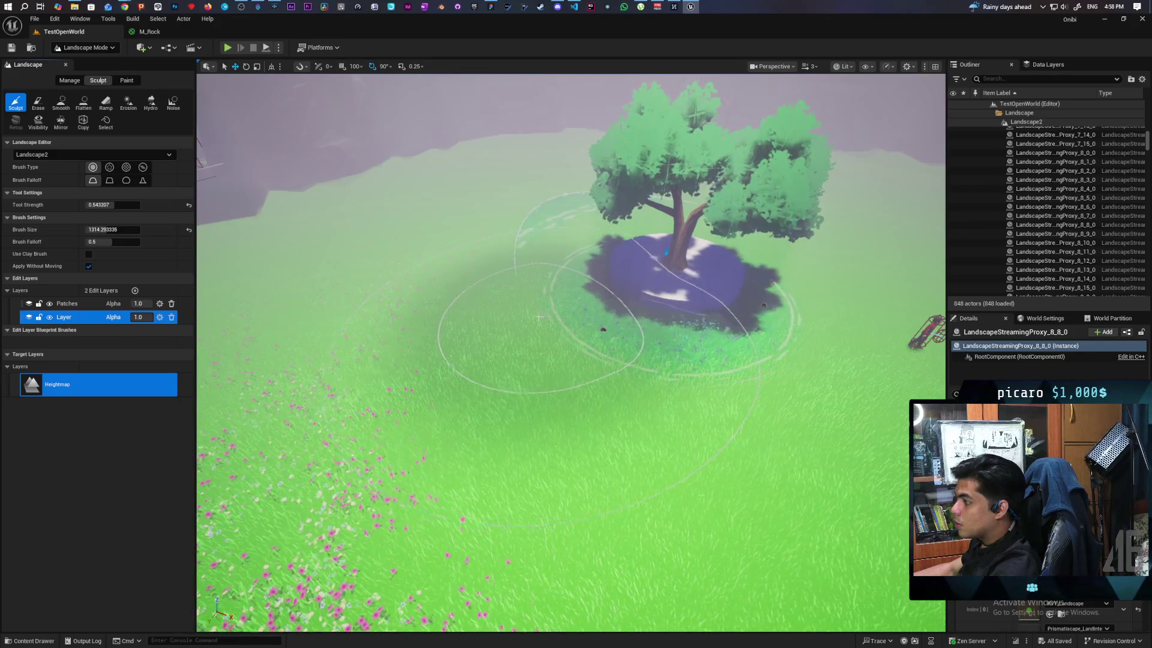
Raise the terrain just beside the tree's island, then return to Selection Mode
left_click_drag(536, 313, 477, 310)
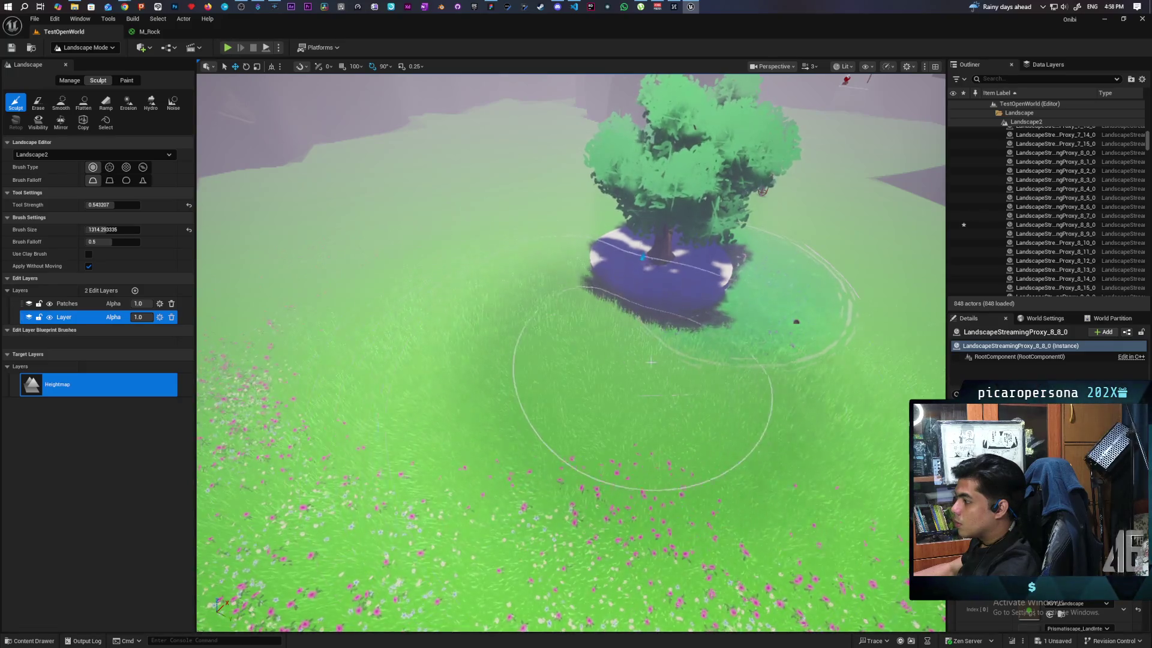
left_click_drag(651, 362, 657, 361)
scroll(615, 352, "down", 5)
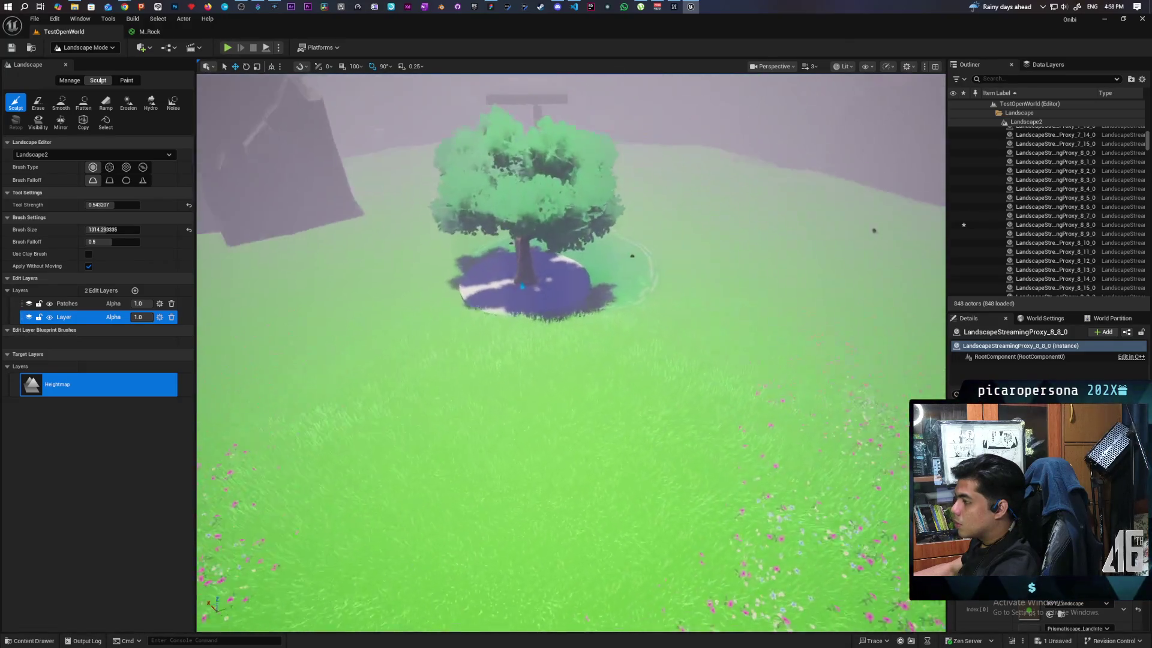
scroll(570, 300, "up", 5)
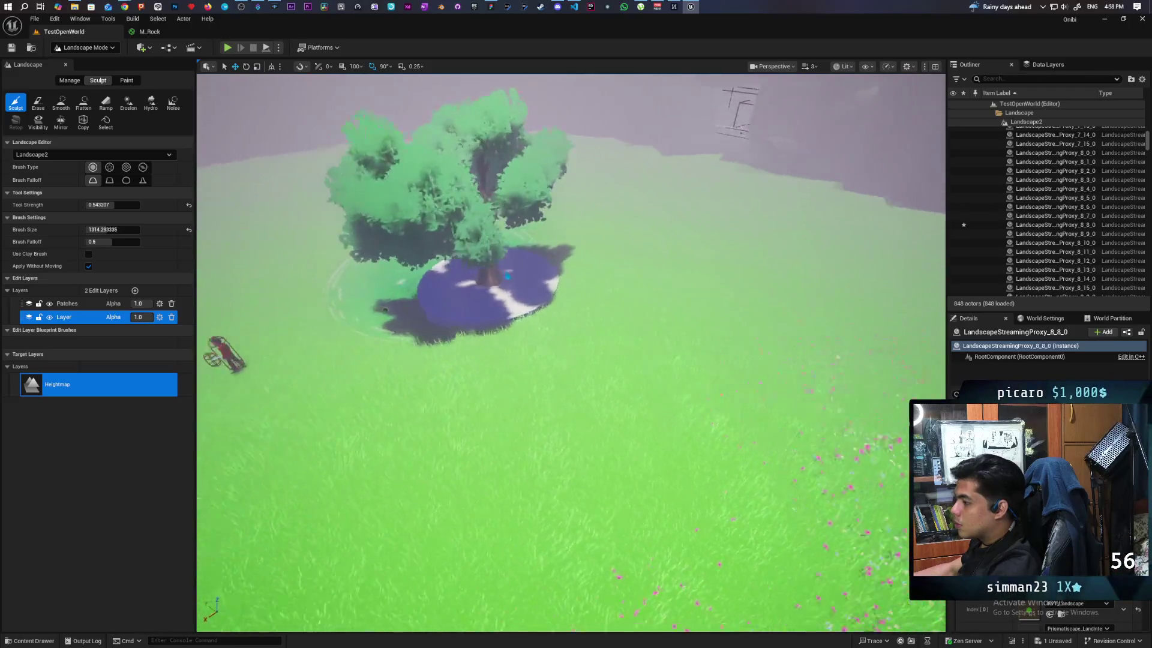
scroll(548, 335, "up", 3)
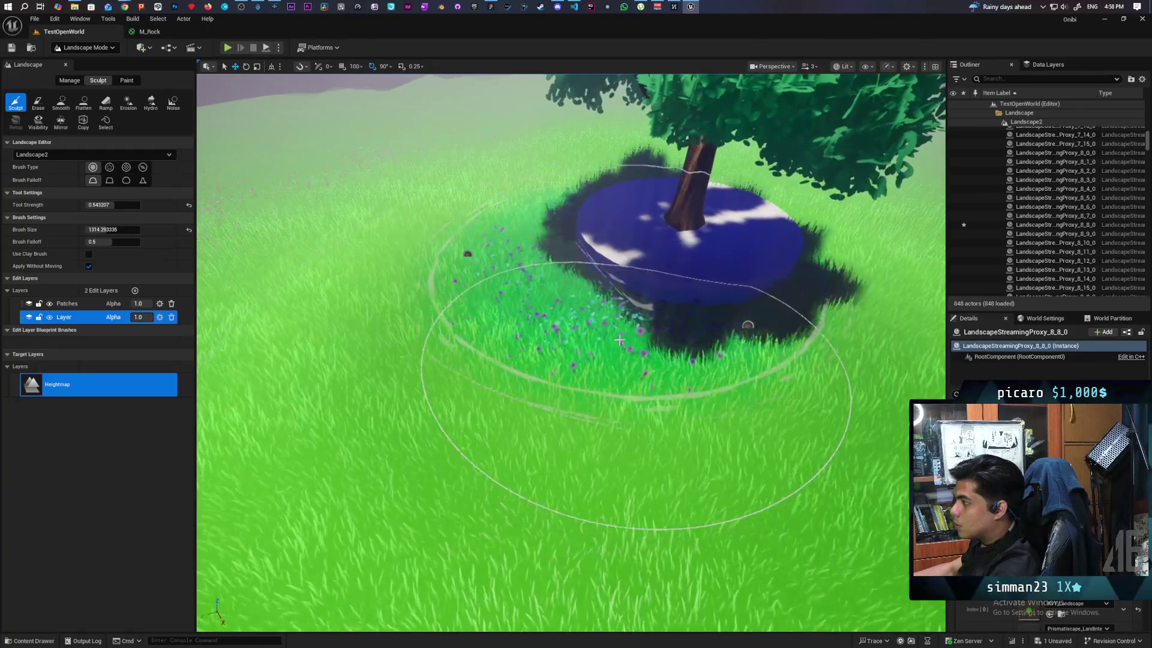
left_click(84, 47)
left_click(89, 60)
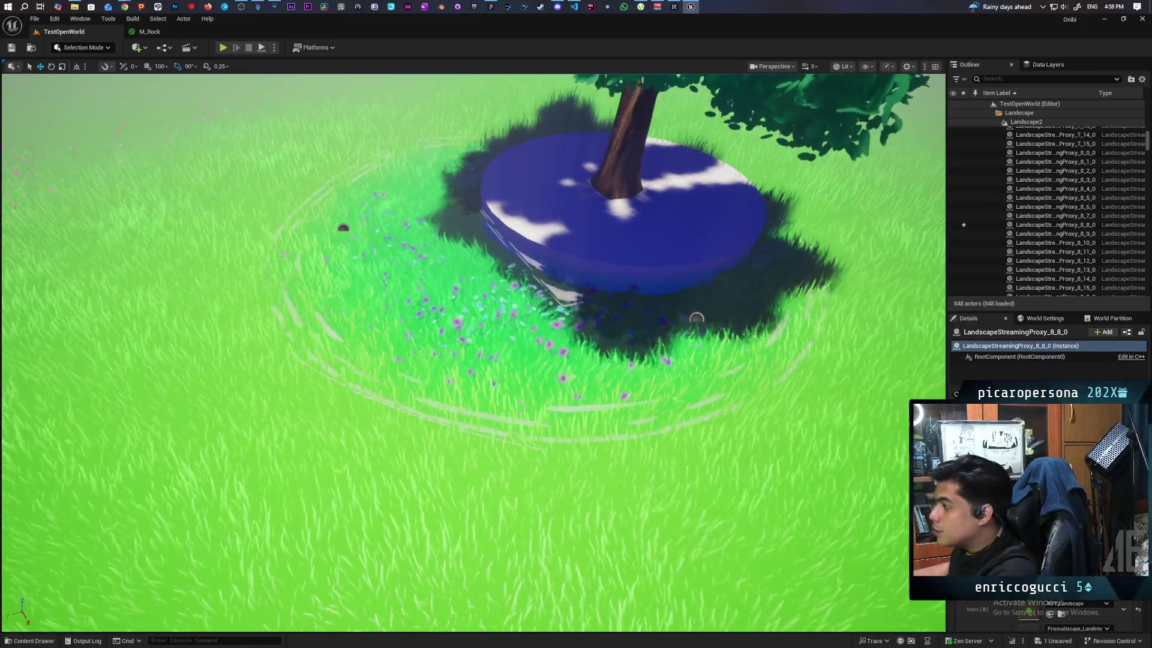
Select the BP_LakeDeform2 lake ring and focus the camera on it
scroll(474, 354, "up", 10)
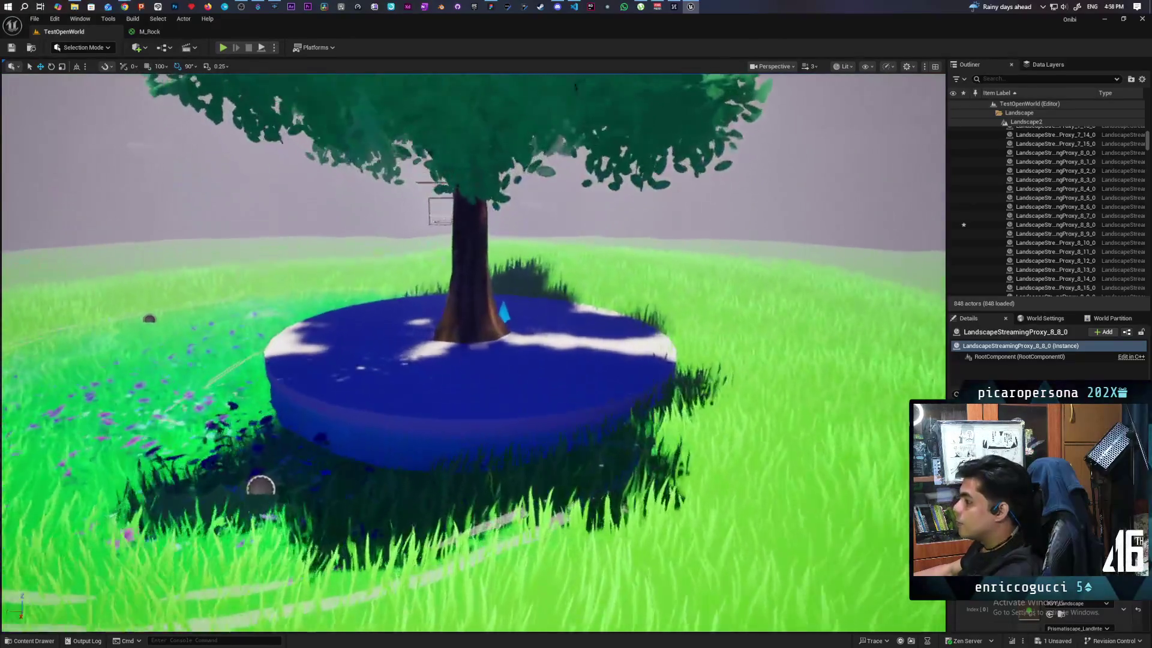
scroll(474, 354, "down", 10)
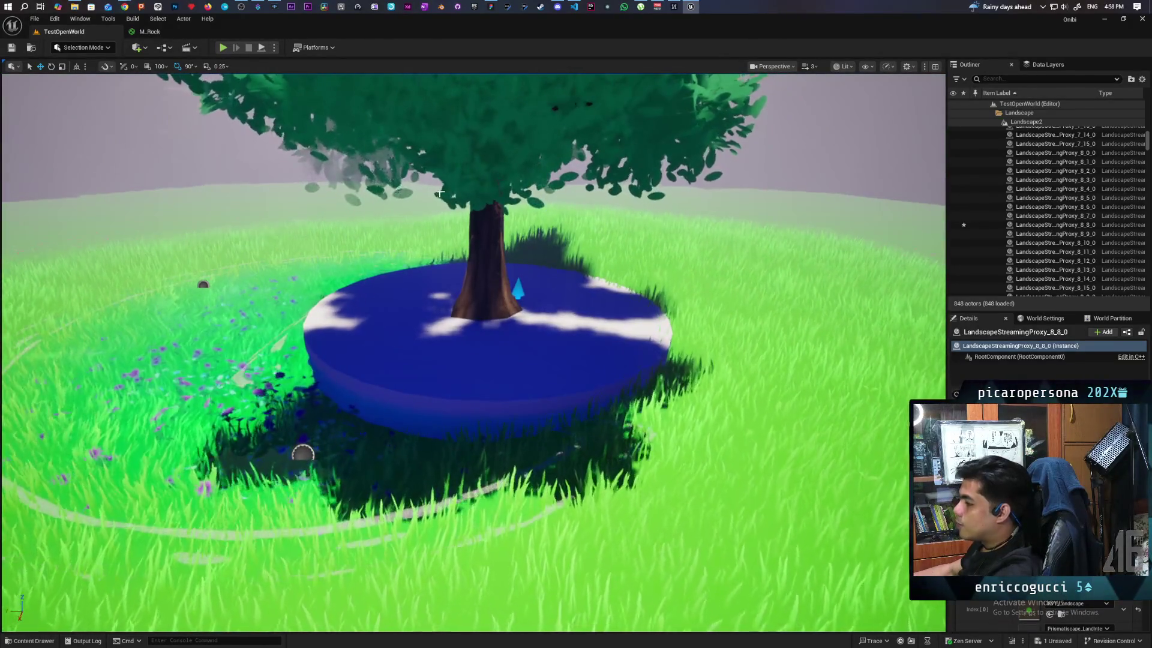
scroll(294, 447, "down", 10)
scroll(294, 447, "up", 8)
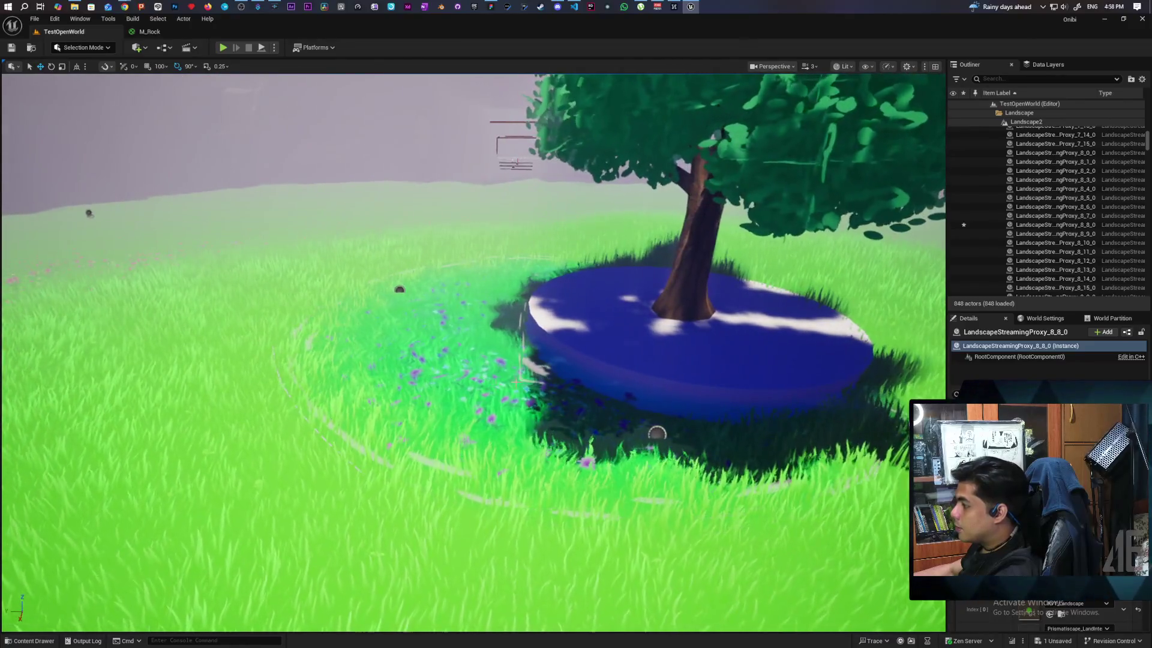
left_click(397, 290)
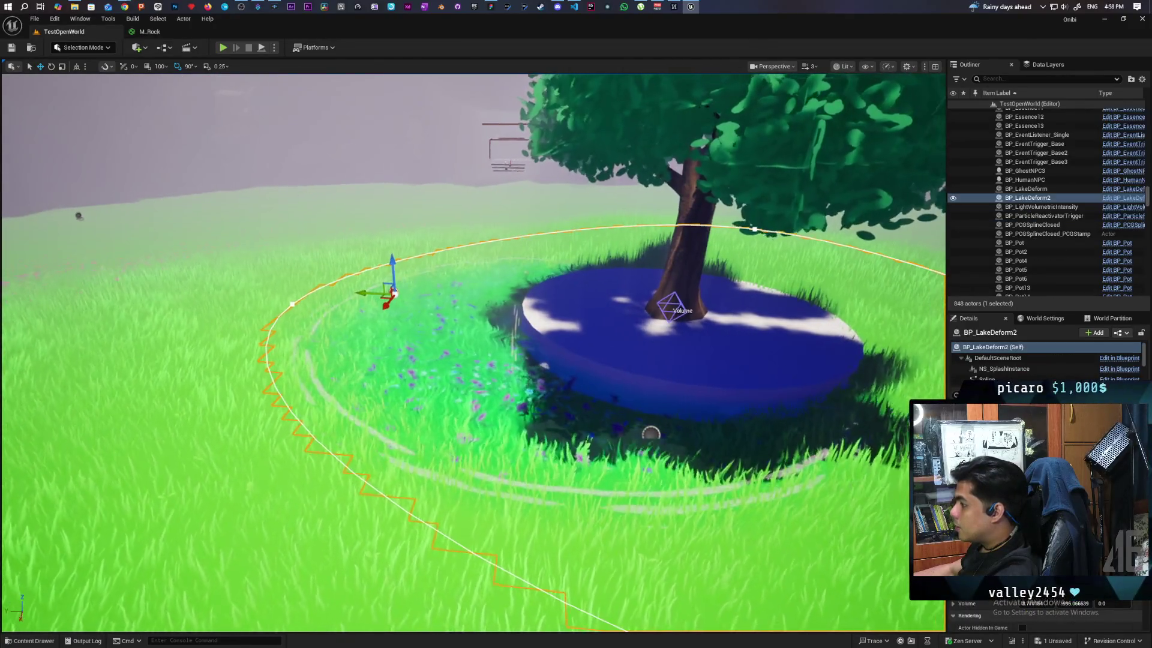
scroll(474, 354, "down", 3)
scroll(474, 354, "up", 10)
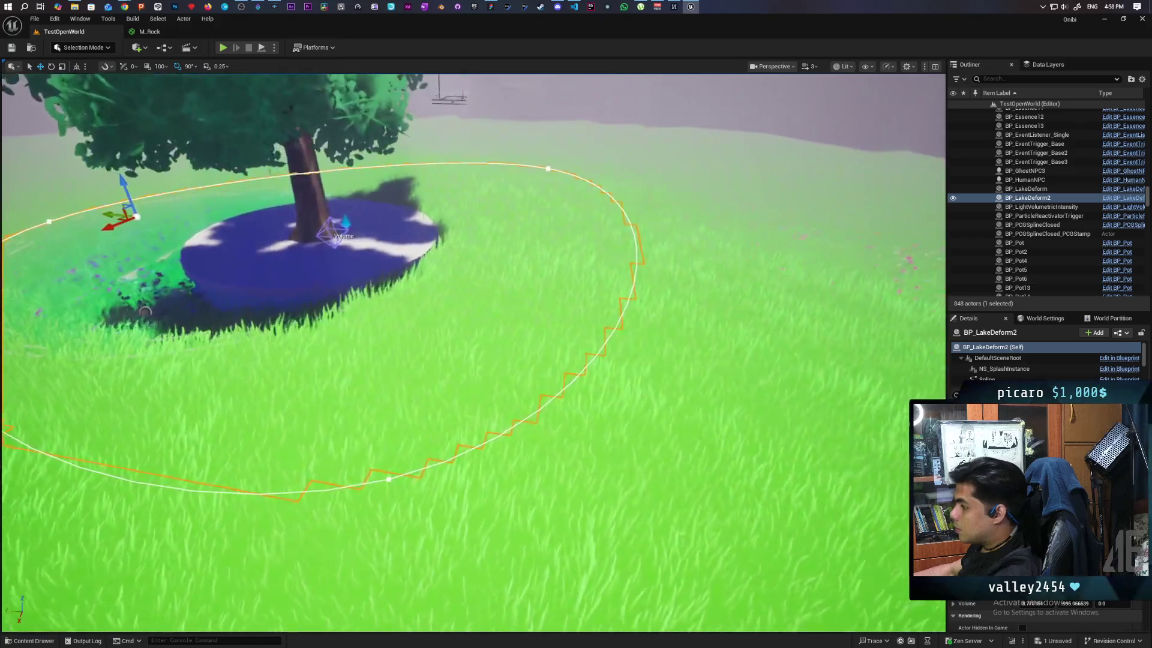
scroll(474, 354, "down", 5)
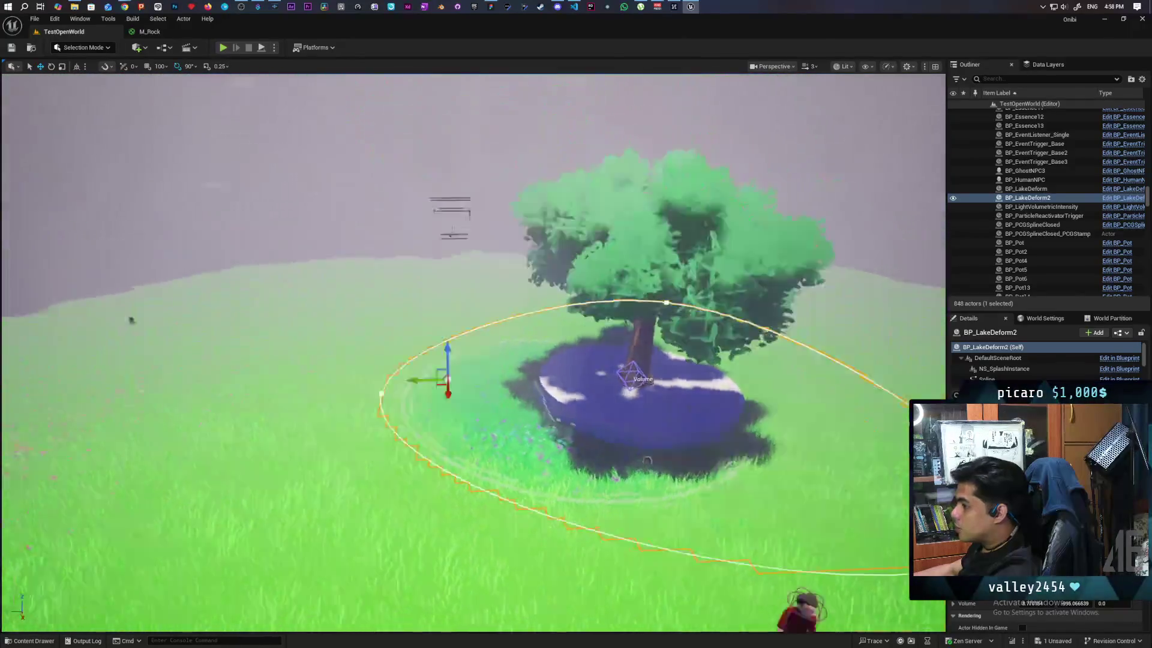
scroll(474, 354, "up", 10)
key("f")
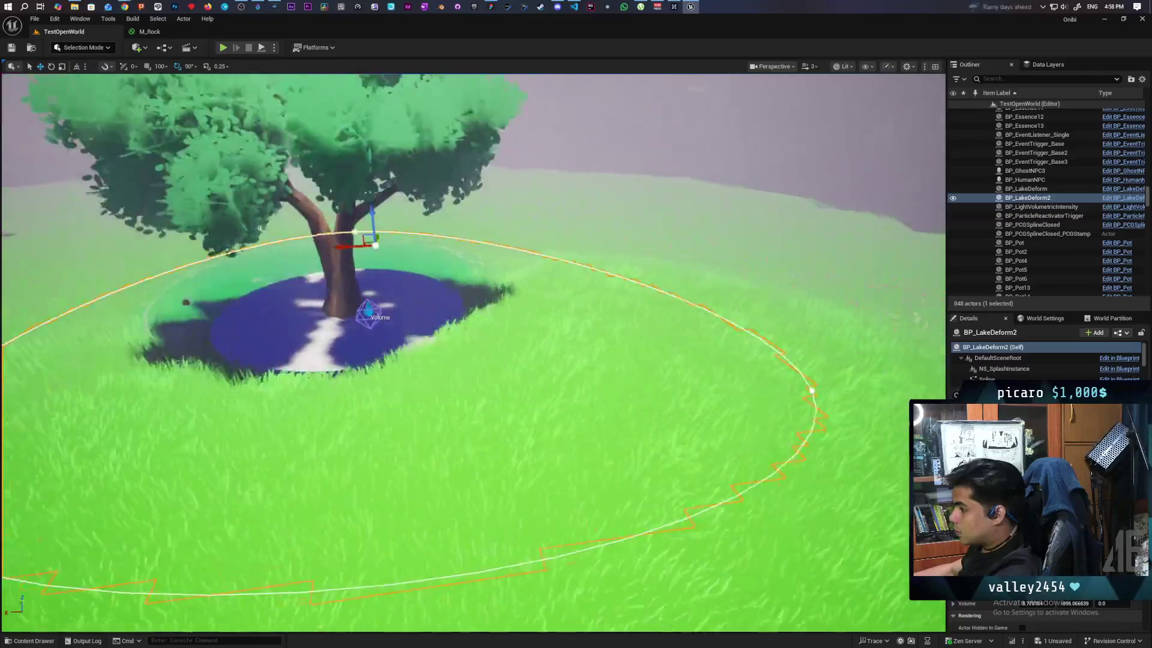
Orbit around the lake toward the tree island and reframe the ring
scroll(474, 354, "up", 5)
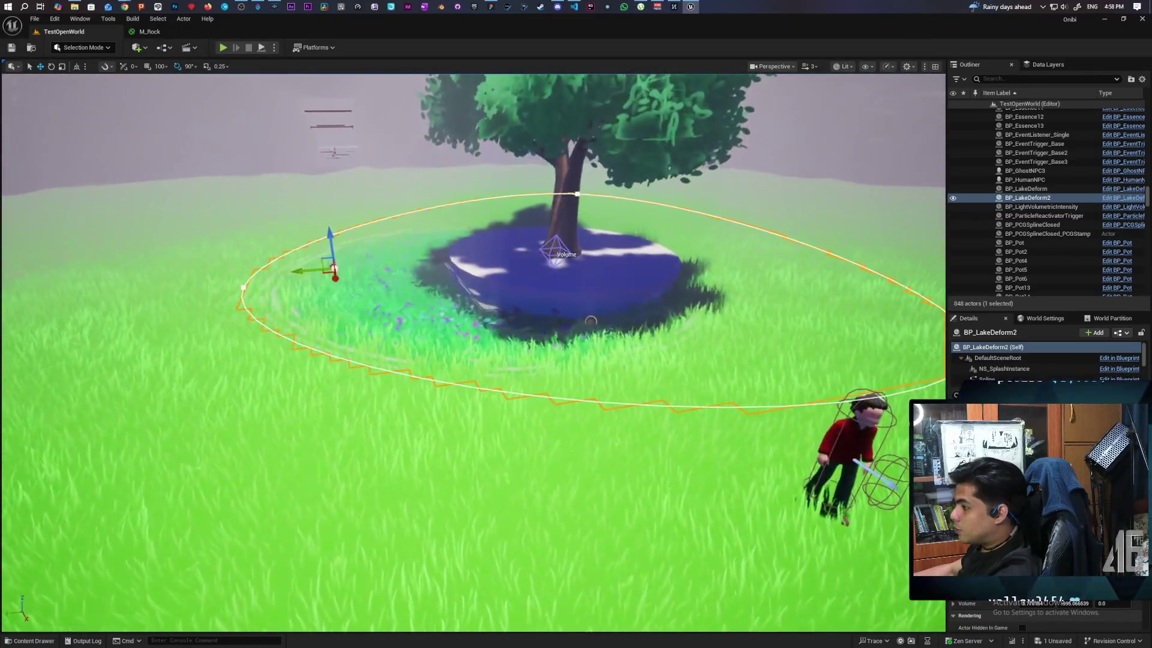
scroll(586, 321, "down", 8)
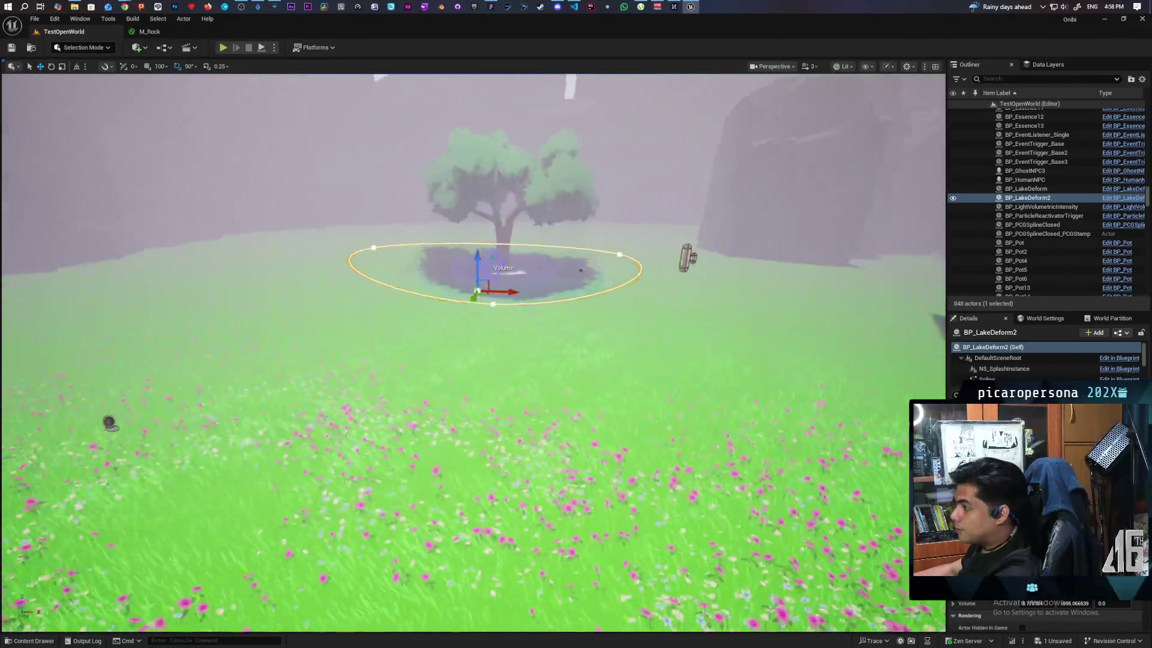
left_click_drag(693, 316, 513, 395)
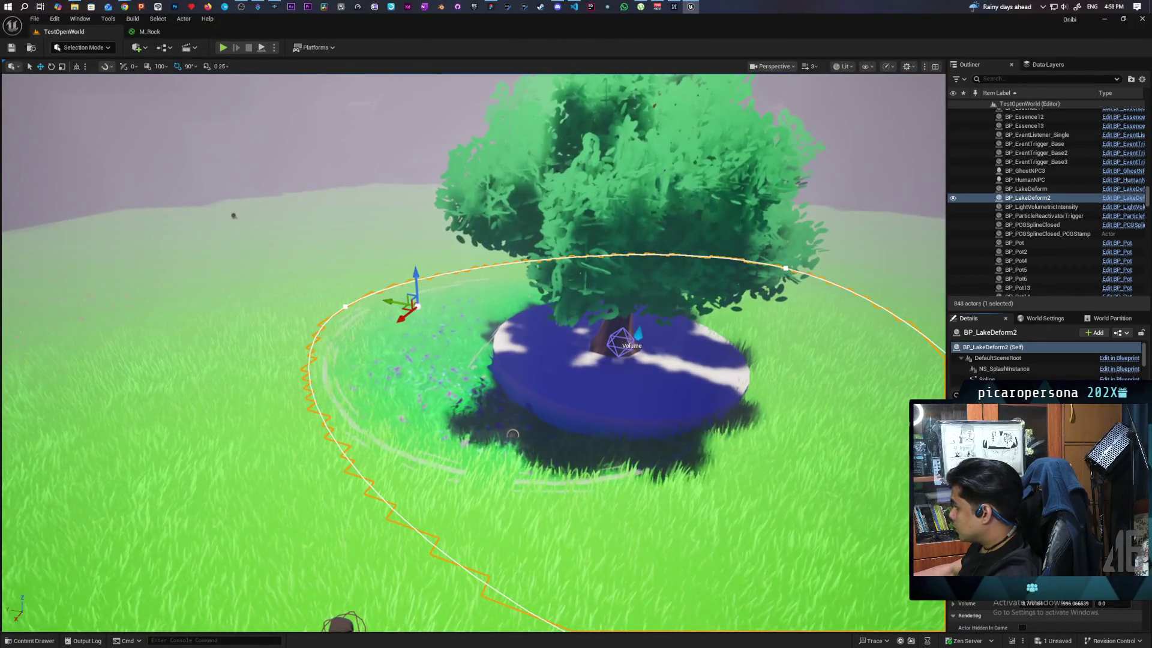
scroll(474, 308, "down", 5)
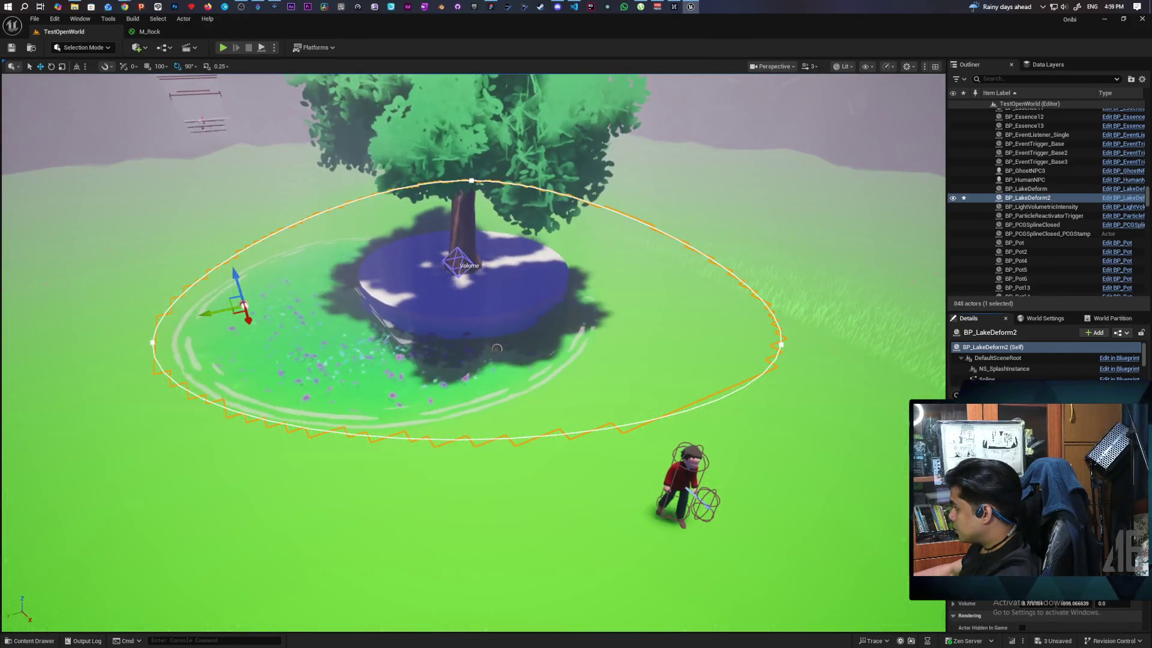
scroll(474, 309, "down", 3)
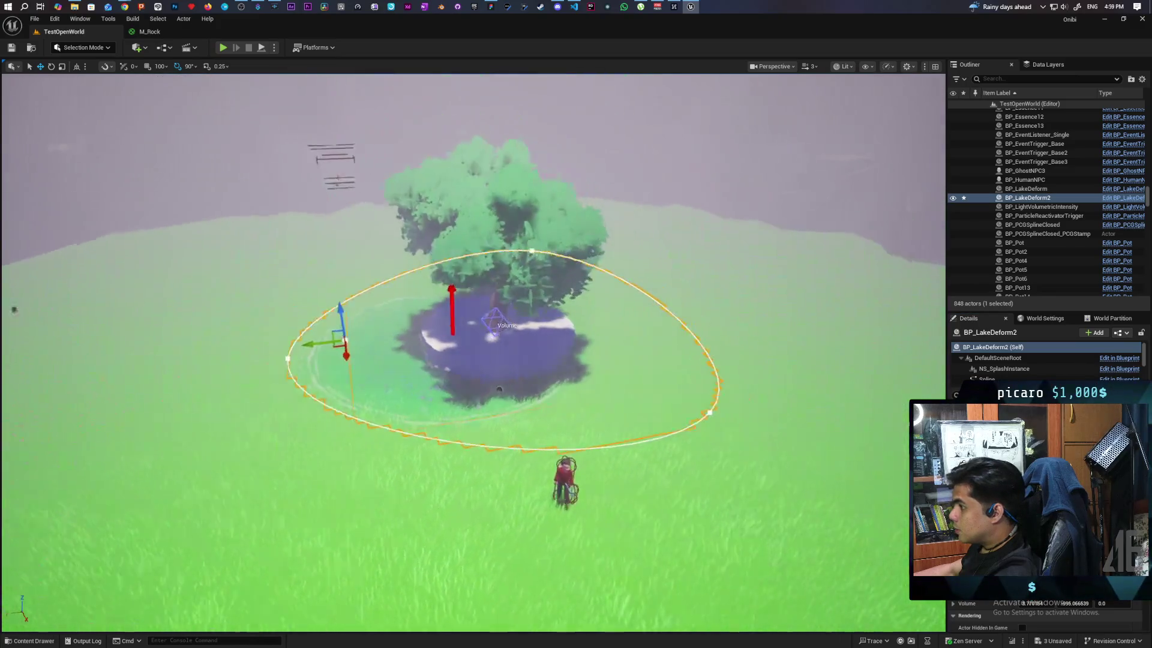
scroll(474, 308, "up", 4)
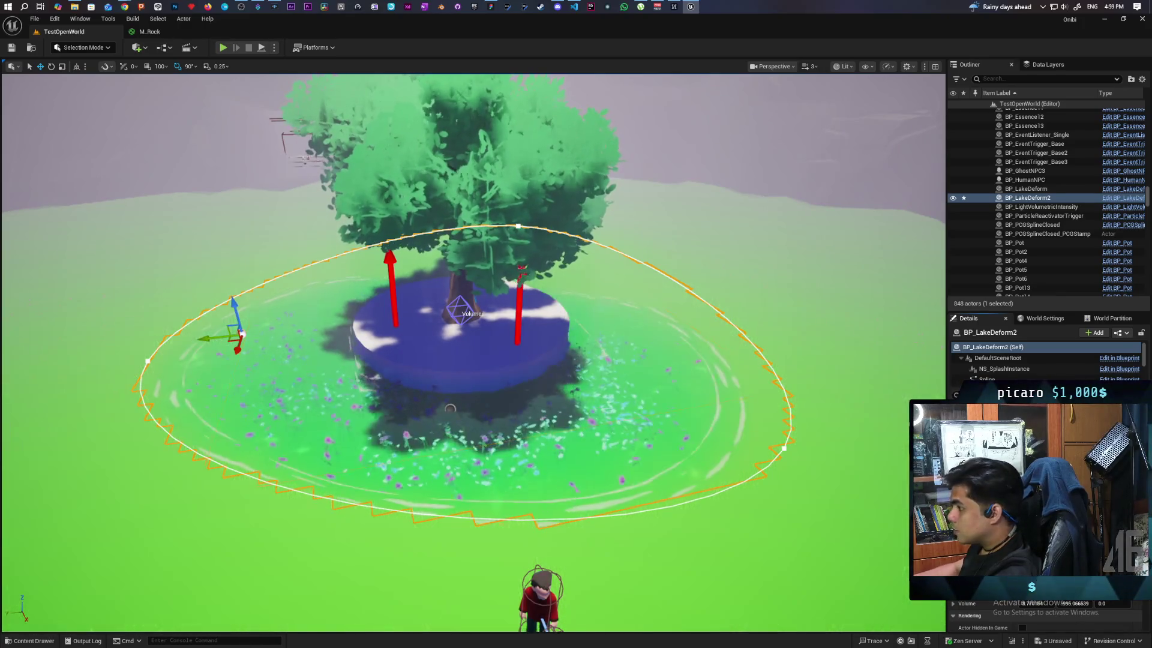
left_click_drag(450, 408, 327, 420)
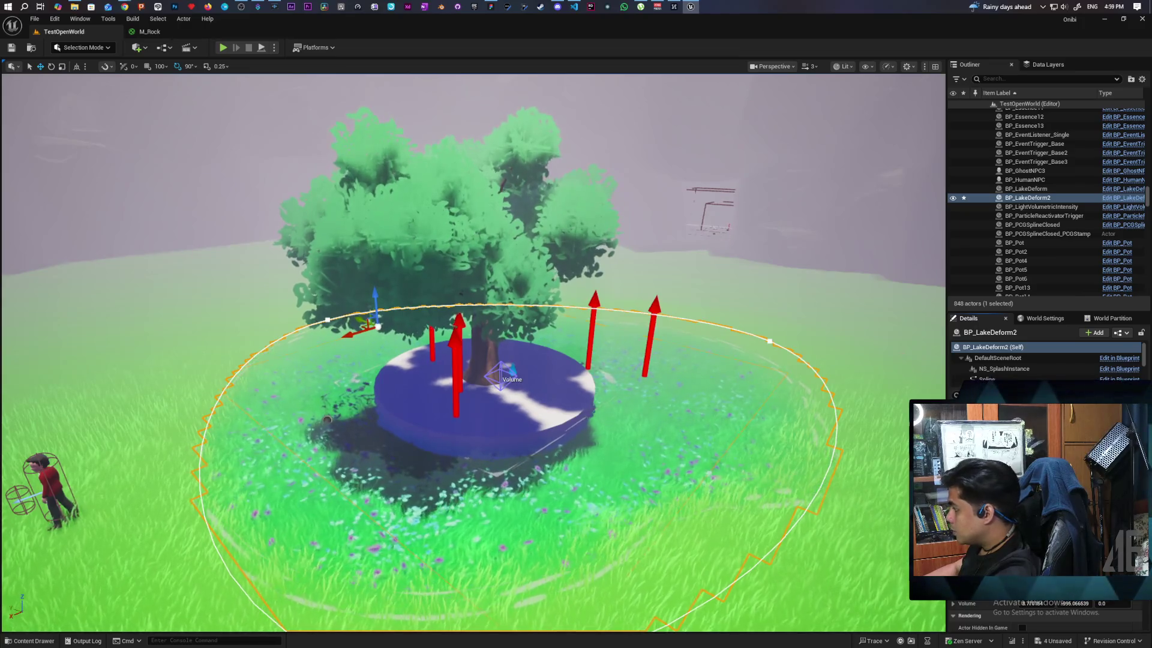
key("f")
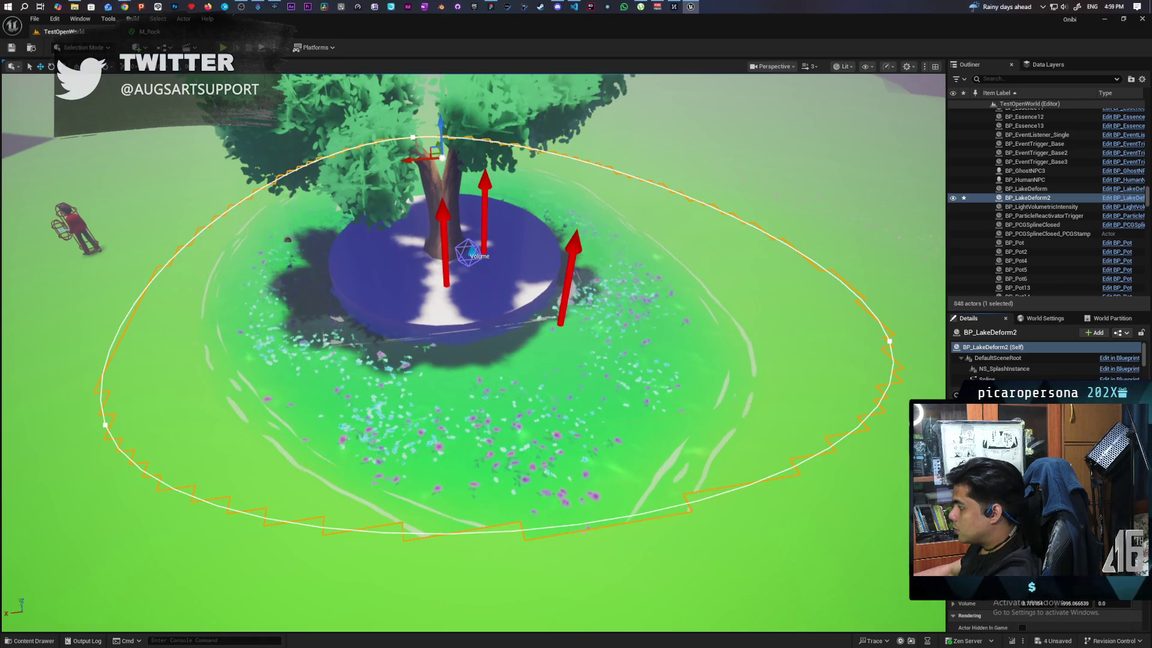
key("w")
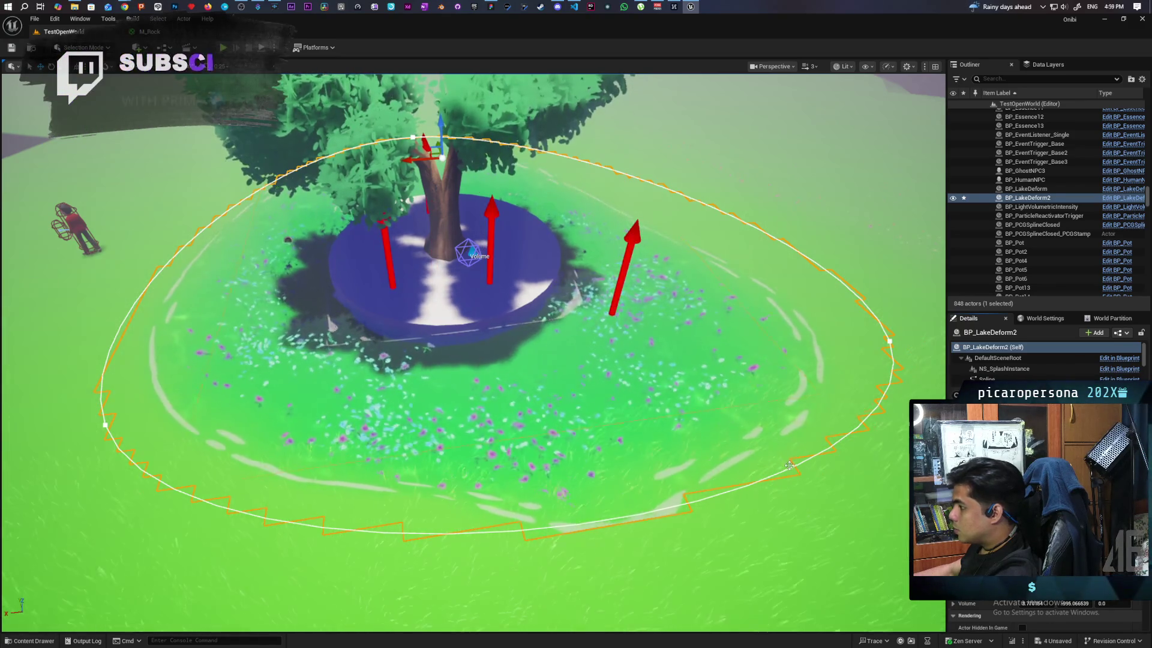
key("s")
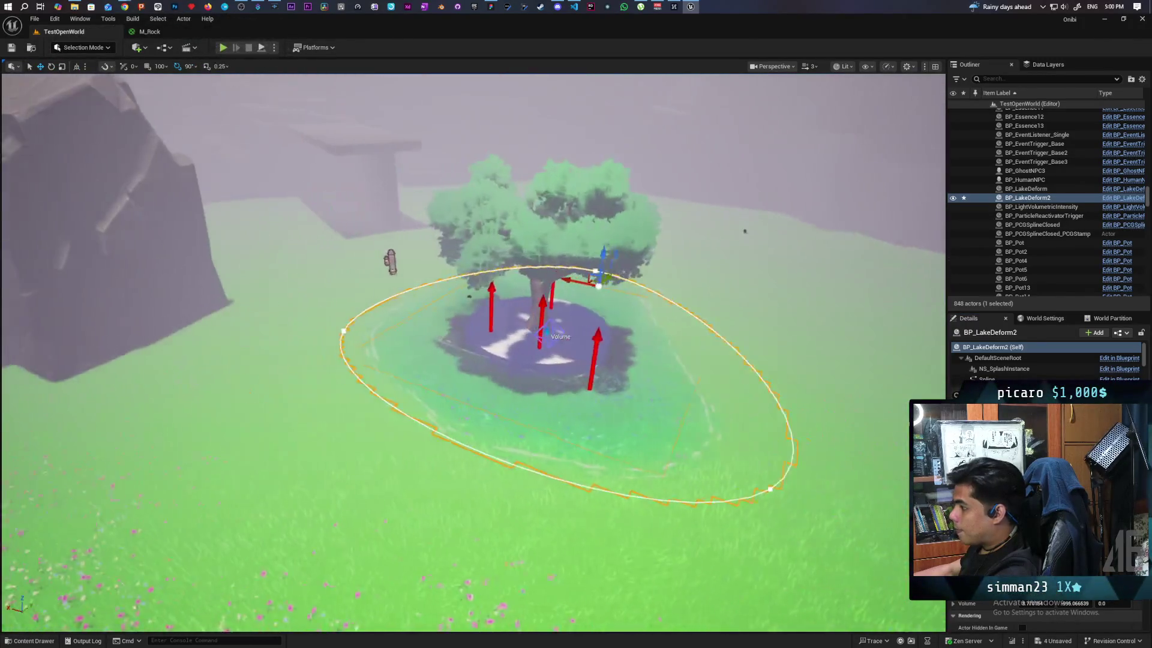
key("w")
key("w")
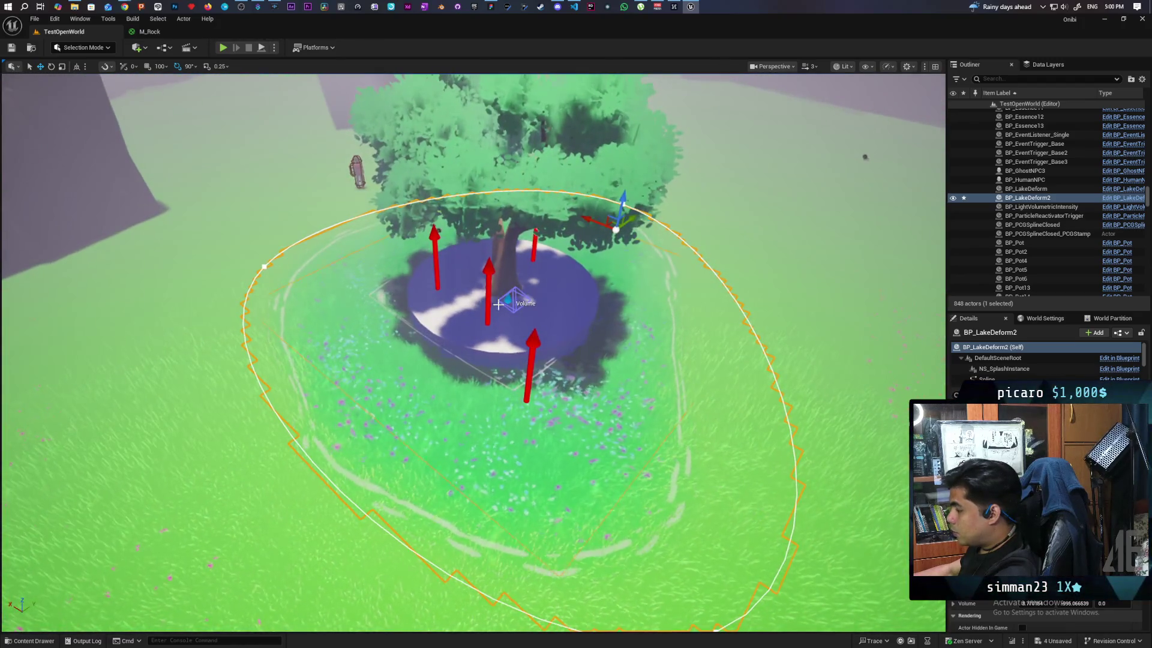
scroll(1047, 615, "down", 3)
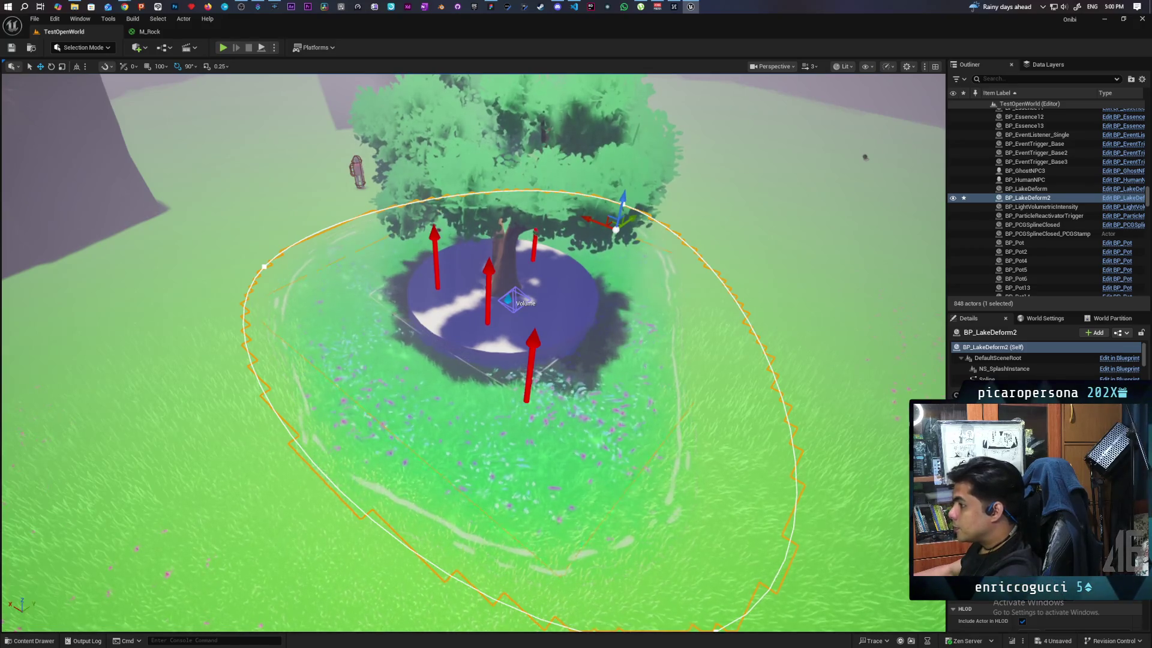
key("a")
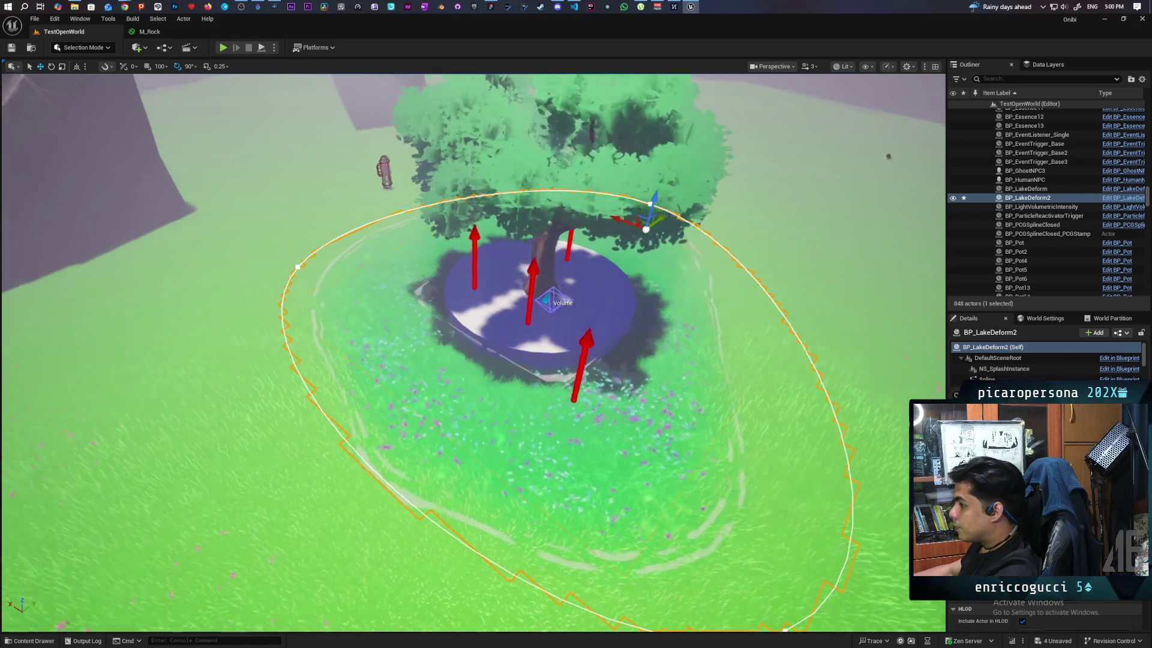
key("f")
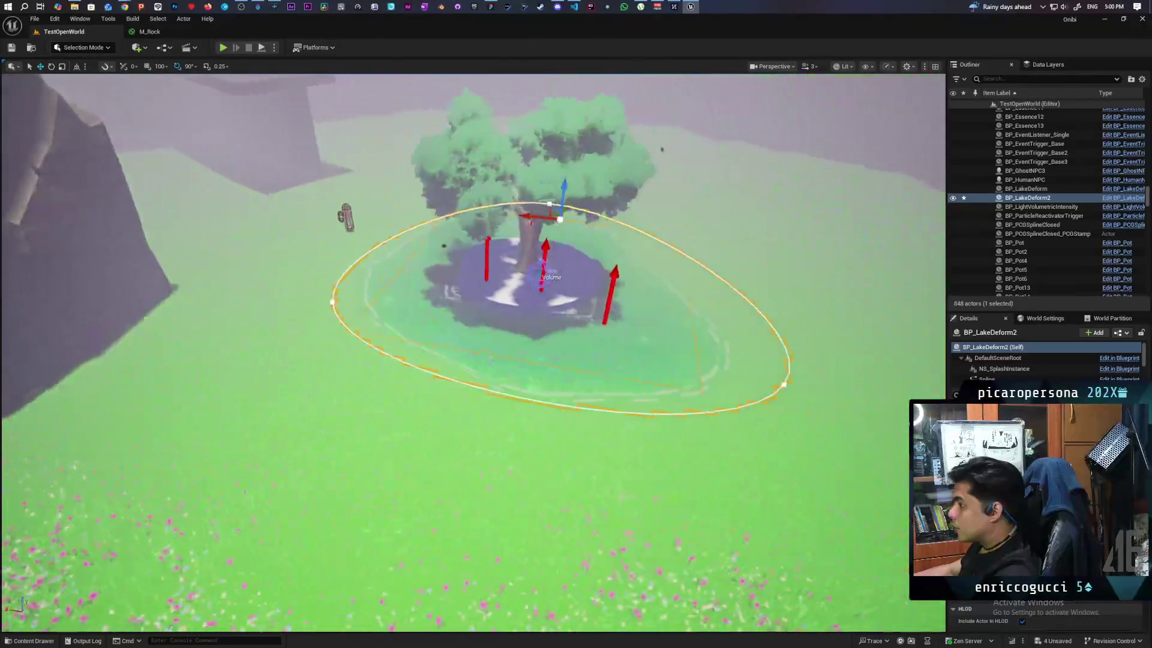
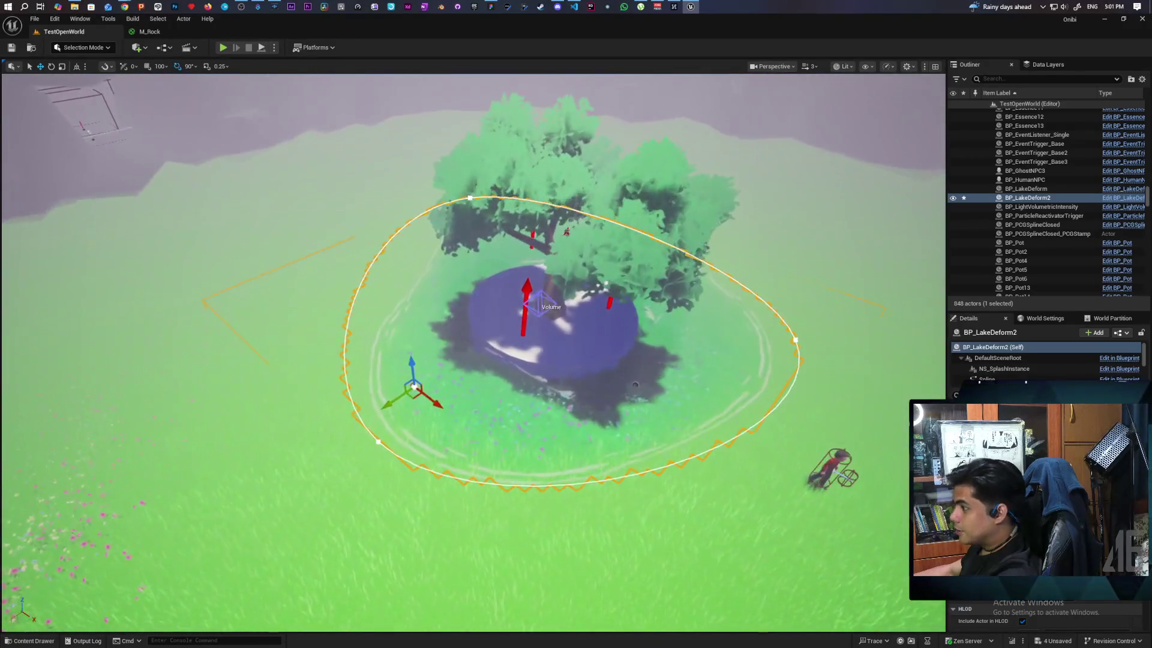
Save all level changes and orbit around the BP_LakeDeform2 lake ring and island tree
key("ctrl+s")
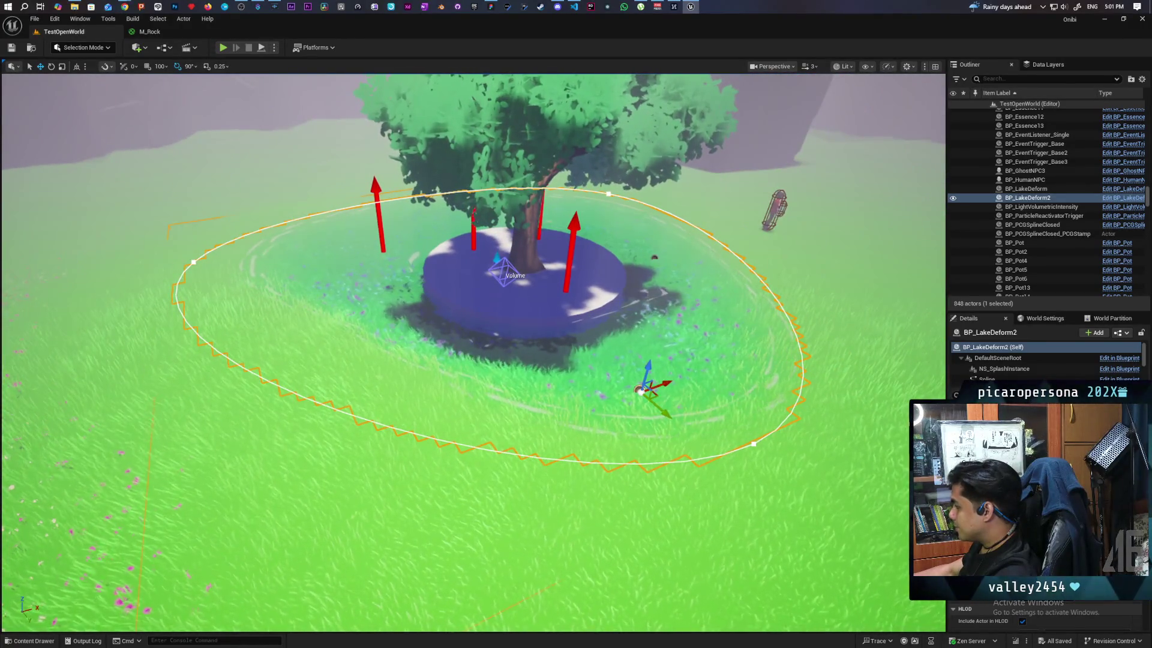
scroll(1044, 615, "down", 2)
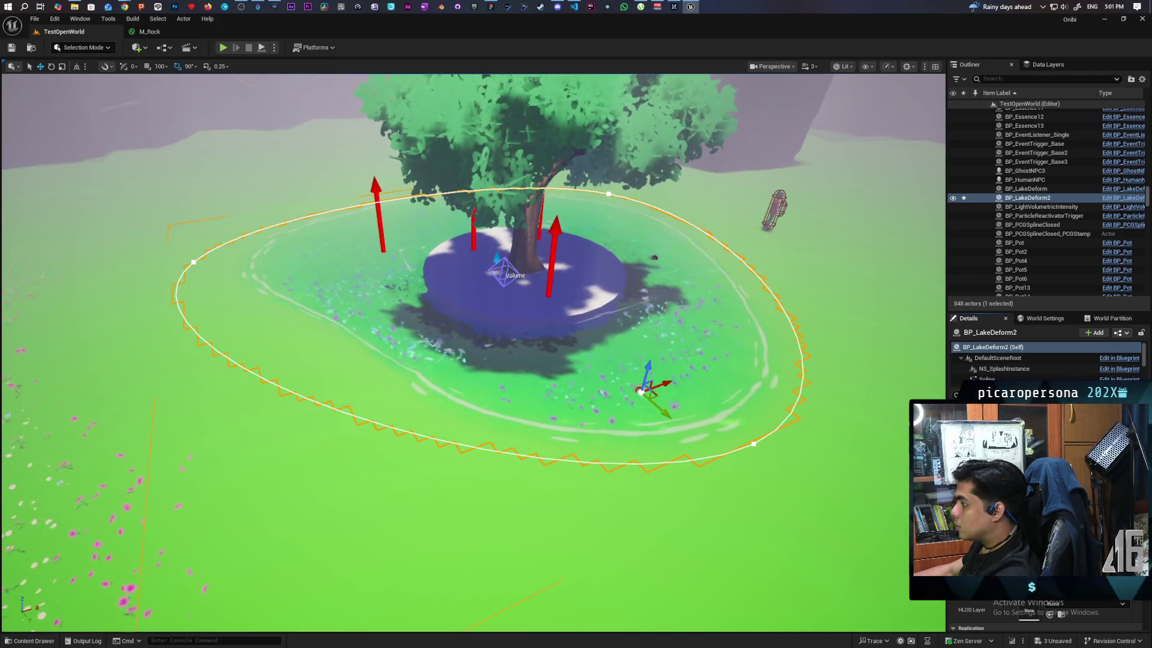
left_click_drag(782, 536, 660, 536)
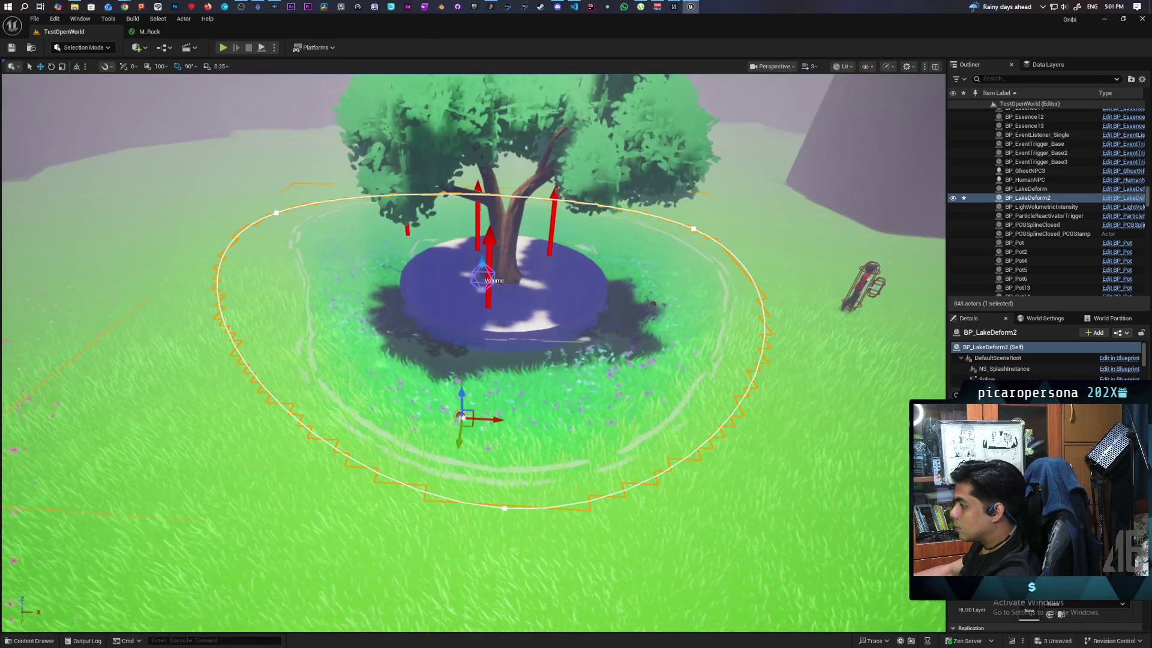
scroll(660, 536, "up", 3)
left_click_drag(660, 536, 702, 535)
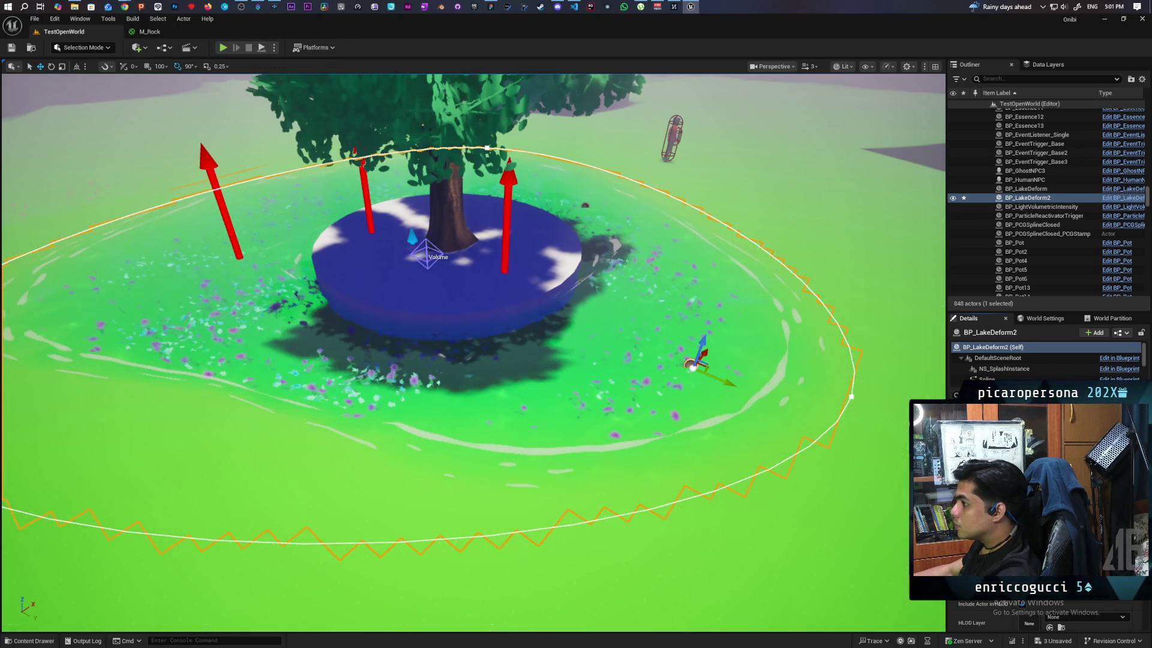
mouse_move(474, 354)
left_mouse_down()
mouse_move(372, 324)
mouse_move(420, 327)
left_mouse_up()
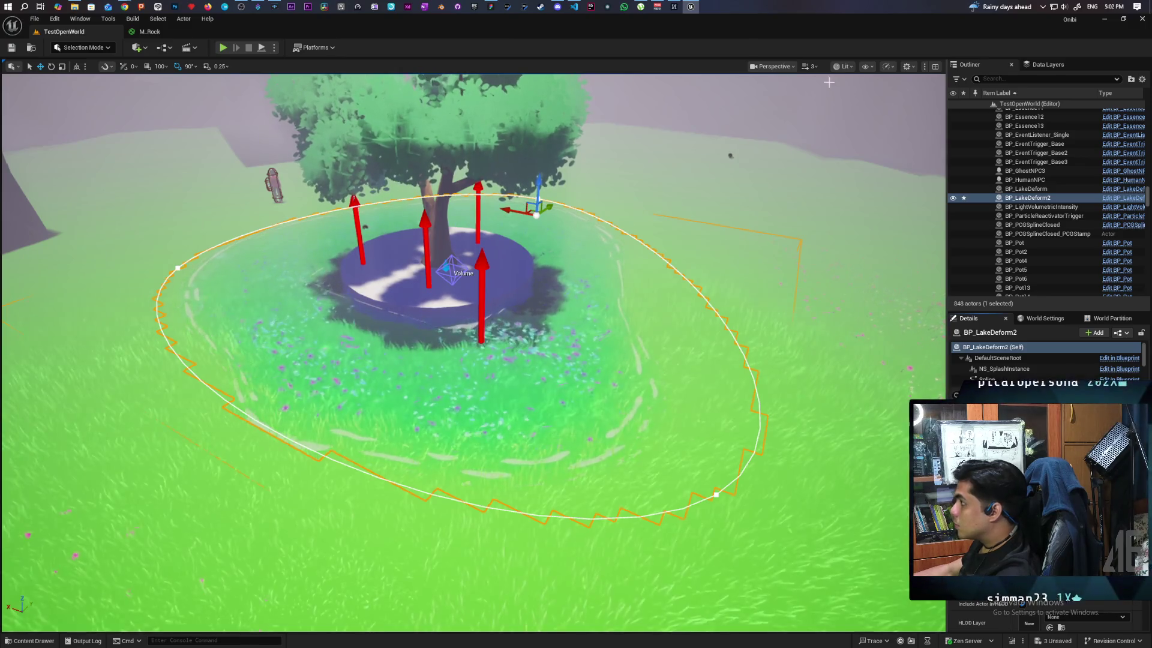
Switch the viewport to Unlit and browse 'grass' console commands up to landscape.AllowGrassStripping
left_click(847, 67)
left_click(862, 110)
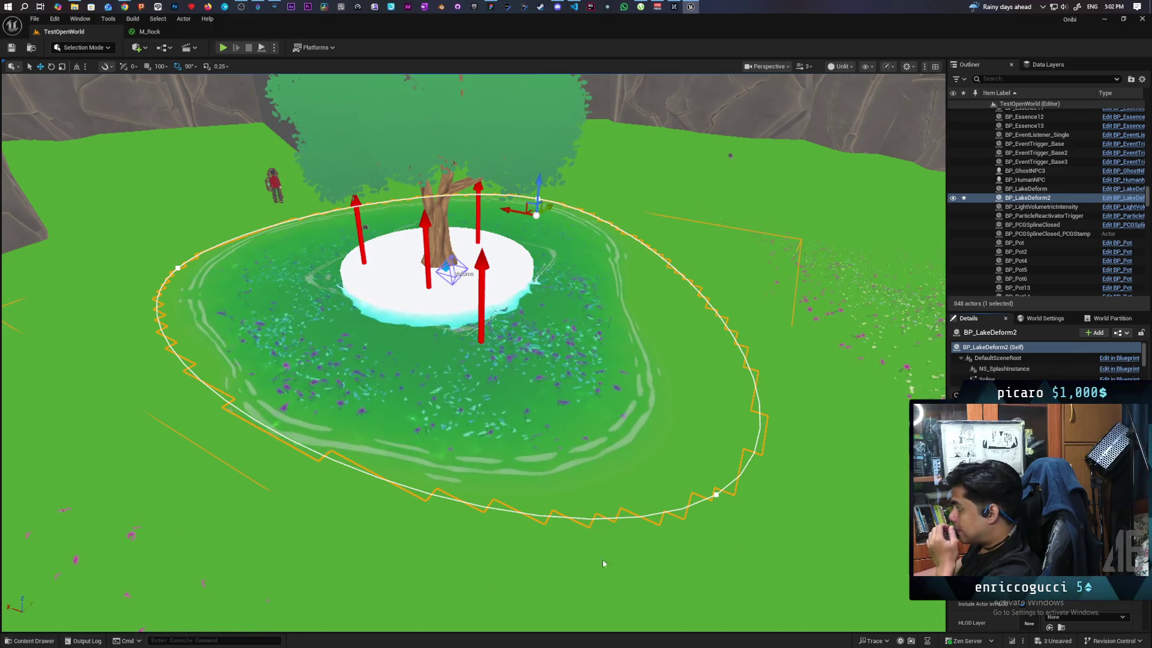
left_click(210, 640)
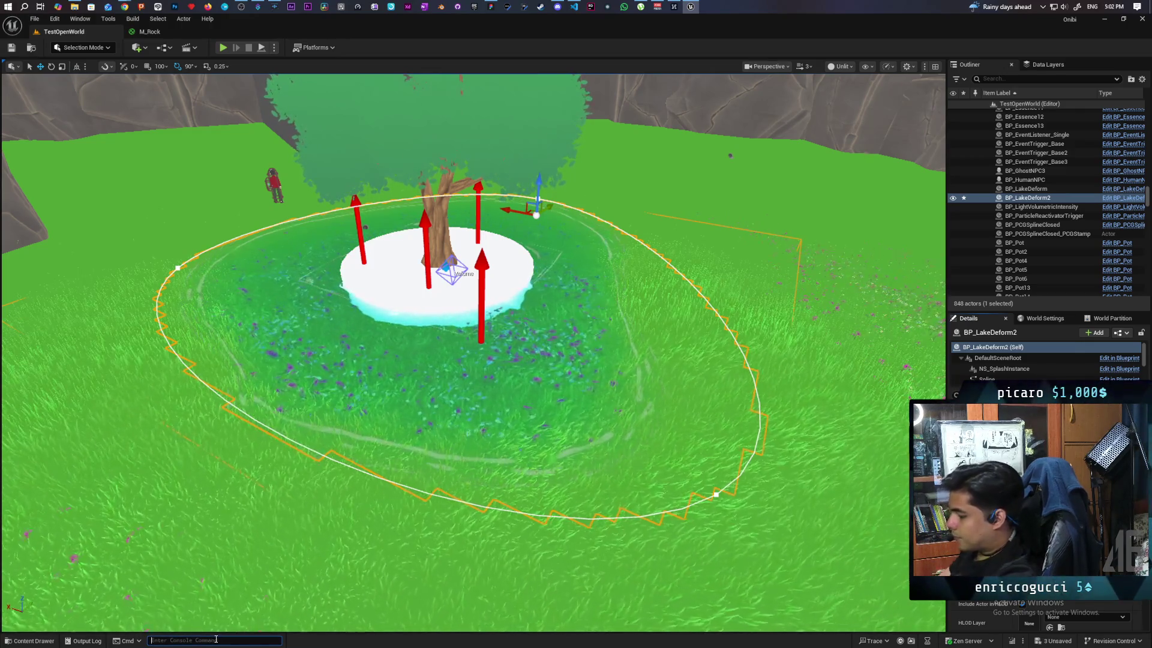
type("grass")
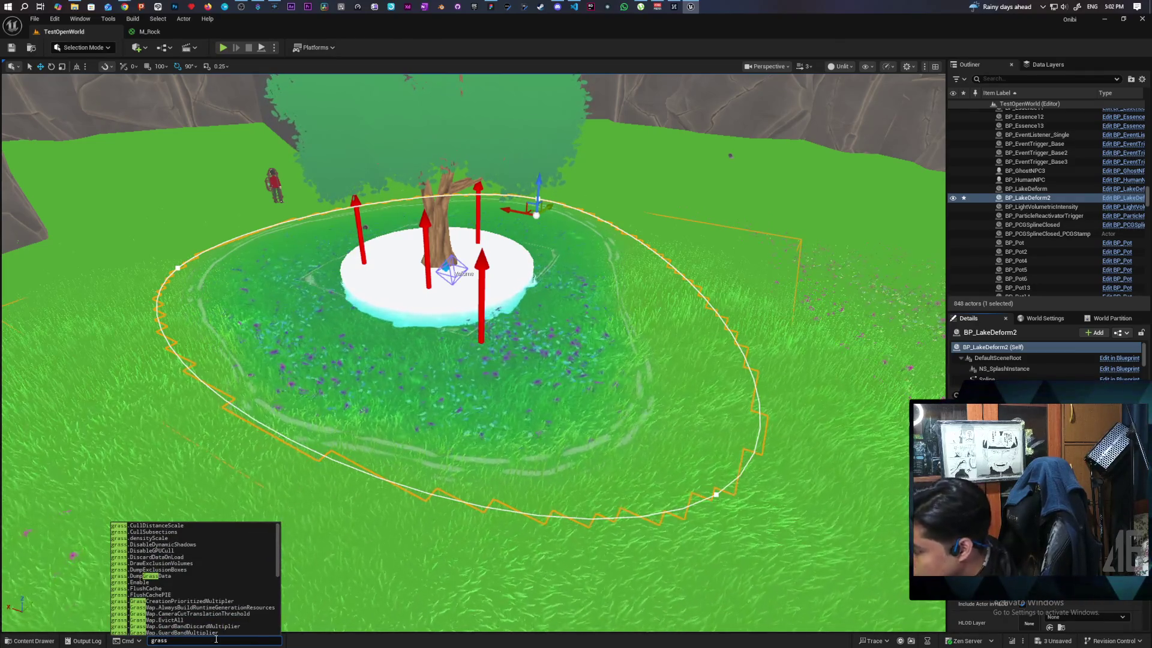
key("Up")
key("Up")
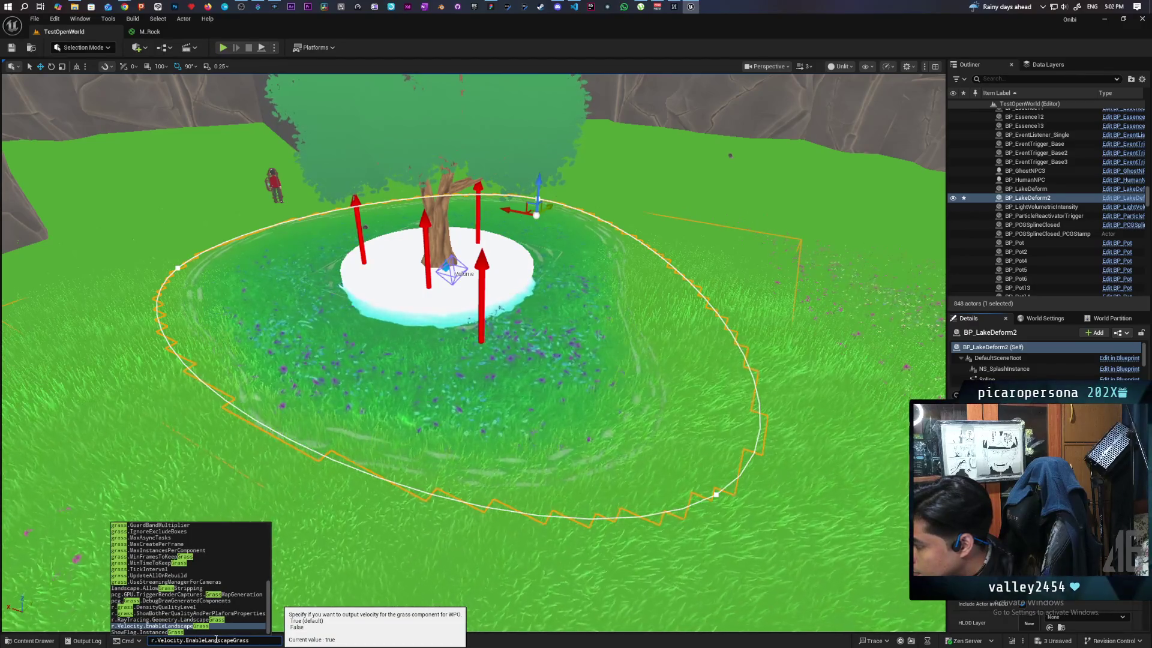
key("Up")
key("Up")
key("Up")
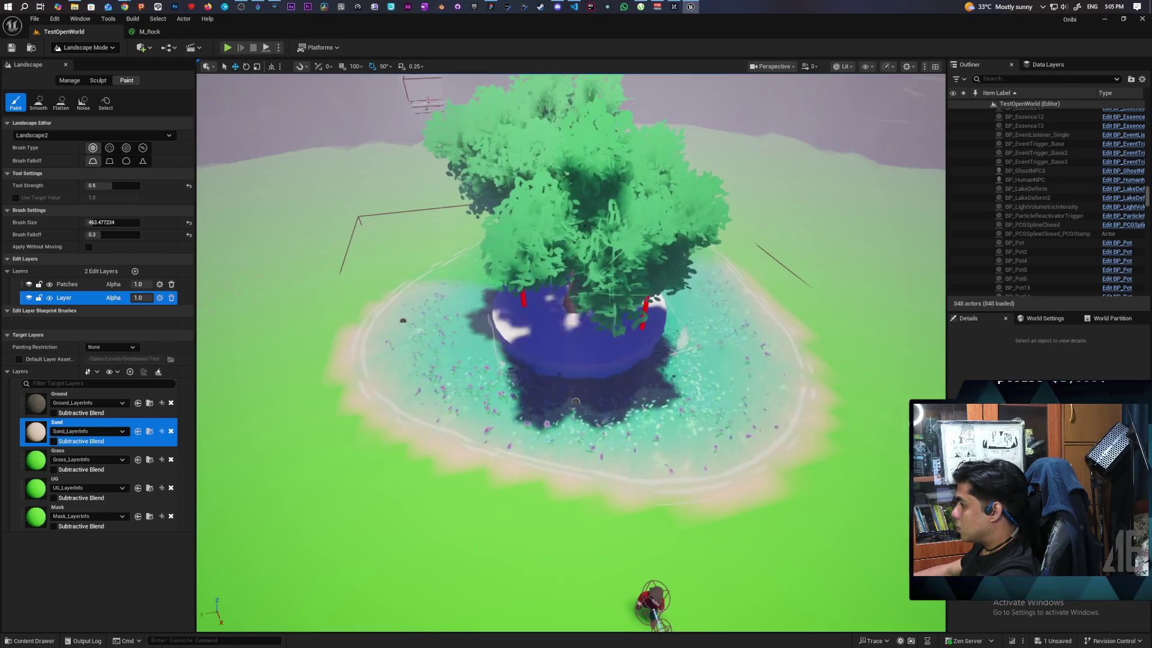
Zoom around the sand-ringed pond, then switch from Landscape Mode to Selection Mode
scroll(594, 323, "down", 10)
scroll(692, 287, "up", 10)
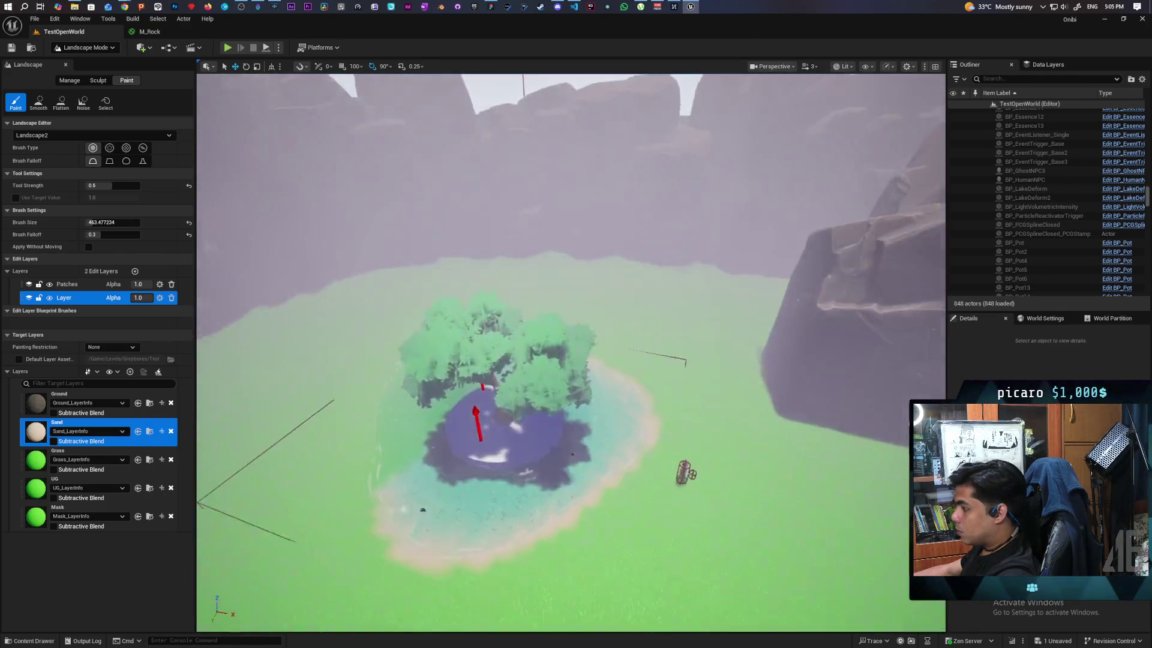
scroll(693, 287, "down", 3)
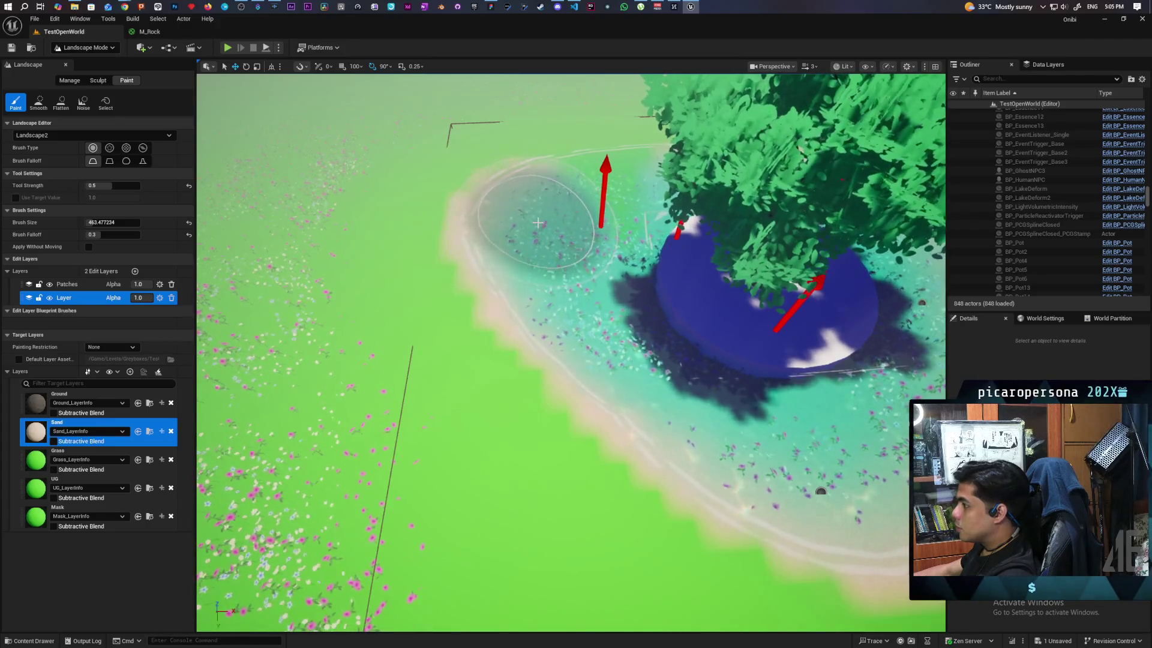
scroll(683, 301, "down", 5)
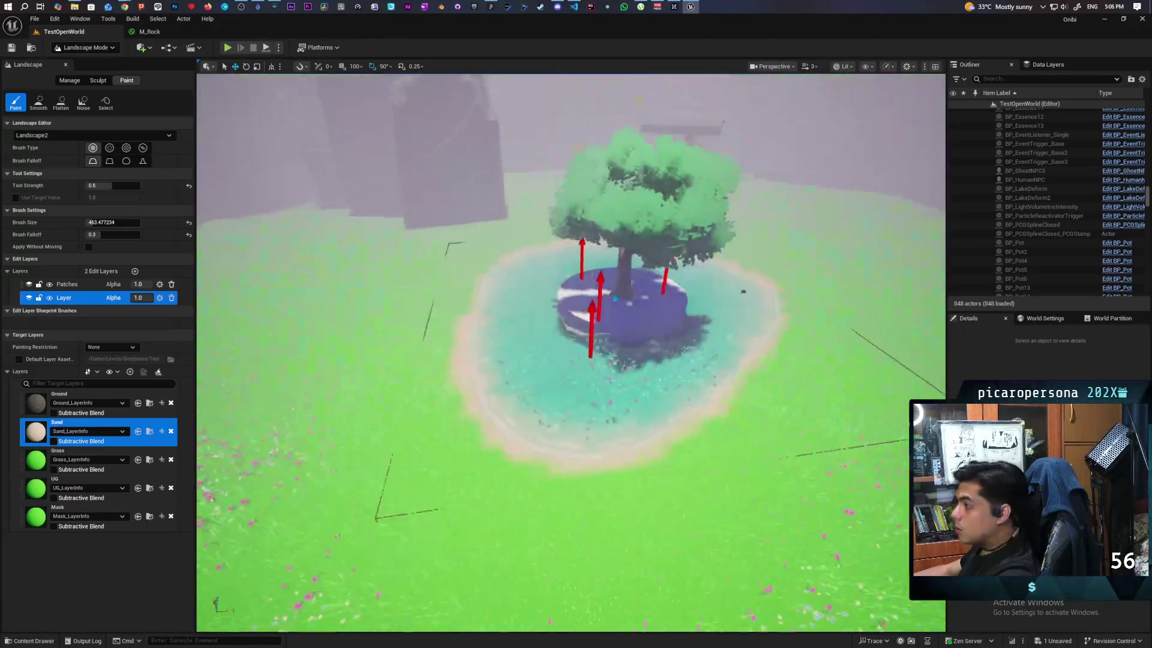
scroll(570, 330, "up", 5)
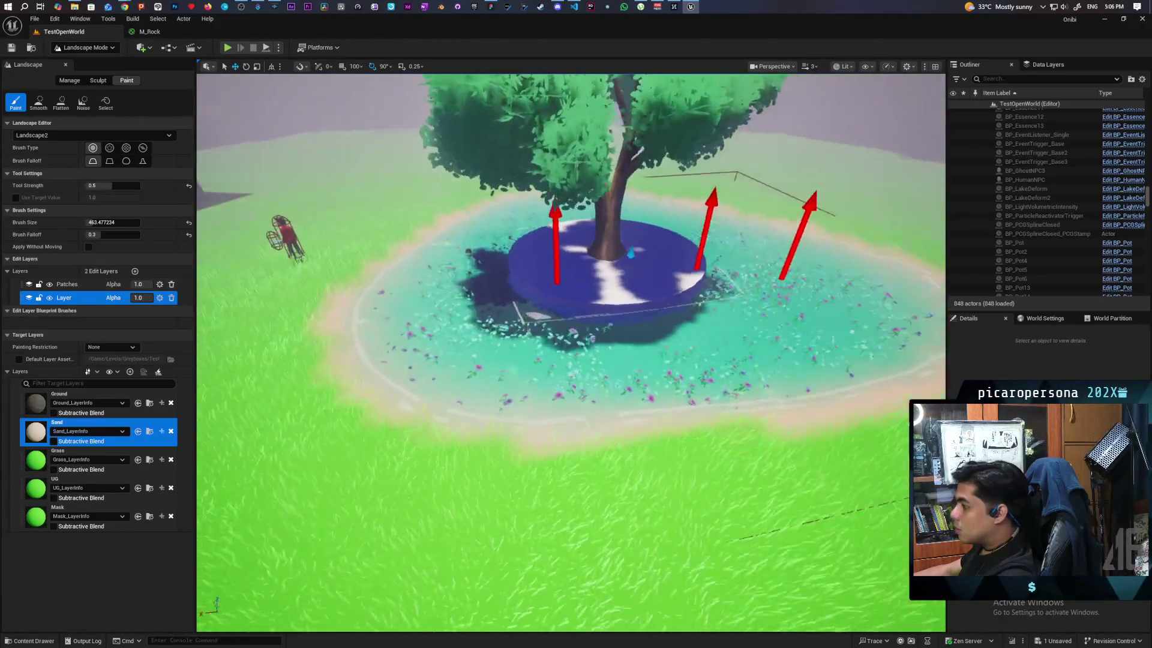
scroll(570, 330, "down", 5)
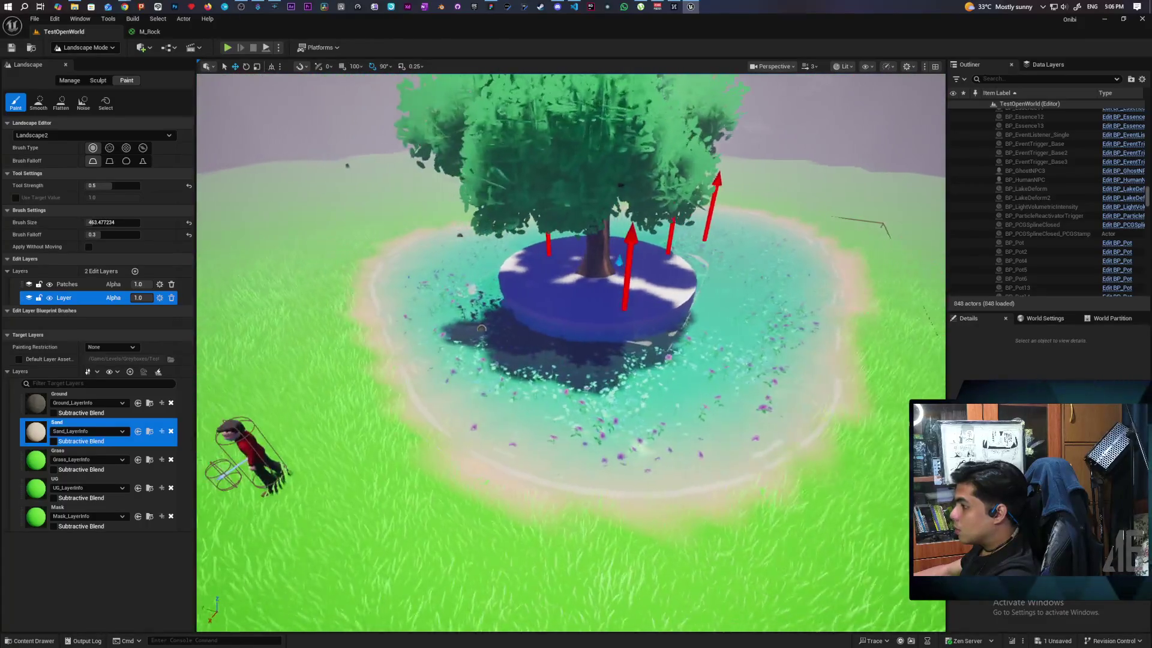
left_click(84, 47)
left_click(96, 57)
Select PCG_Flowers2_PCGStamp2 in the Outliner and hide it
scroll(103, 84, "up", 10)
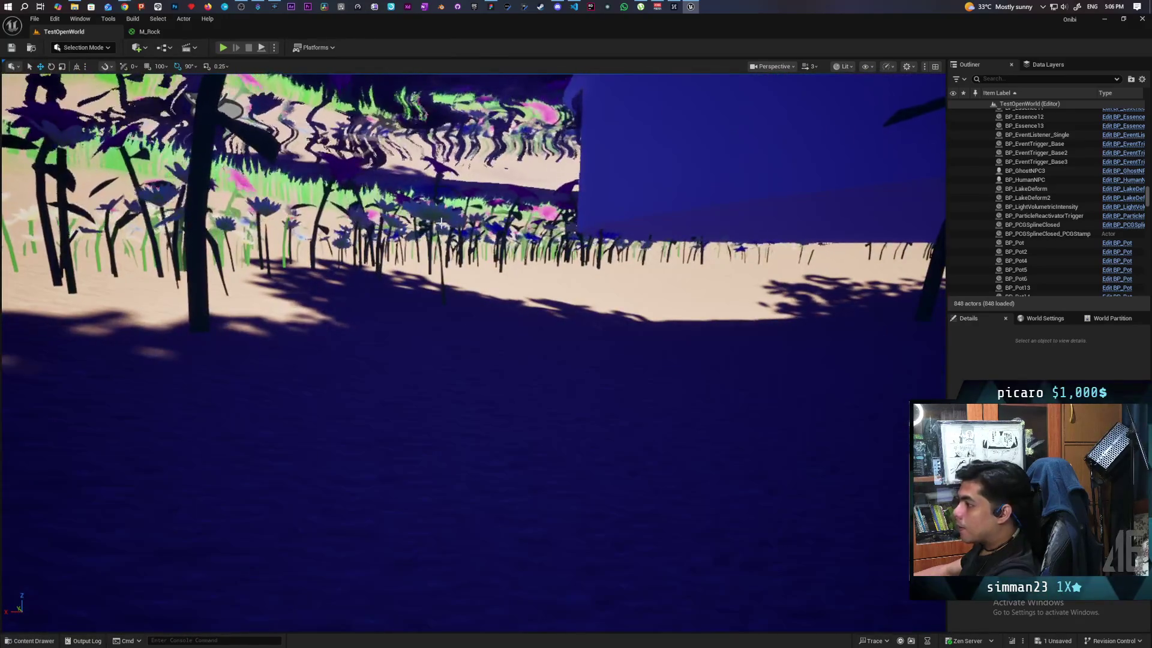
left_click(442, 222)
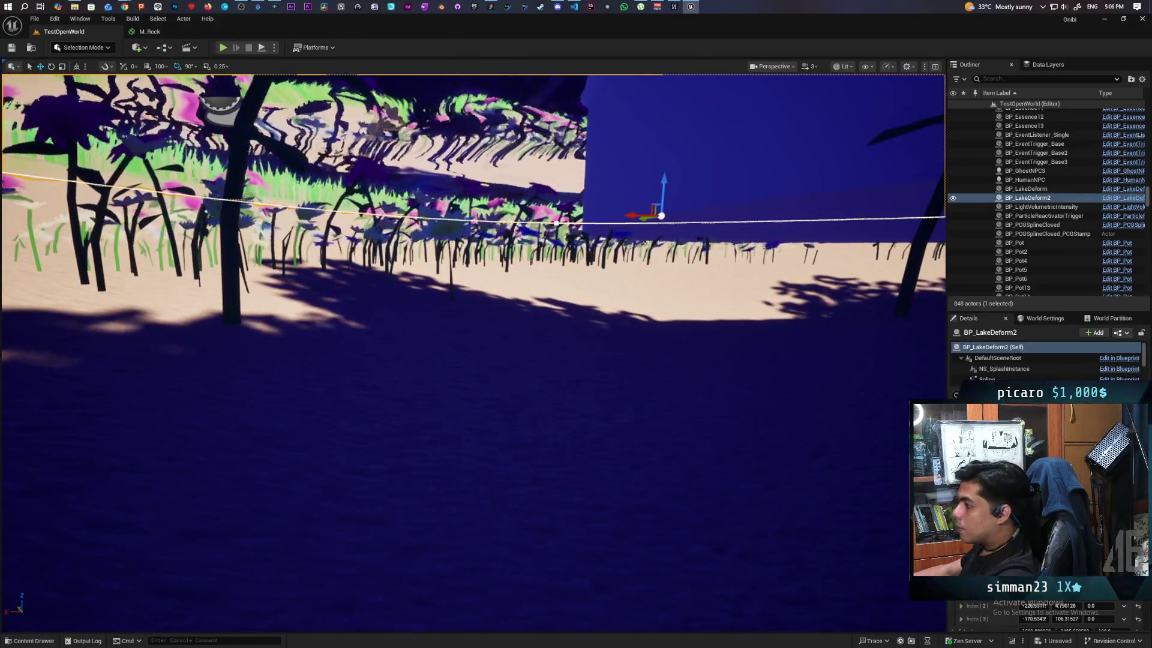
scroll(442, 222, "up", 4)
left_click(442, 222)
scroll(441, 223, "up", 4)
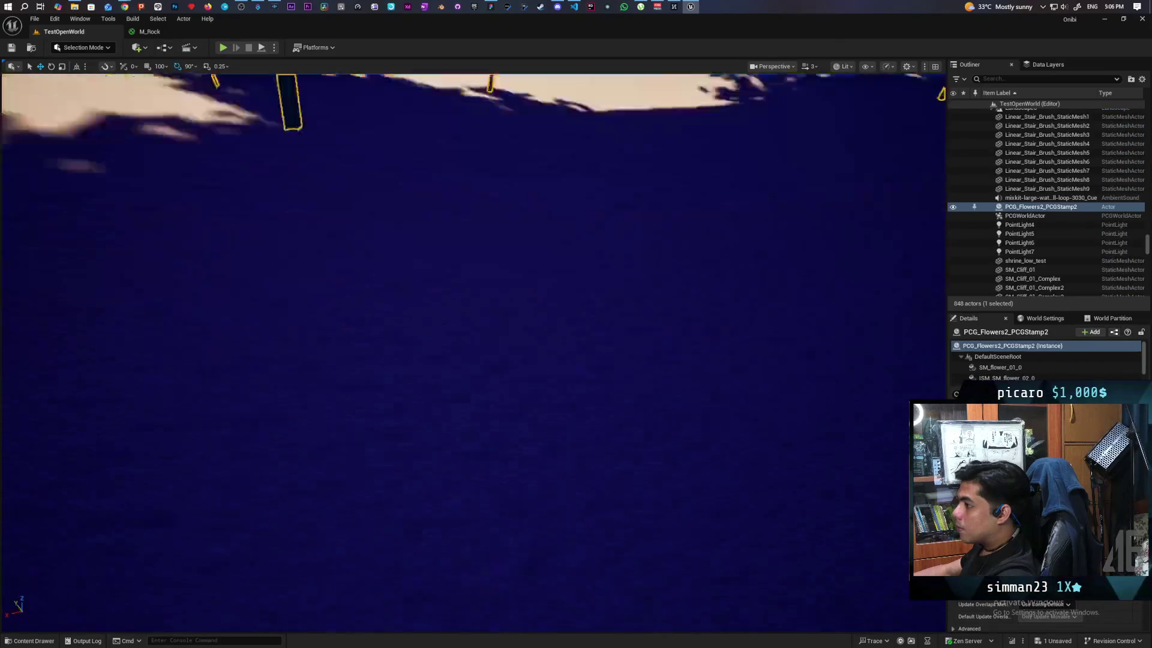
scroll(442, 222, "down", 5)
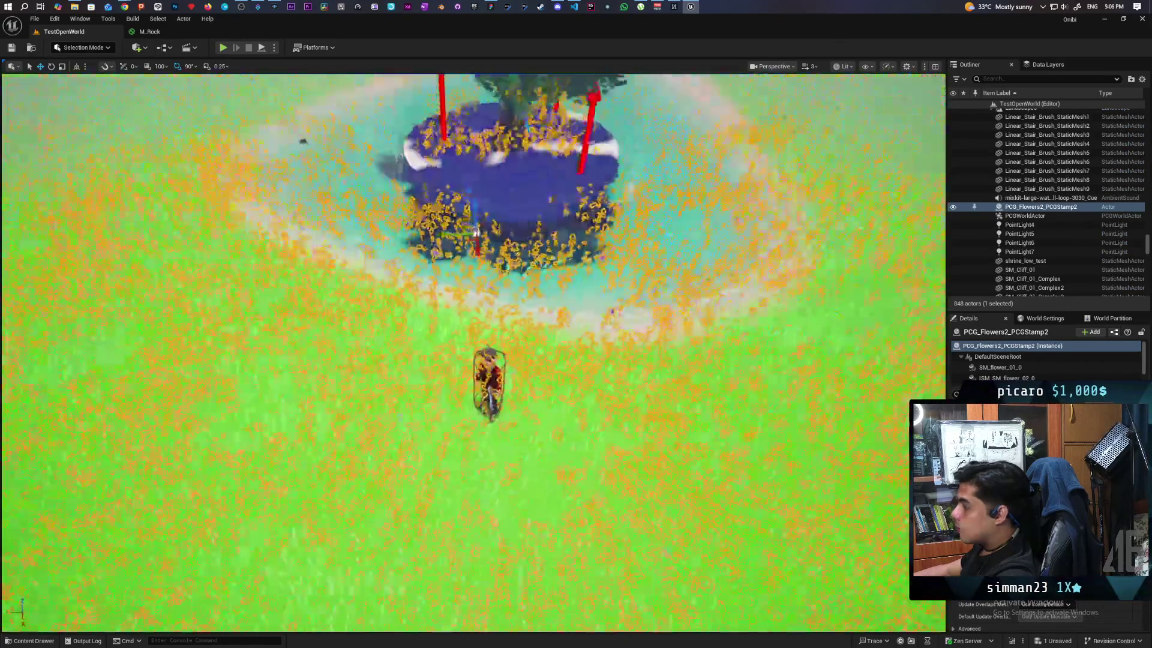
left_click(953, 207)
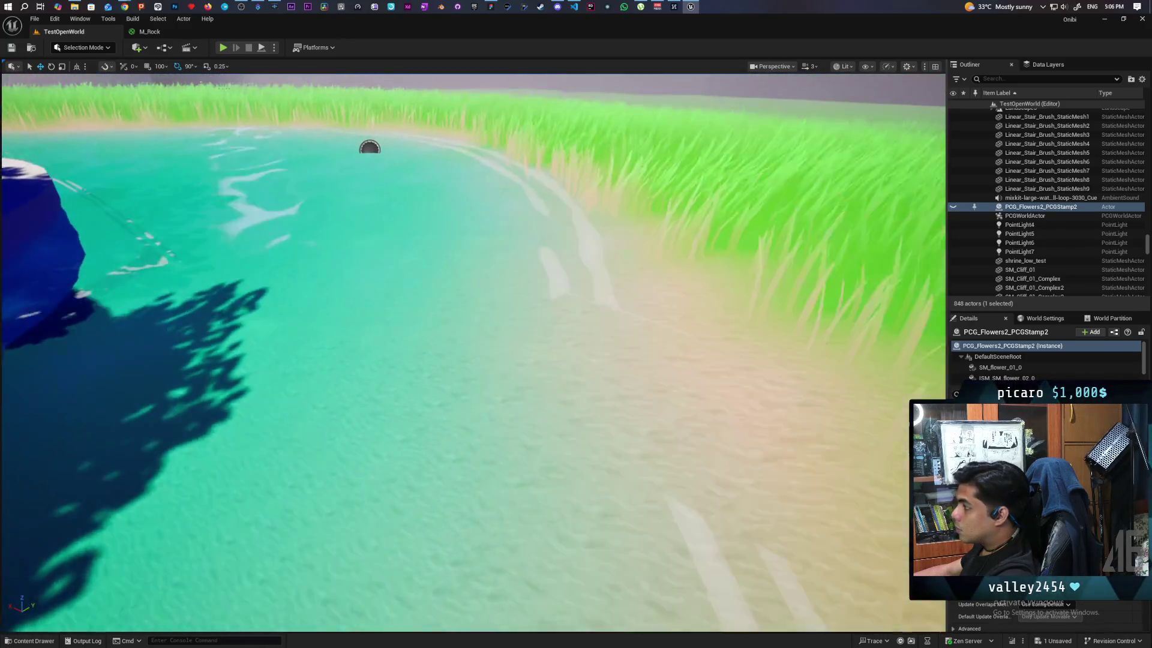
Select the landscape section under the shore and zoom around to inspect the sand
left_click(701, 366)
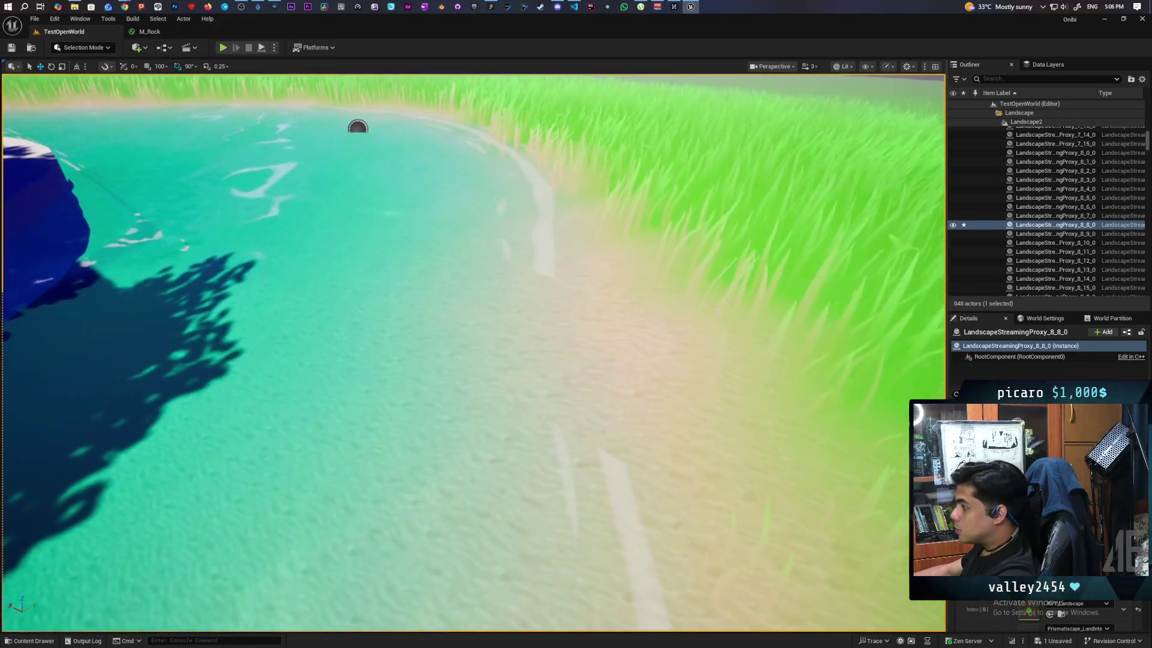
scroll(474, 354, "down", 5)
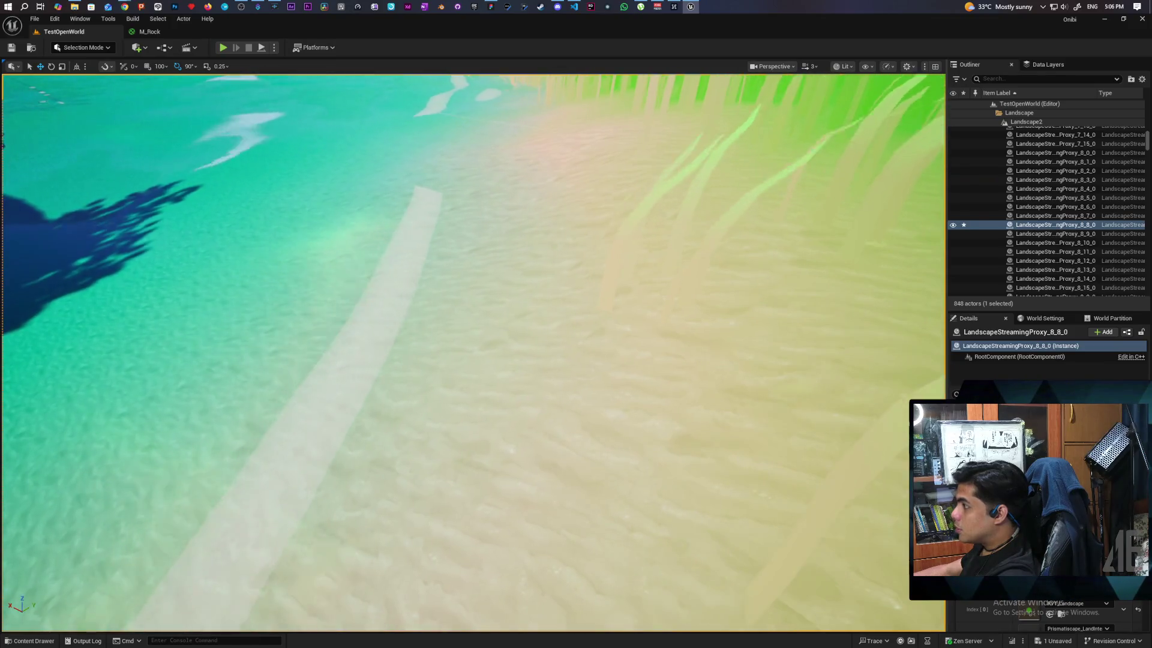
scroll(474, 354, "down", 5)
scroll(474, 354, "up", 3)
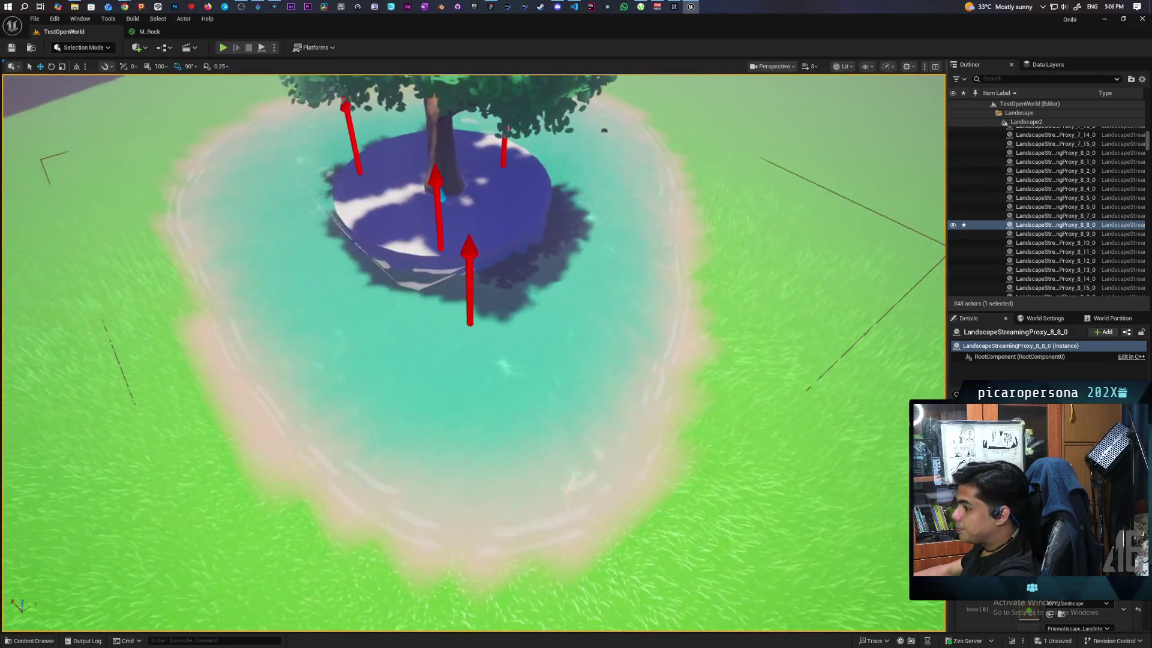
scroll(474, 354, "down", 3)
scroll(474, 354, "up", 5)
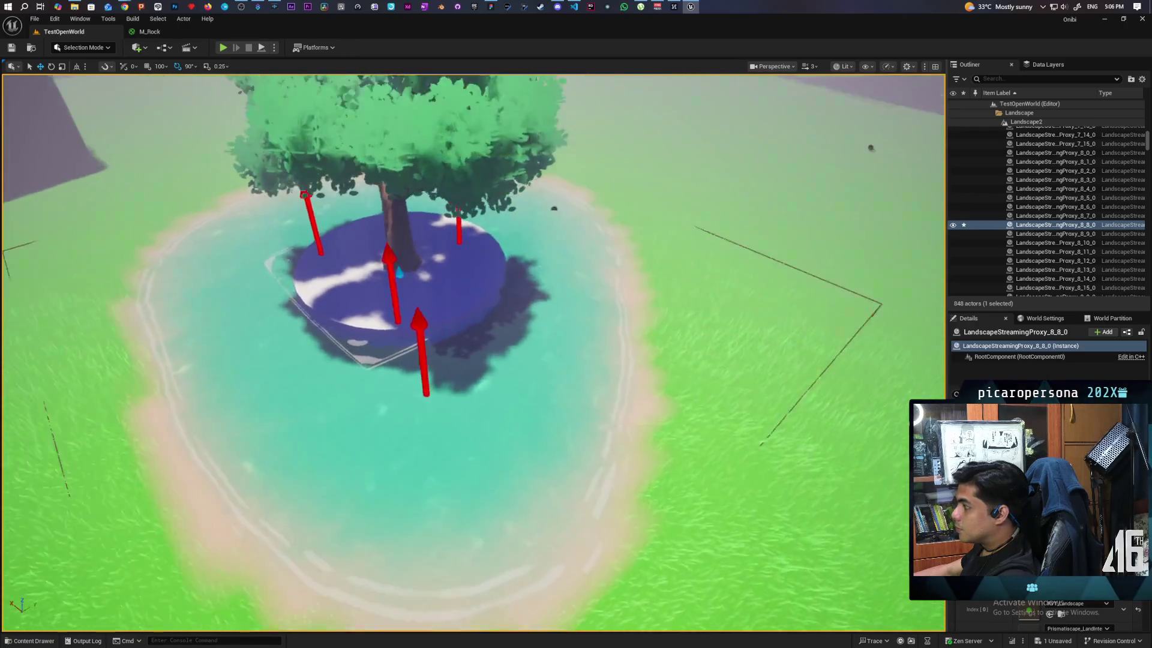
scroll(605, 438, "up", 4)
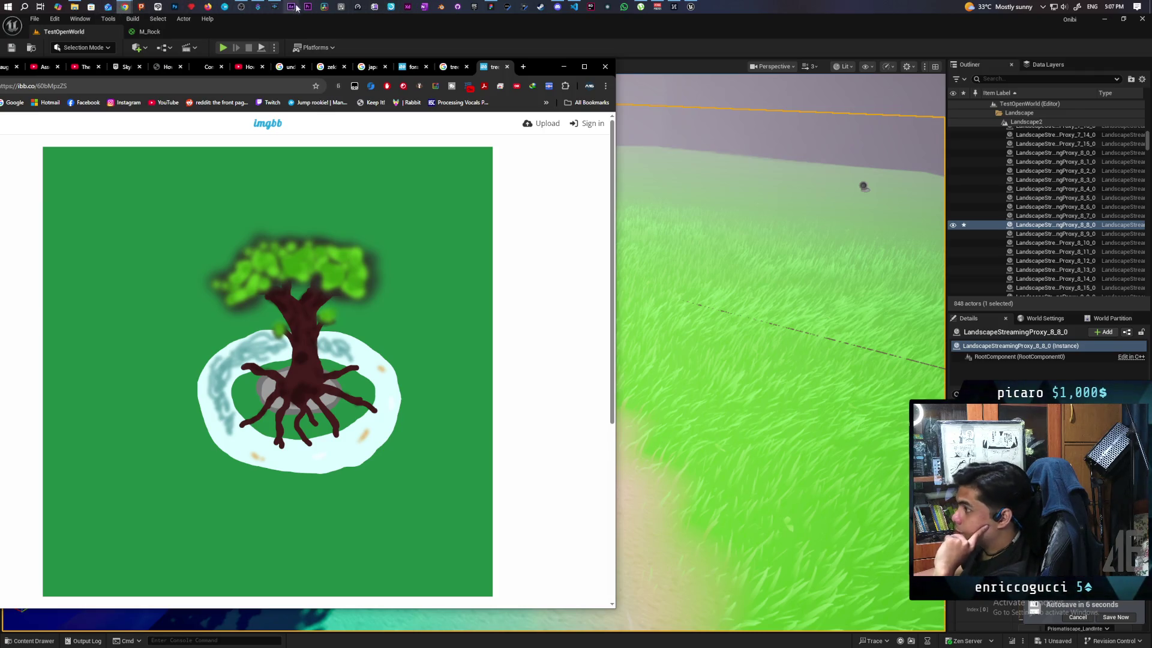
Browse 'tree in the middle of pond' image results, close the overlay, and return to Unreal
left_click(447, 67)
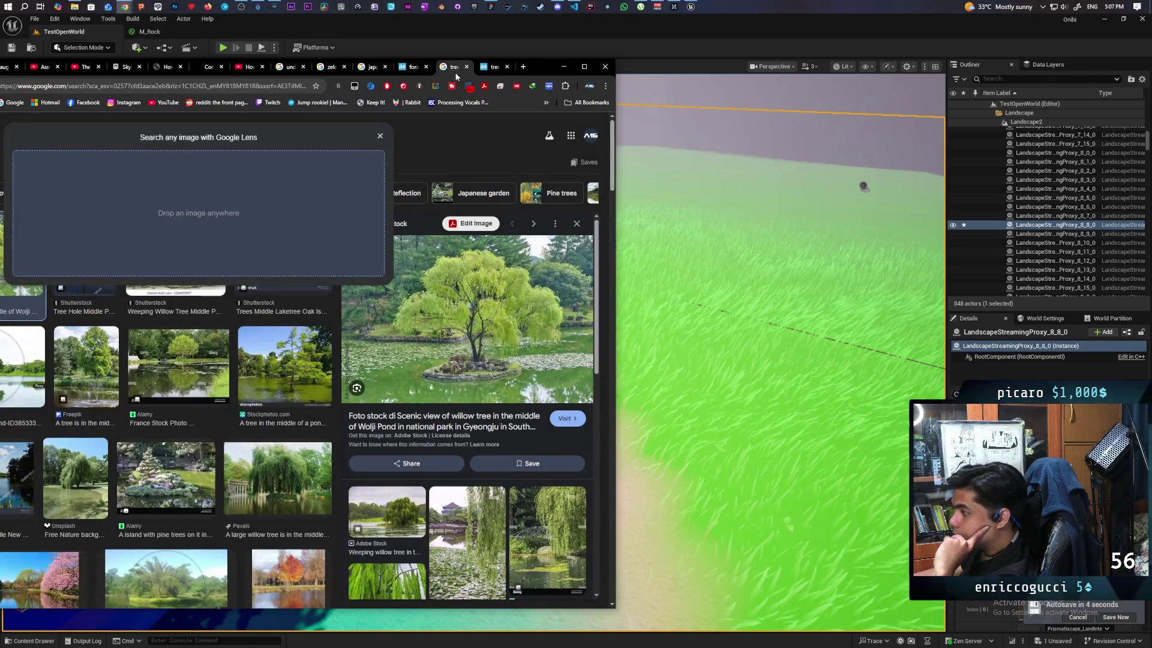
scroll(506, 410, "down", 5)
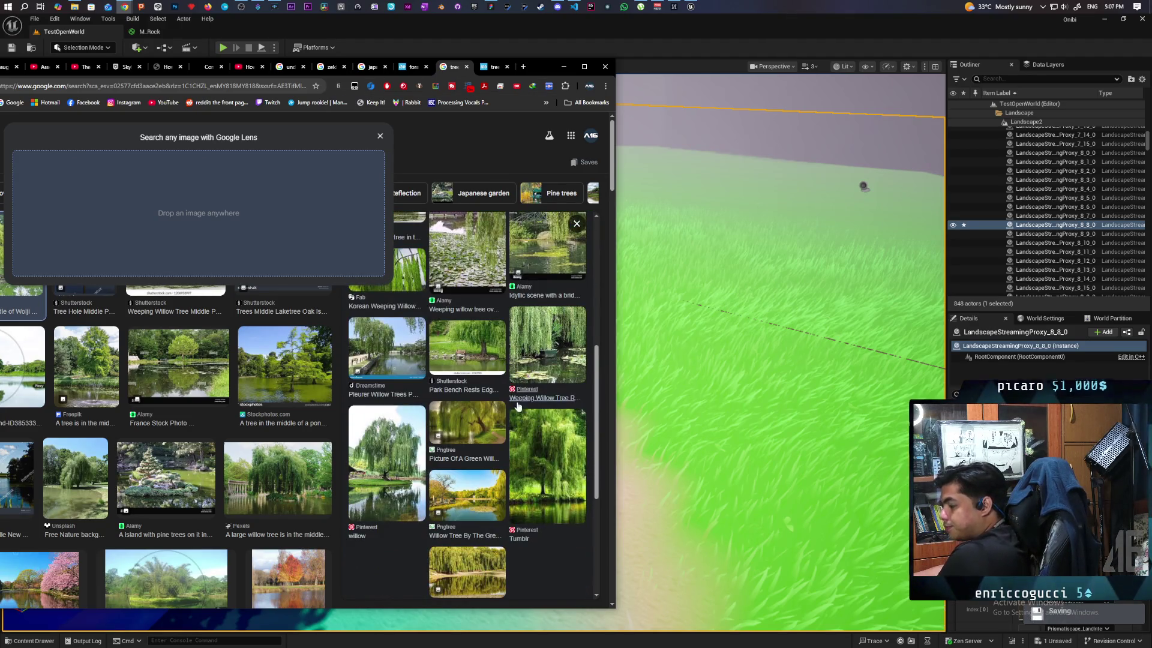
scroll(541, 468, "down", 3)
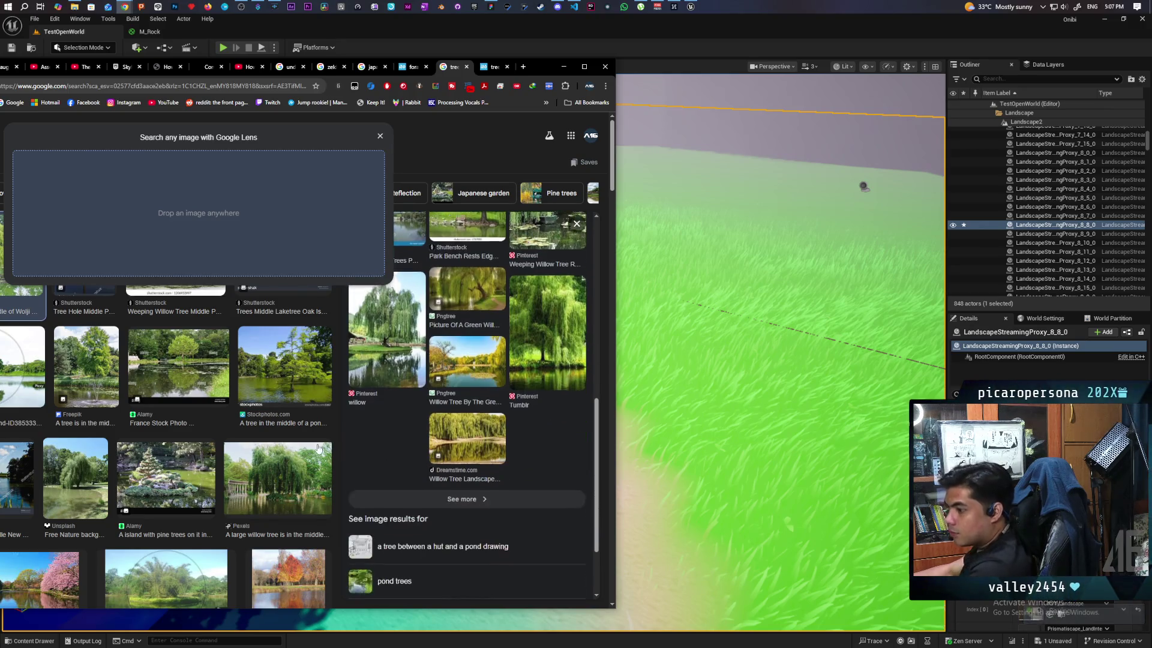
scroll(267, 448, "down", 2)
scroll(267, 448, "down", 2)
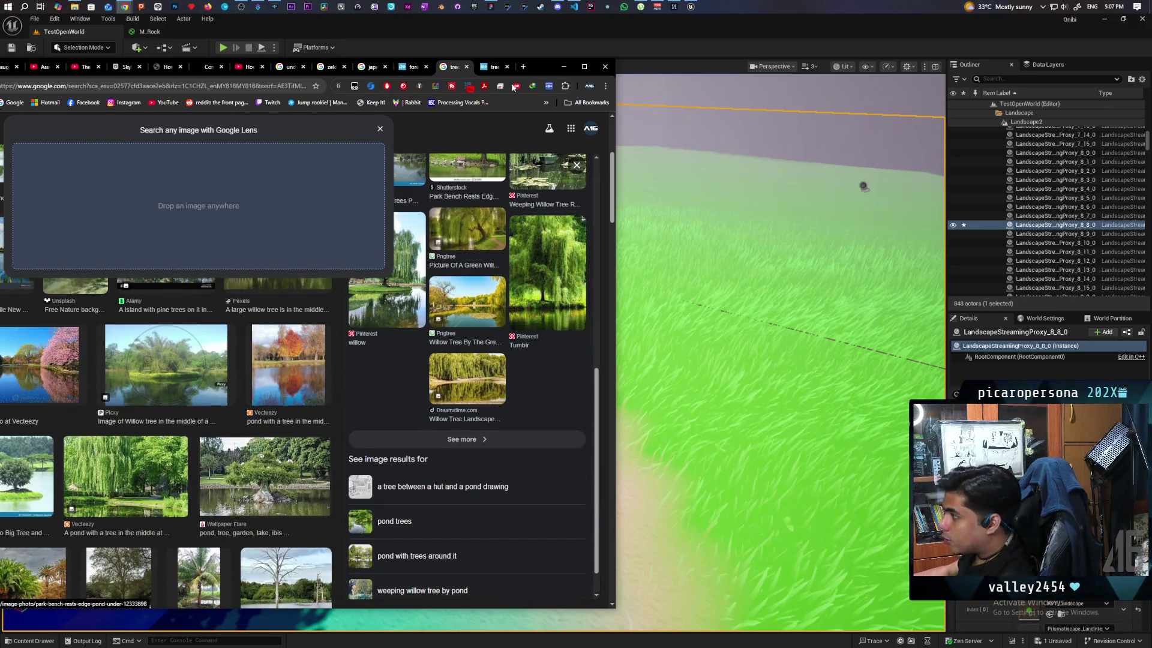
left_click_drag(534, 66, 721, 61)
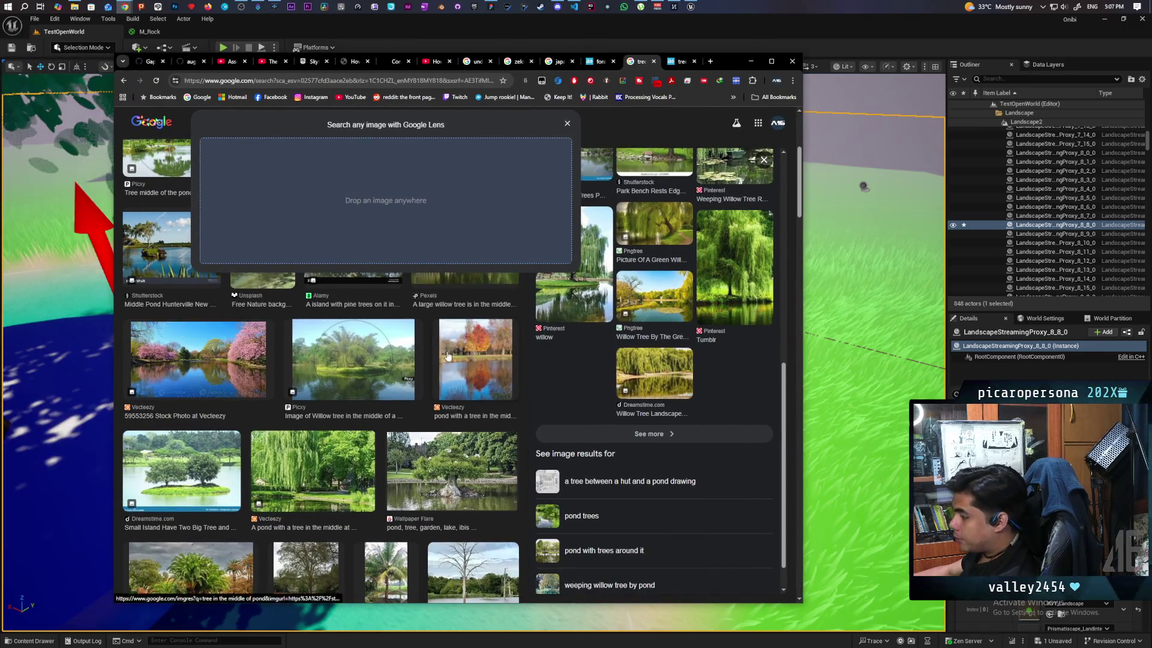
scroll(447, 355, "down", 2)
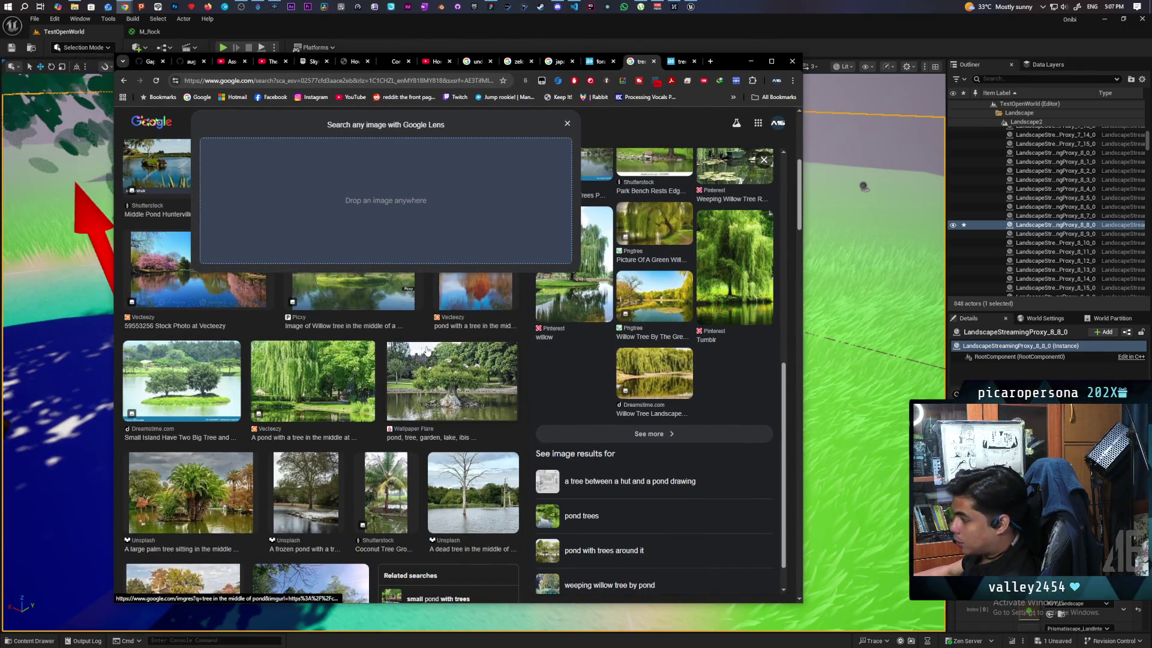
scroll(427, 350, "down", 4)
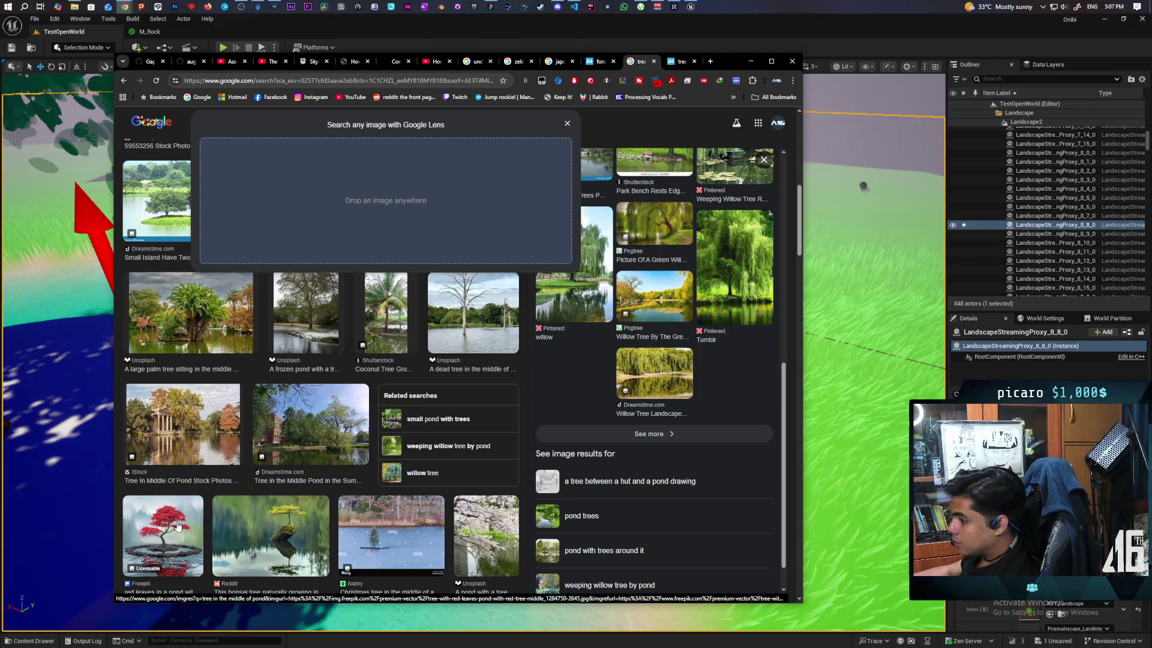
scroll(210, 510, "down", 1)
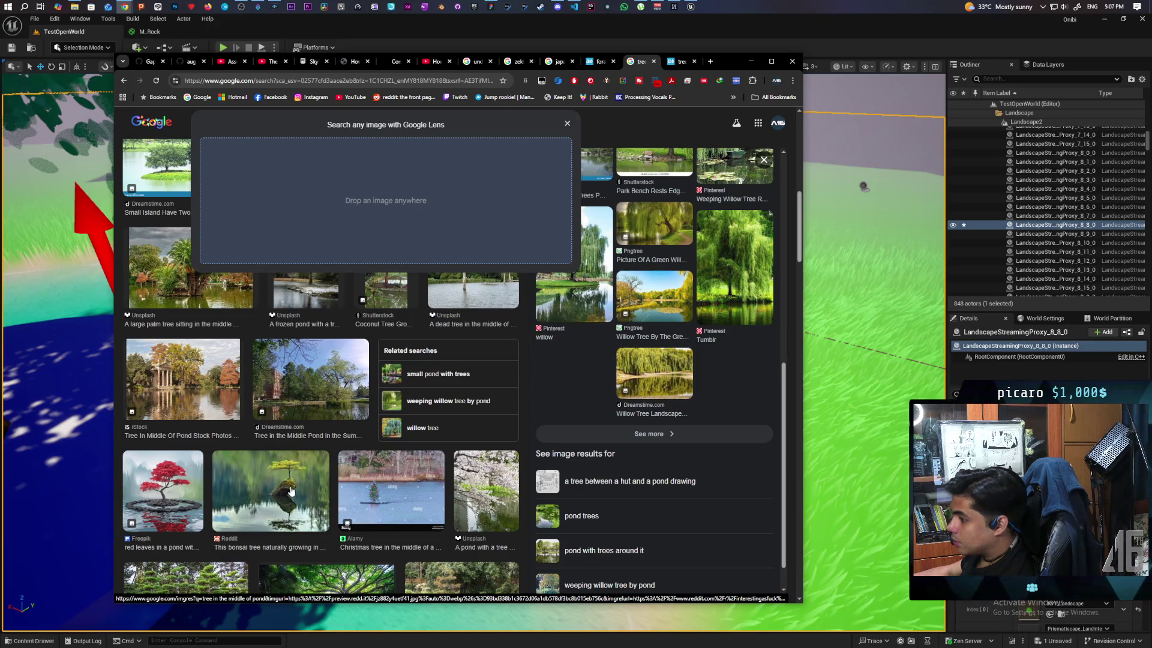
scroll(293, 491, "up", 10)
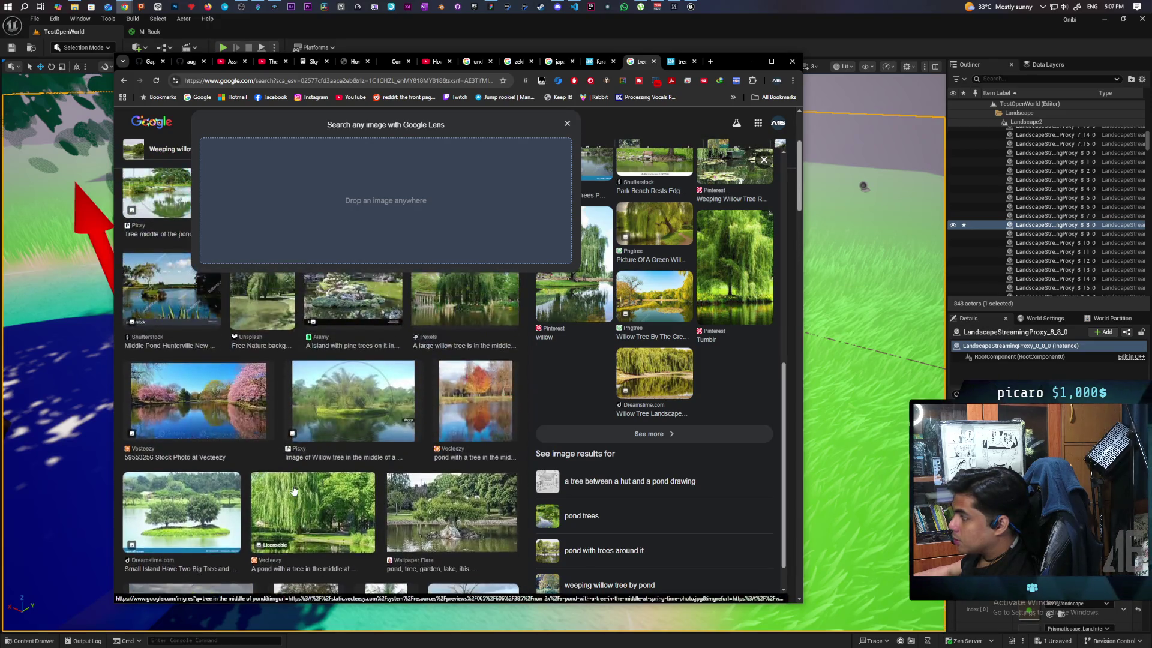
key("Escape")
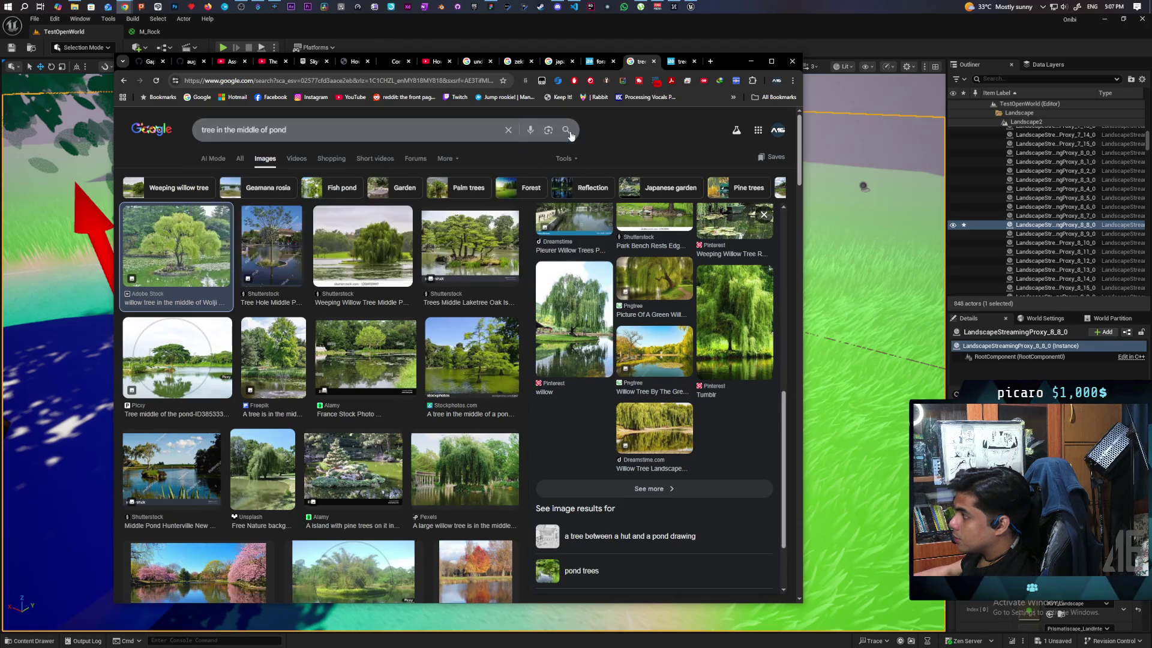
left_click(796, 27)
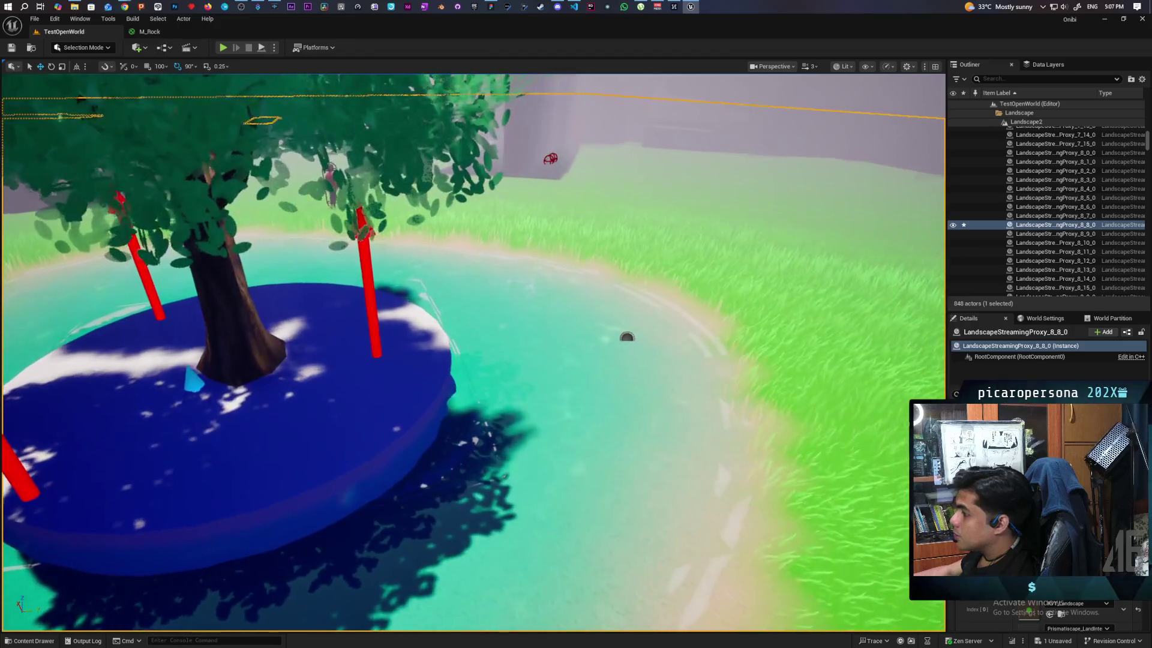
Select the island disk and its tree, framing the whole island in view
scroll(474, 354, "down", 5)
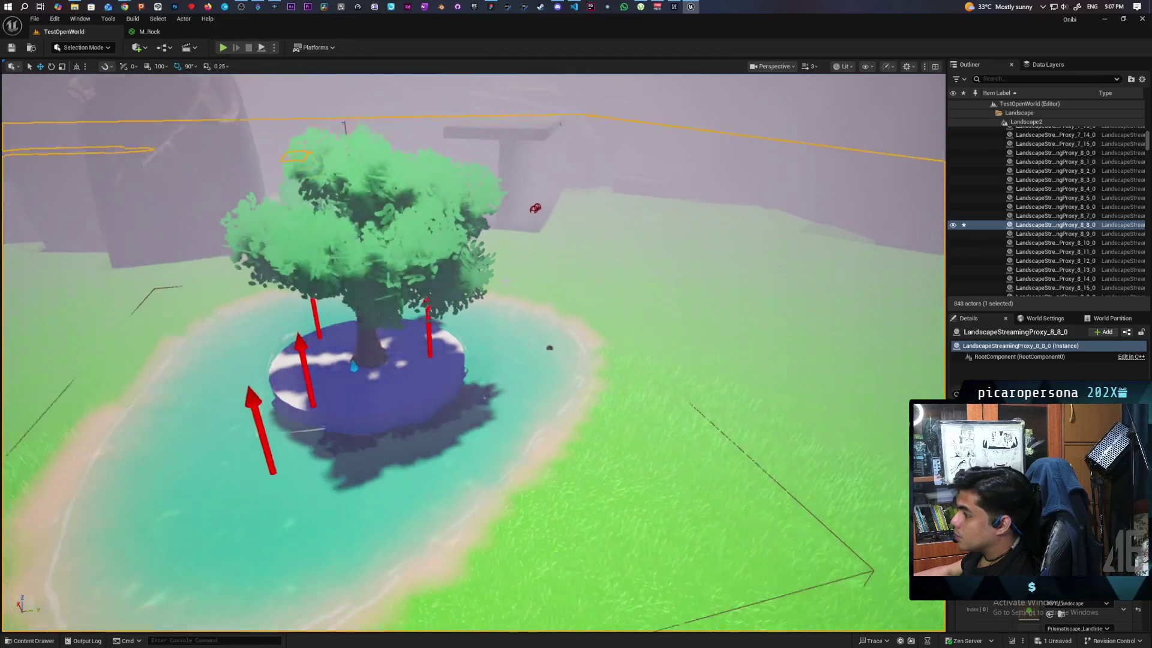
mouse_move(474, 354)
left_mouse_down()
mouse_move(396, 345)
mouse_move(497, 335)
left_mouse_up()
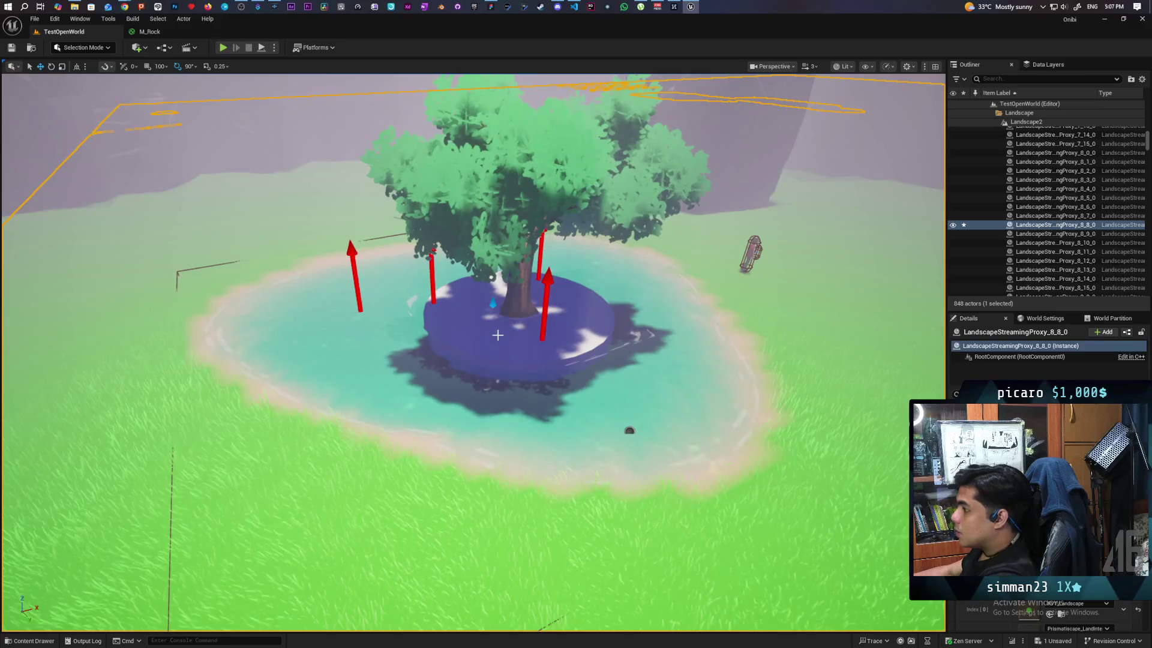
left_click(509, 333)
left_click(525, 280, "ctrl")
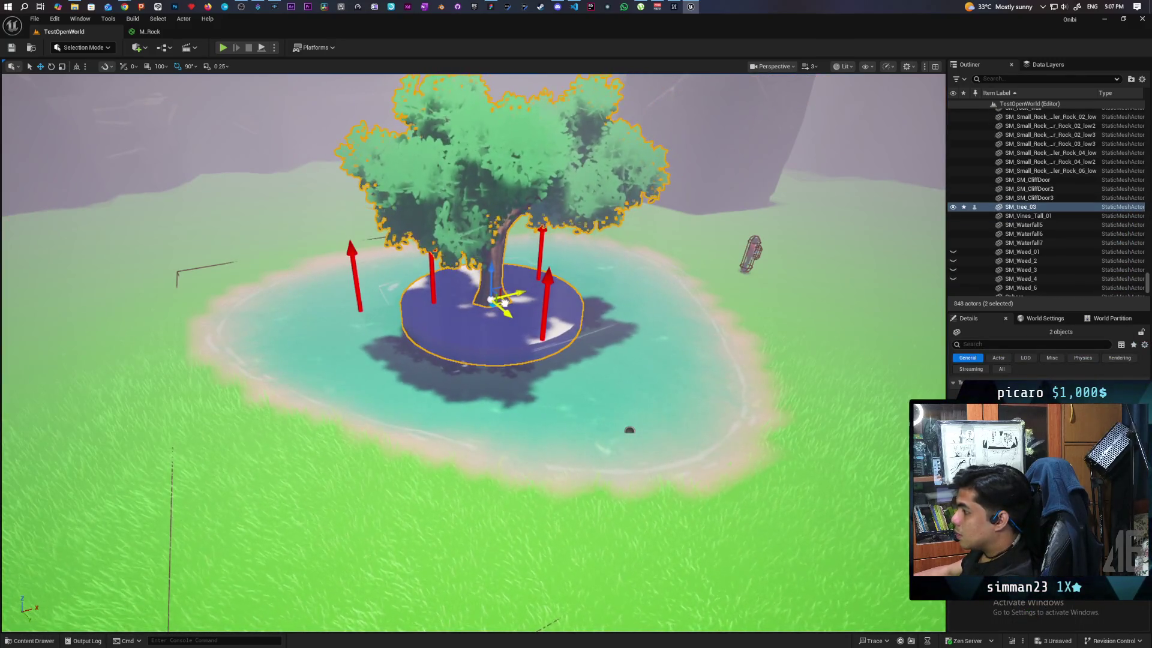
mouse_move(517, 378)
left_mouse_down()
mouse_move(519, 414)
mouse_move(507, 405)
mouse_move(507, 423)
mouse_move(507, 384)
mouse_move(600, 409)
left_mouse_up()
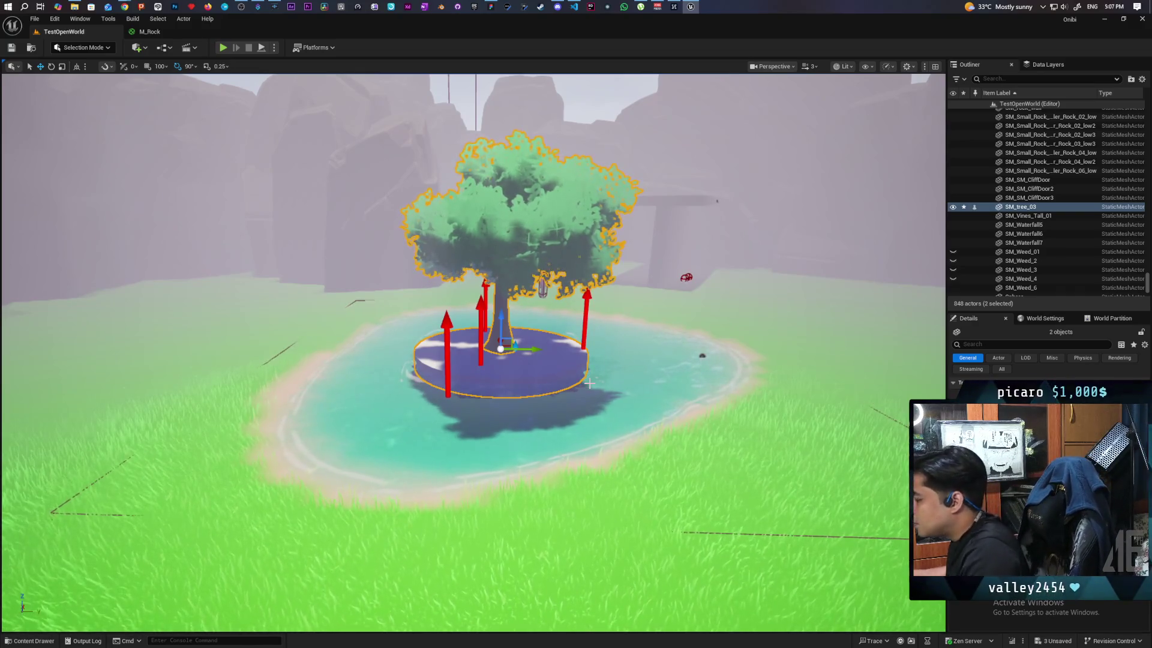
Select the BP_LakeDeform2 lake surrounding the island
scroll(527, 378, "up", 5)
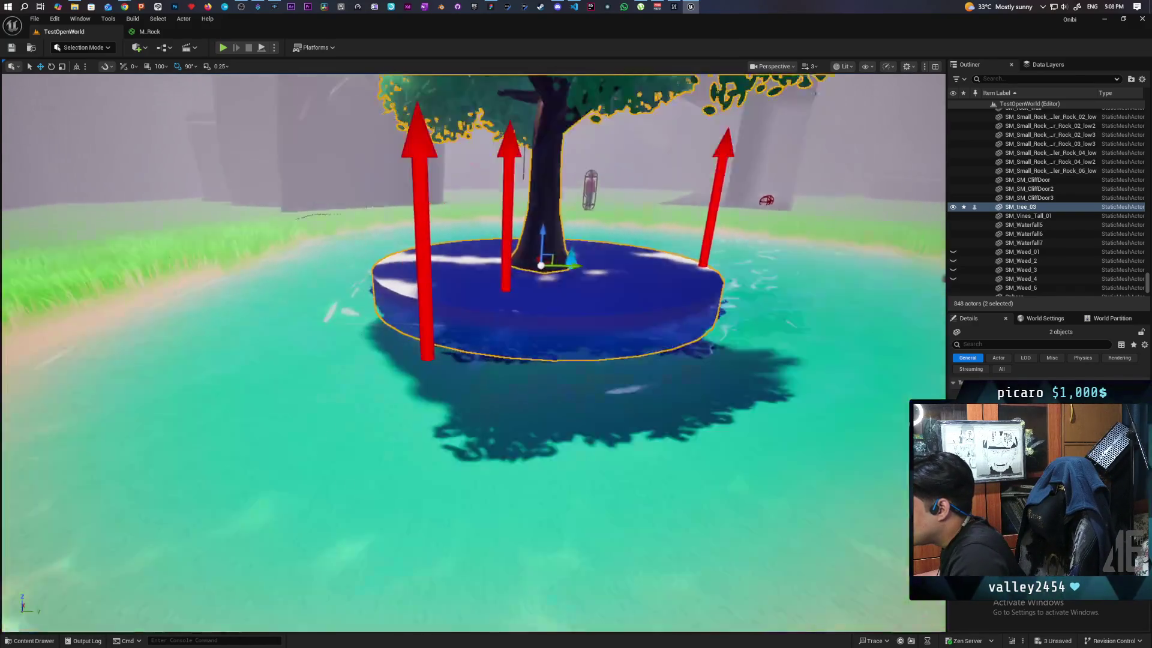
scroll(528, 378, "down", 5)
scroll(473, 354, "down", 5)
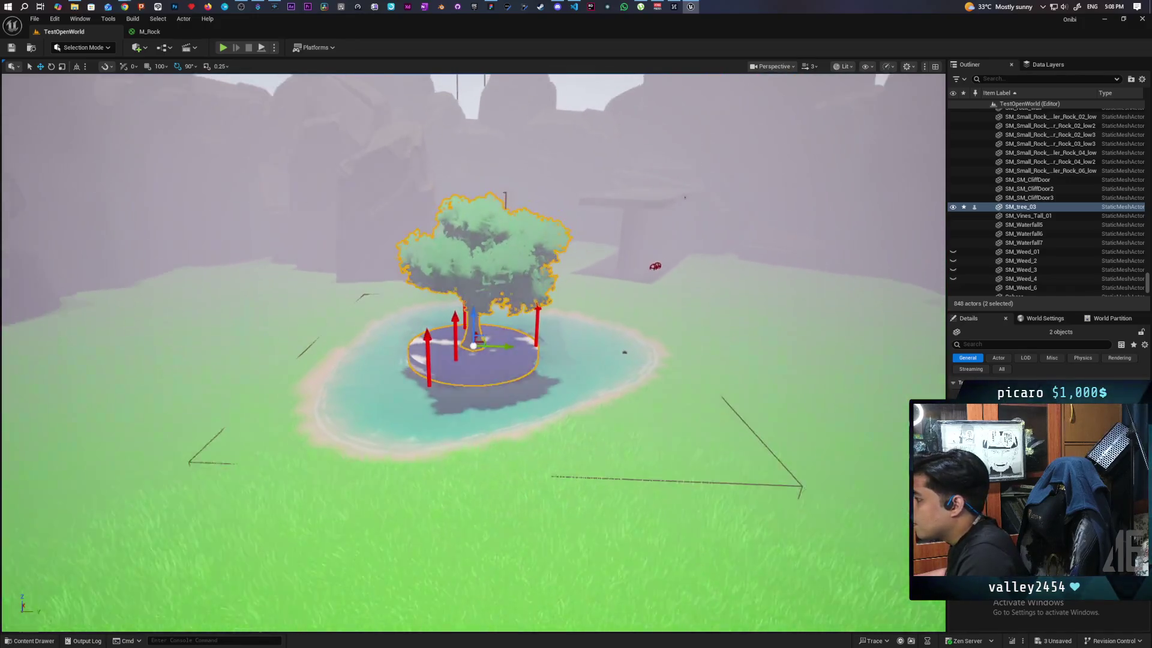
scroll(474, 345, "up", 5)
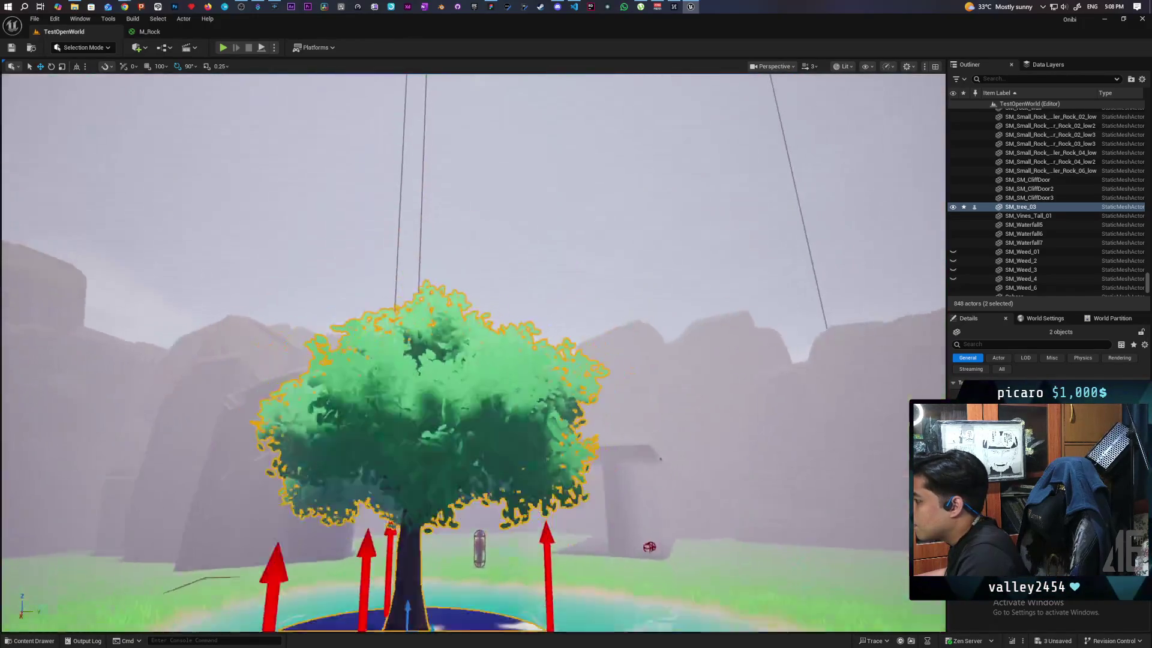
left_click(624, 577)
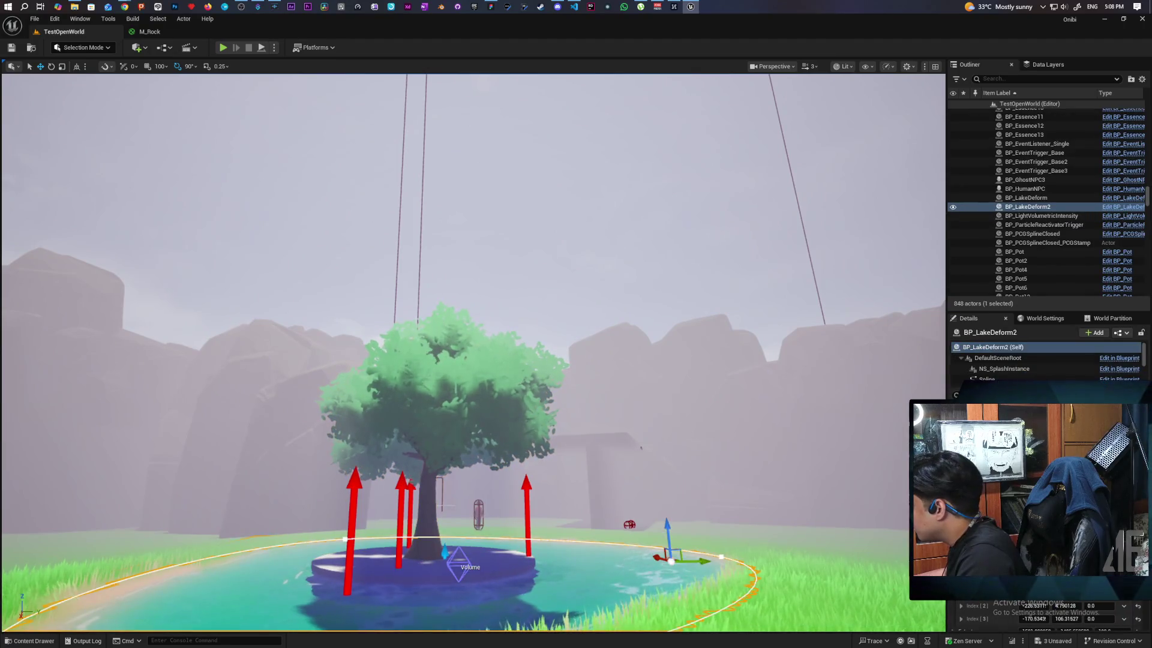
scroll(692, 498, "up", 4)
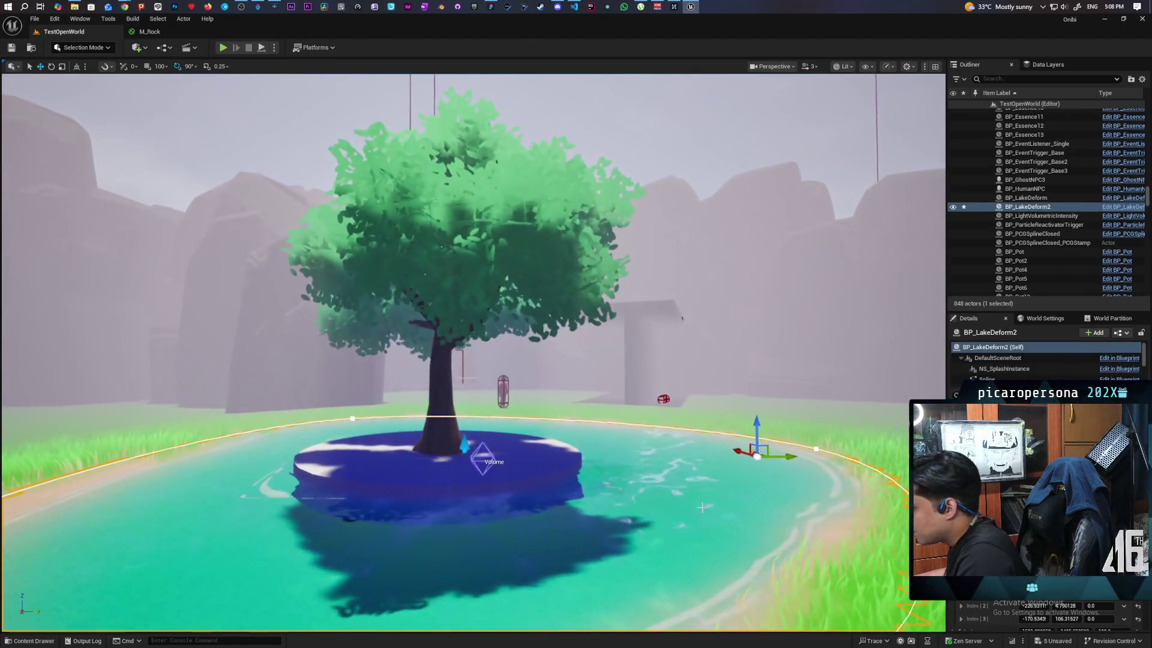
scroll(692, 498, "down", 8)
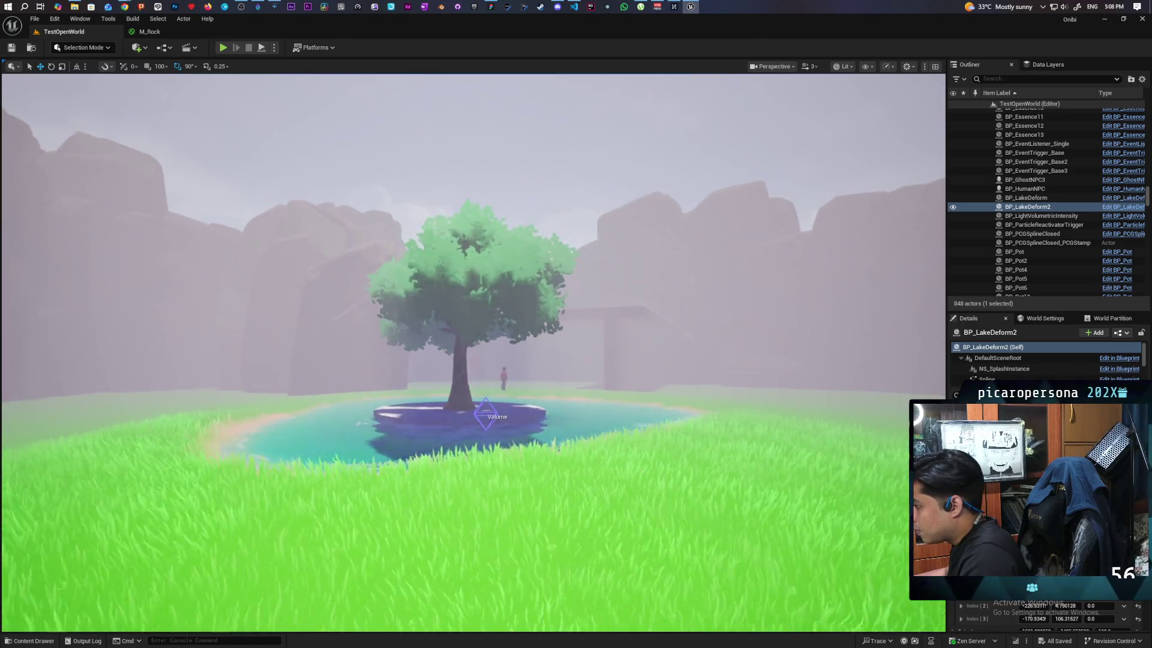
scroll(655, 482, "up", 6)
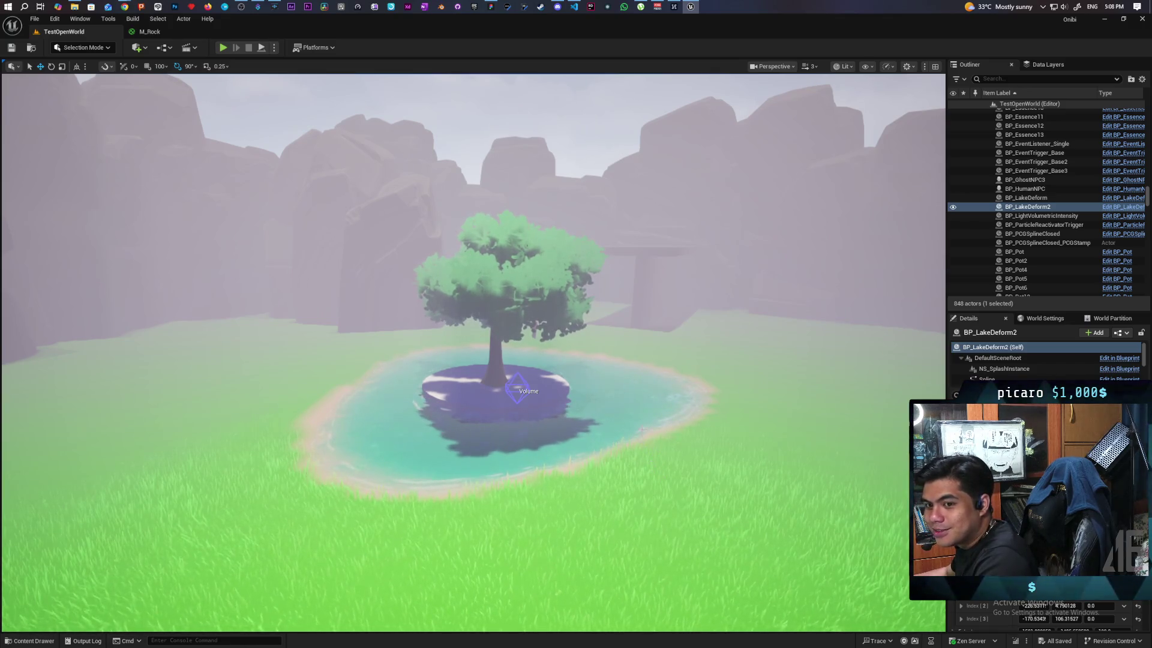
Fly in close to the island and back out, then bring up Discord
key("w")
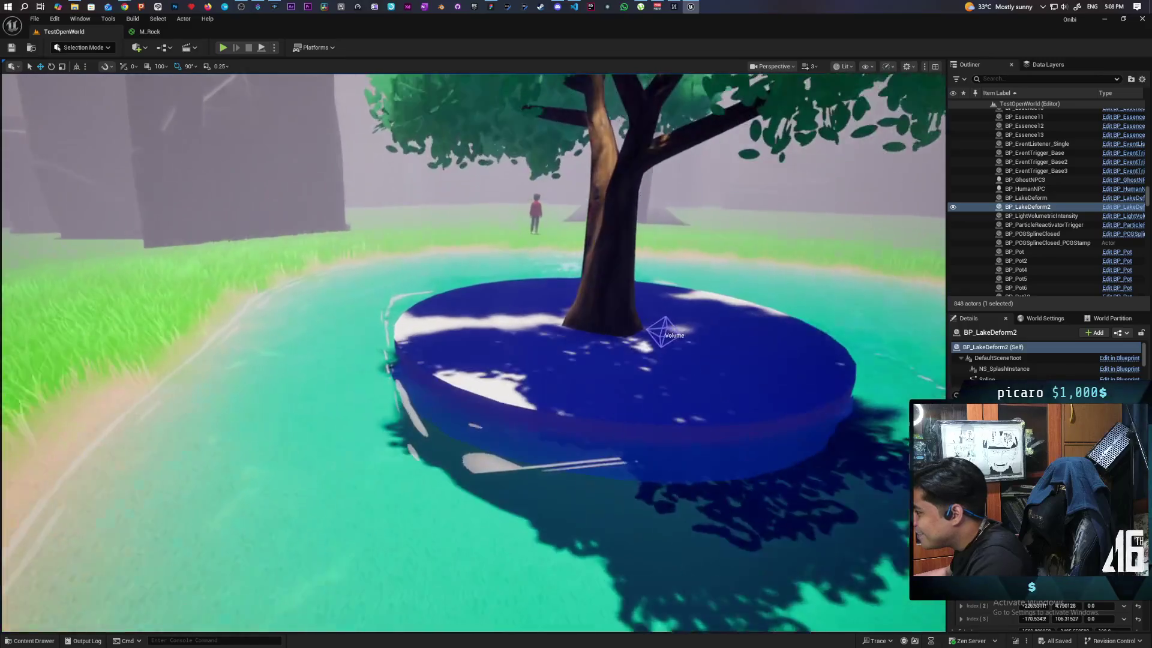
key("s")
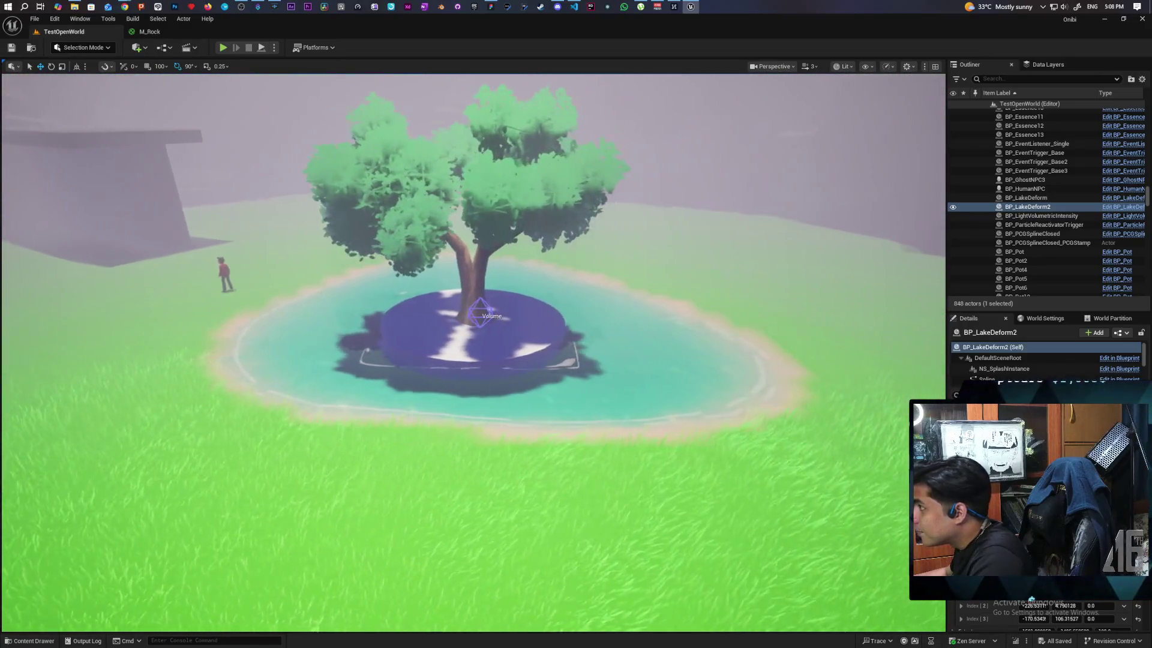
left_click(558, 7)
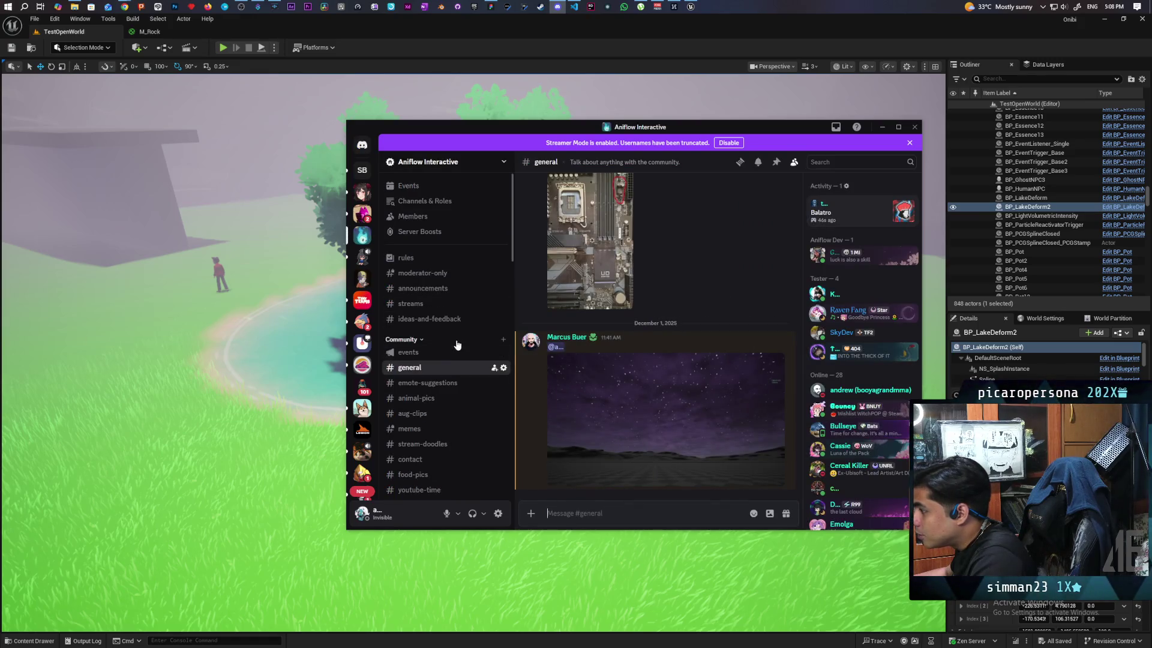
Read the #youtube-time channel posts, then return to Unreal Editor
scroll(458, 336, "down", 3)
left_click(444, 355)
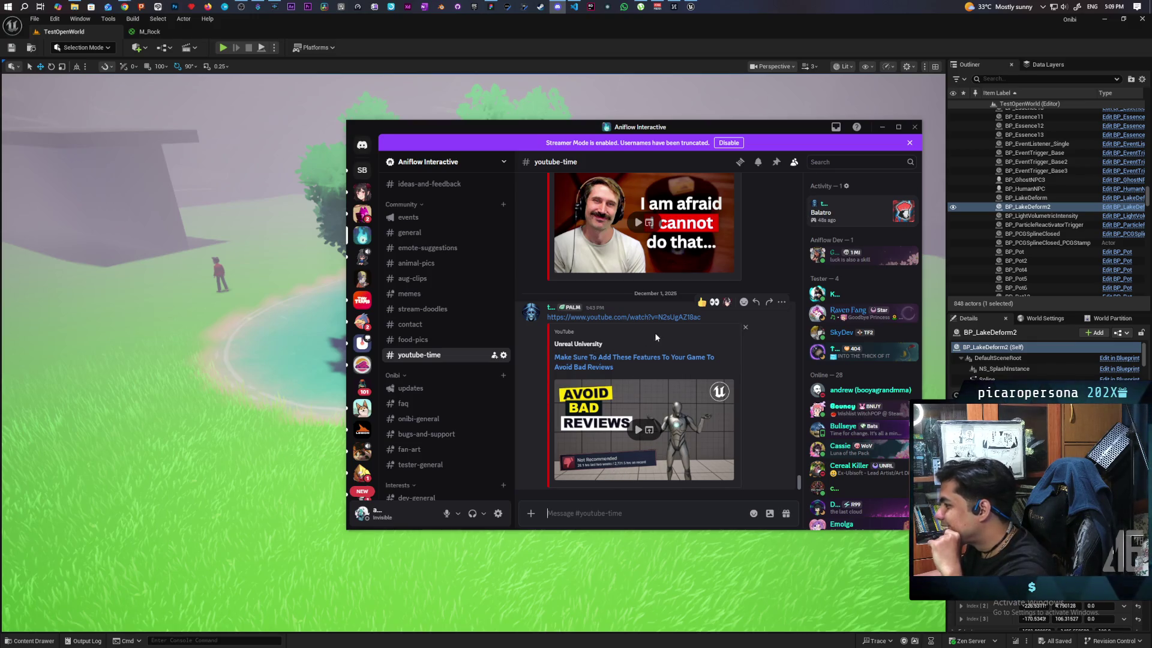
left_click(411, 25)
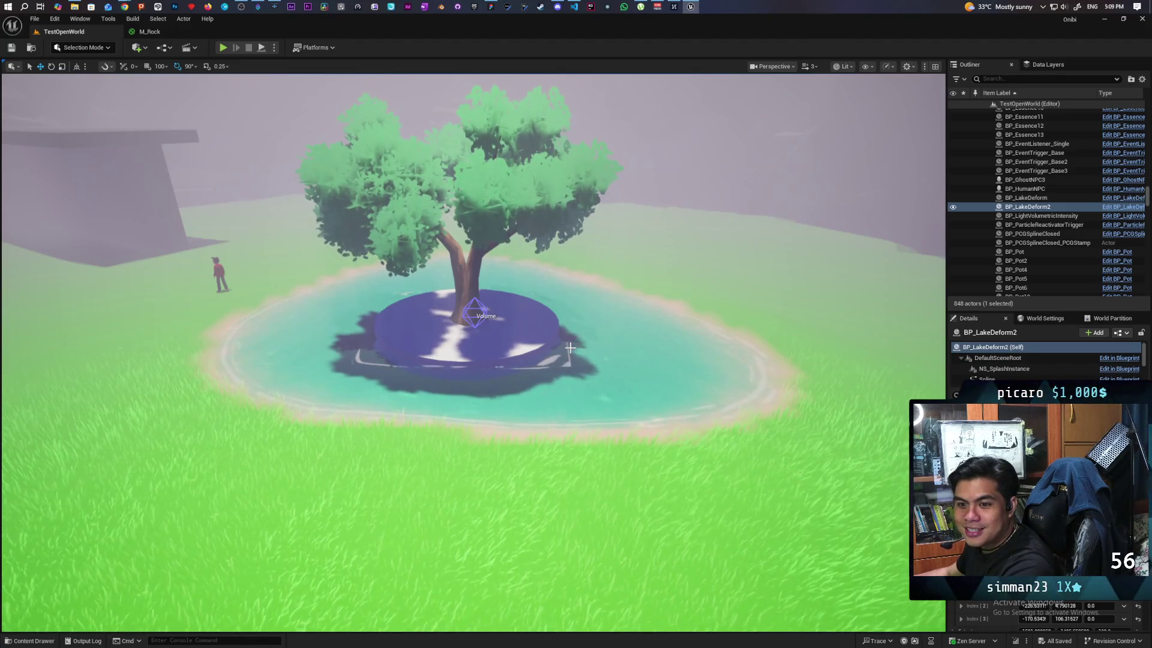
Orbit around the tree island and select SM_tree_03 to show its details
scroll(570, 348, "up", 5)
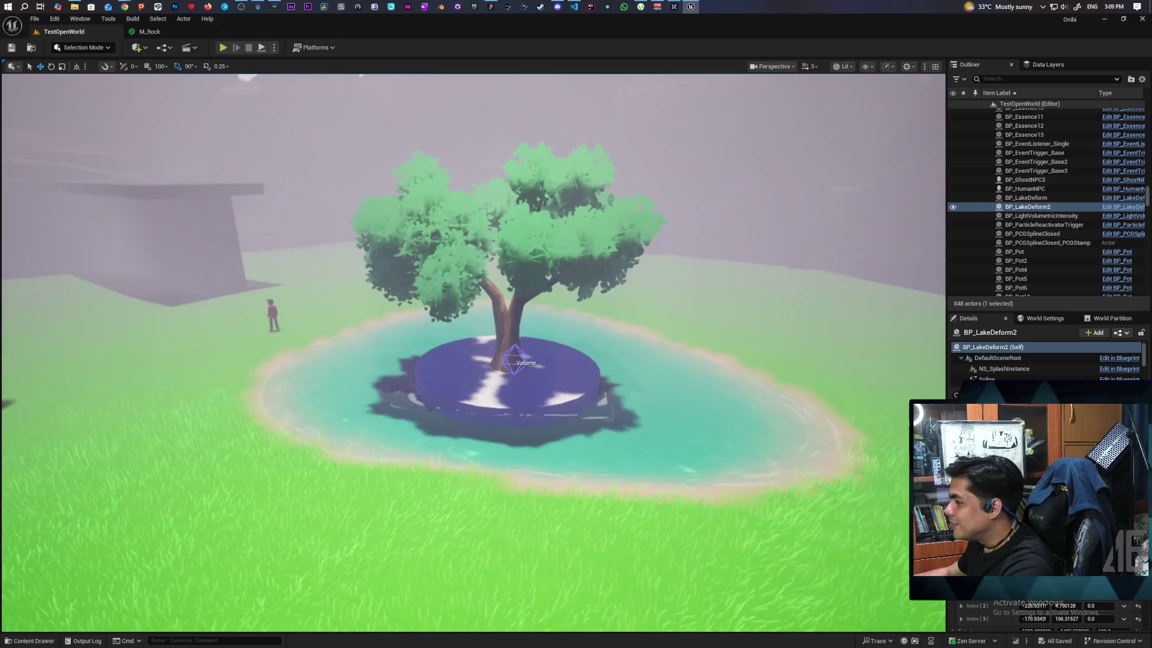
scroll(564, 348, "up", 5)
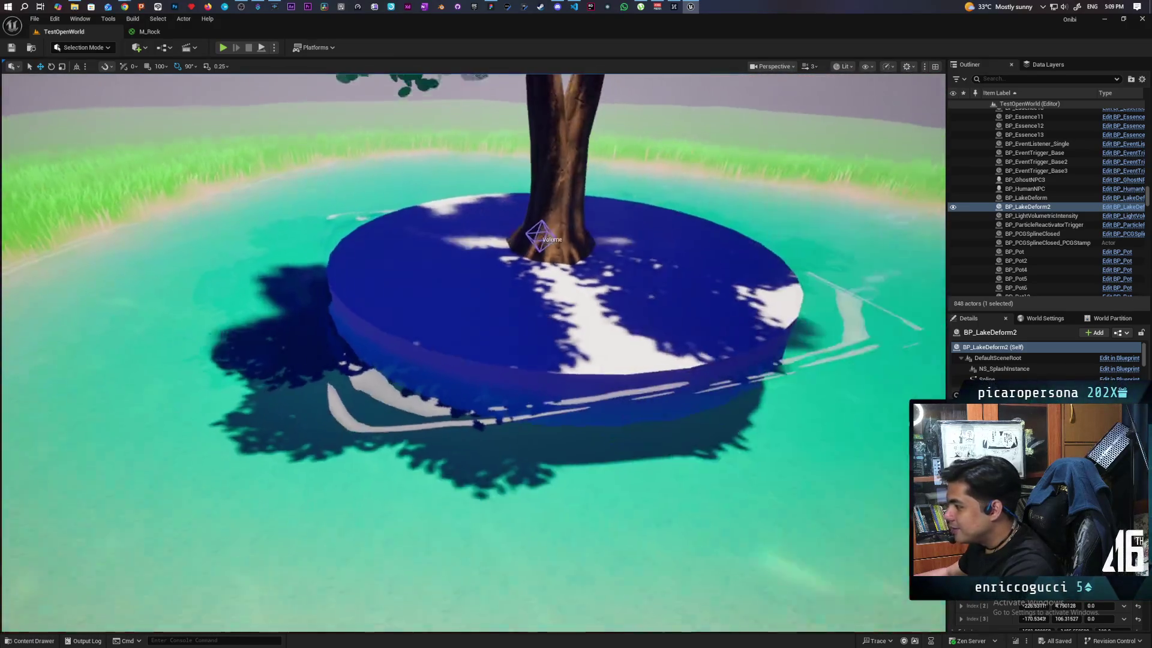
scroll(474, 354, "down", 5)
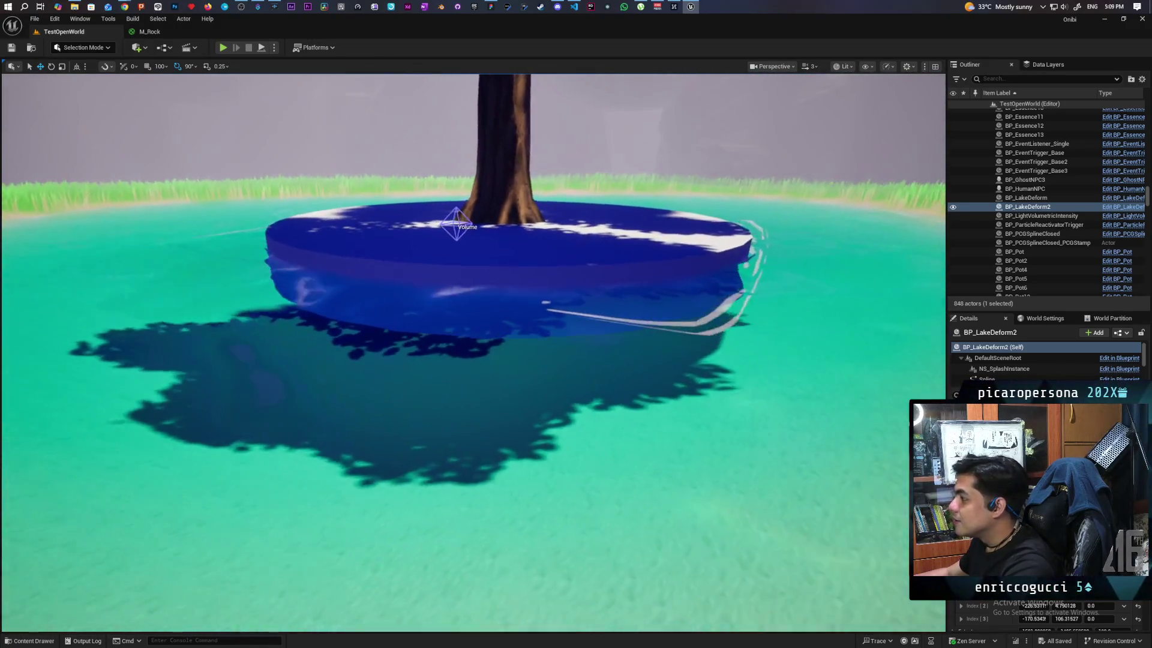
left_click_drag(474, 354, 384, 354)
scroll(474, 354, "down", 10)
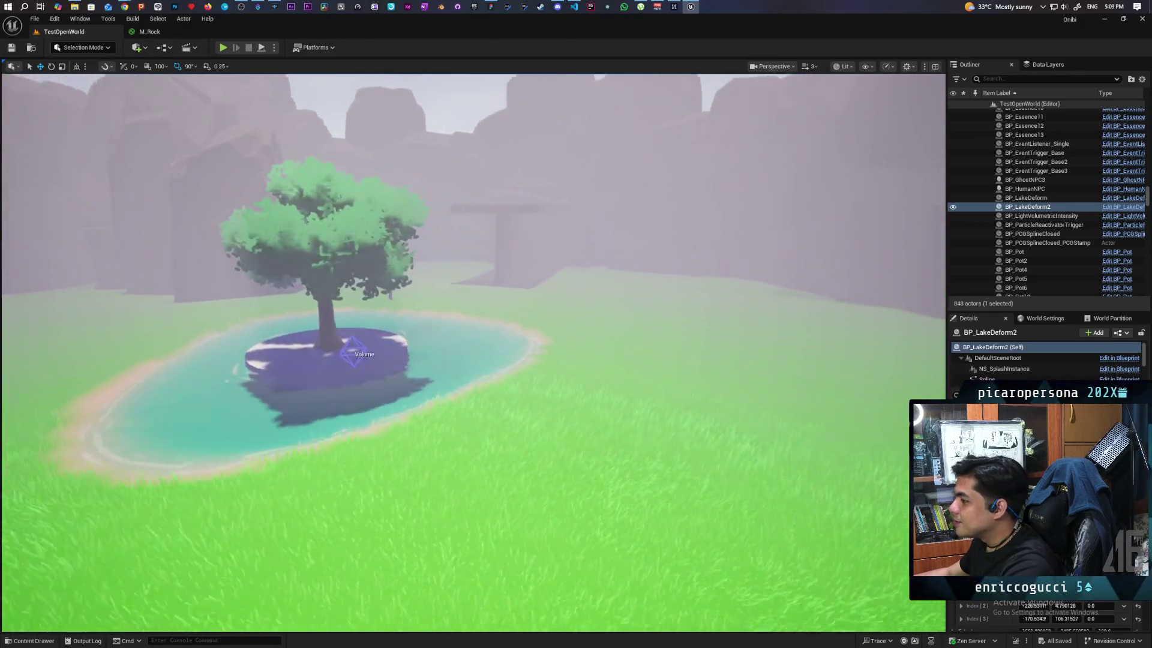
scroll(474, 354, "up", 10)
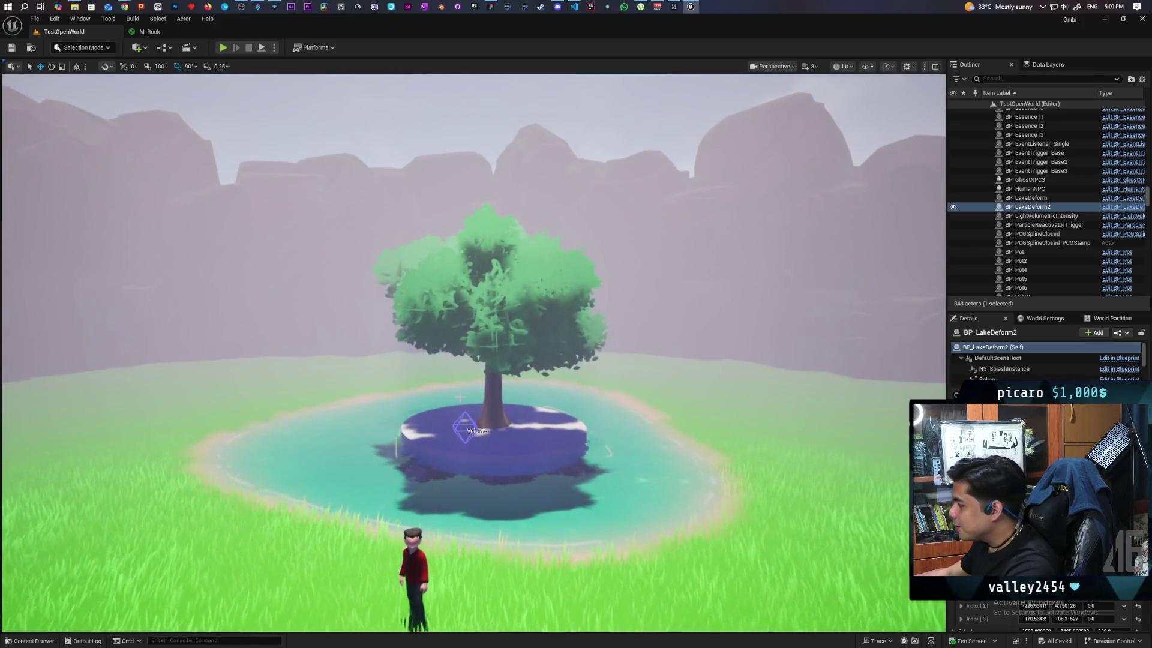
left_click(503, 336)
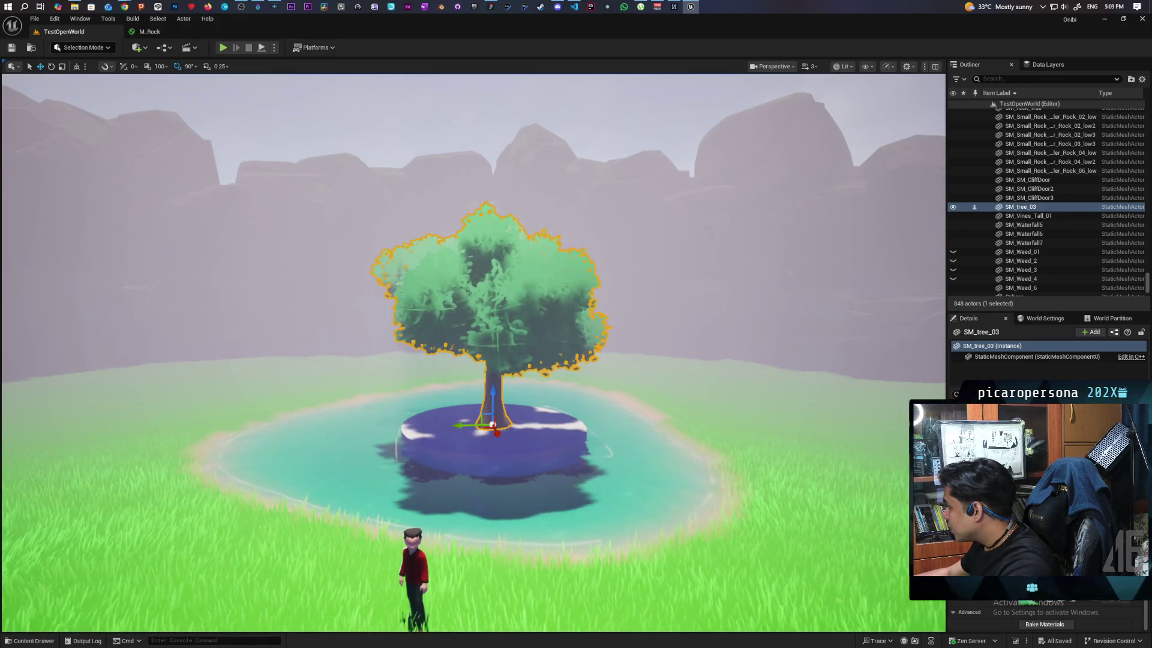
Assign a pink leaf material to SM_tree_03's Element 2 slot and save the level
scroll(1047, 612, "up", 1)
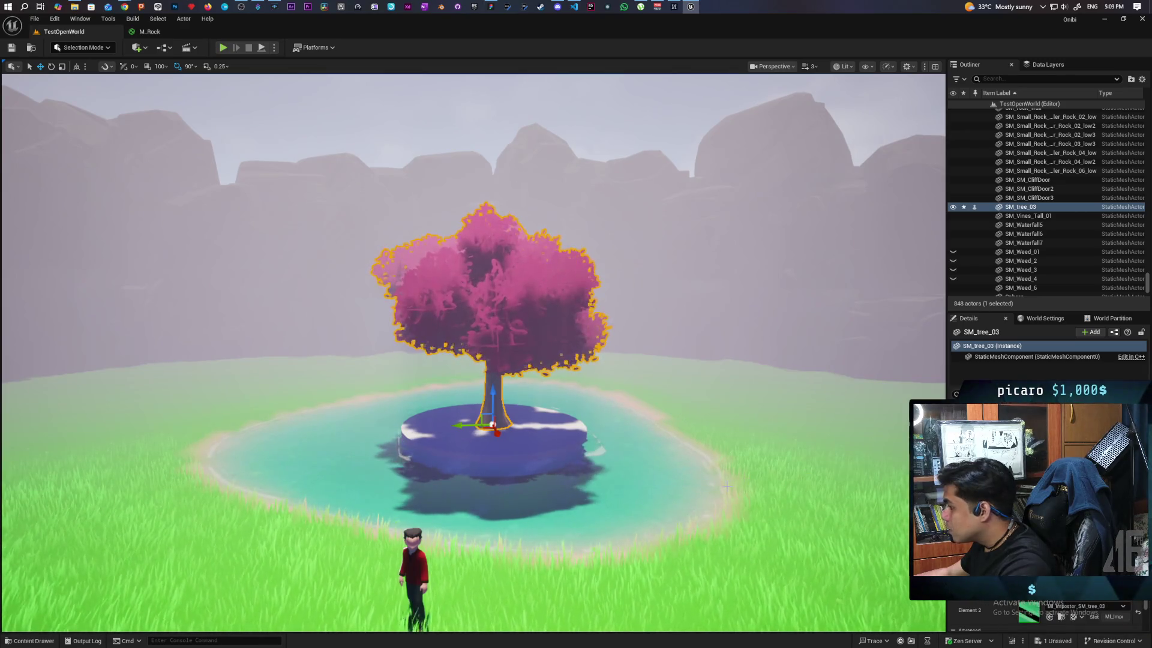
scroll(474, 353, "down", 3)
scroll(474, 353, "up", 5)
scroll(474, 353, "up", 2)
key("ctrl+s")
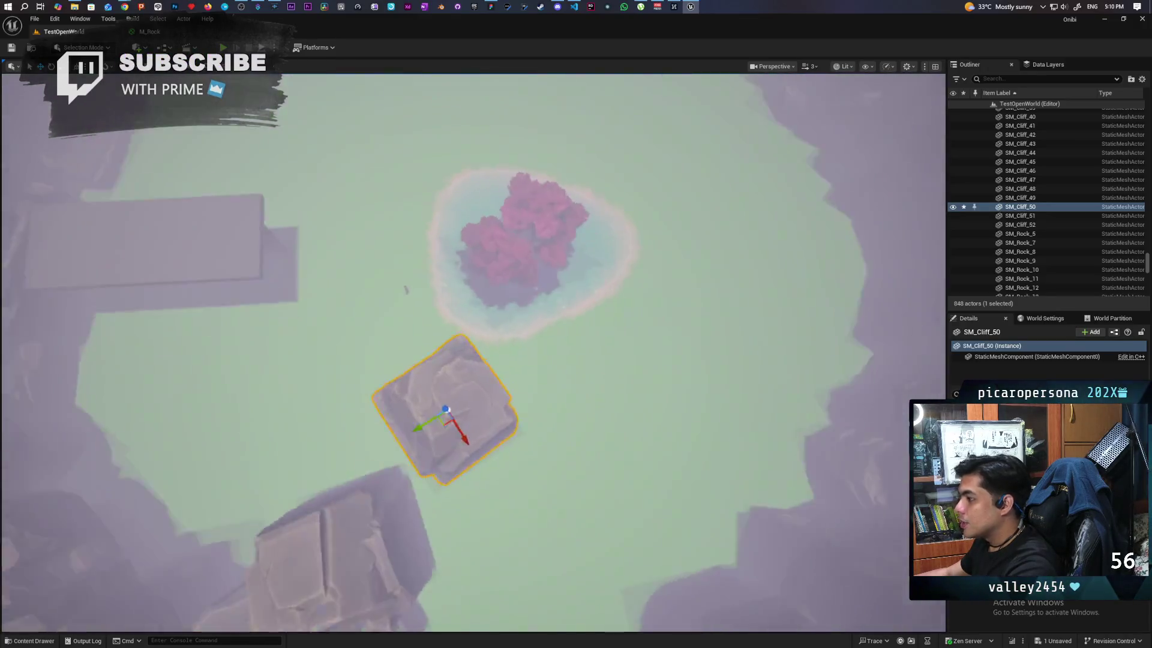
Slide SM_Cliff_50 sideways with the move gizmo, then bring up the mind map reference board
mouse_move(507, 368)
left_mouse_down()
mouse_move(491, 370)
mouse_move(491, 399)
mouse_move(479, 311)
mouse_move(432, 404)
mouse_move(264, 337)
mouse_move(462, 445)
mouse_move(334, 412)
mouse_move(450, 412)
mouse_move(443, 420)
mouse_move(456, 389)
mouse_move(443, 420)
mouse_move(540, 372)
mouse_move(670, 331)
mouse_move(540, 257)
mouse_move(576, 210)
mouse_move(648, 468)
mouse_move(600, 480)
mouse_move(605, 491)
mouse_move(487, 70)
left_mouse_up()
left_click(495, 7)
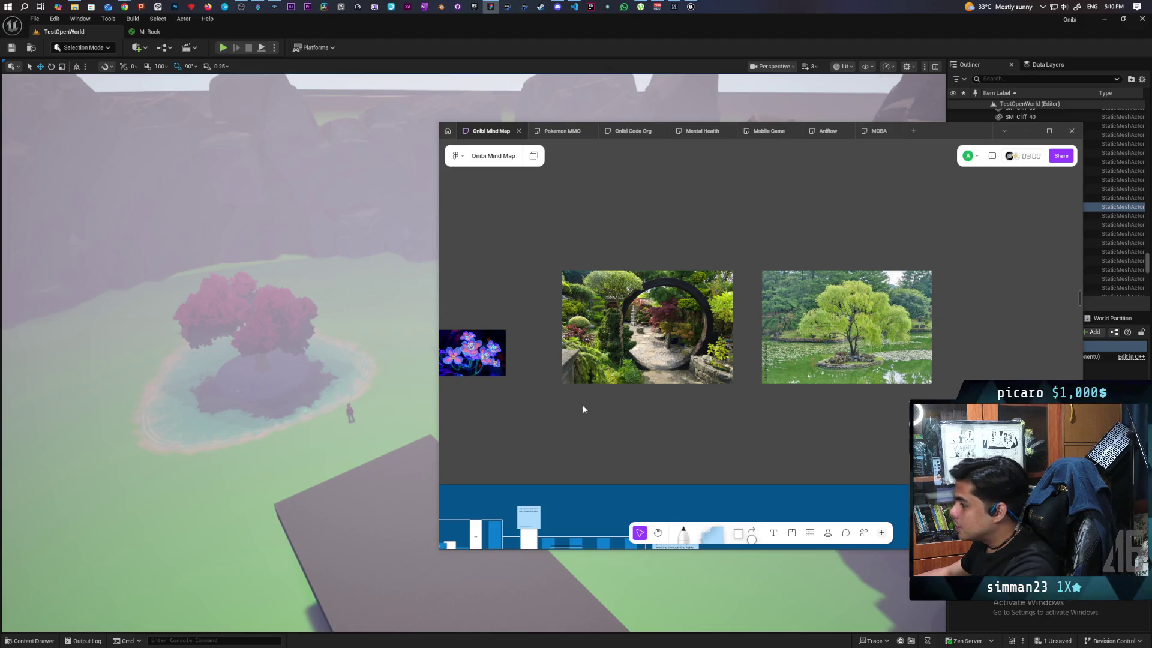
scroll(600, 360, "down", 10)
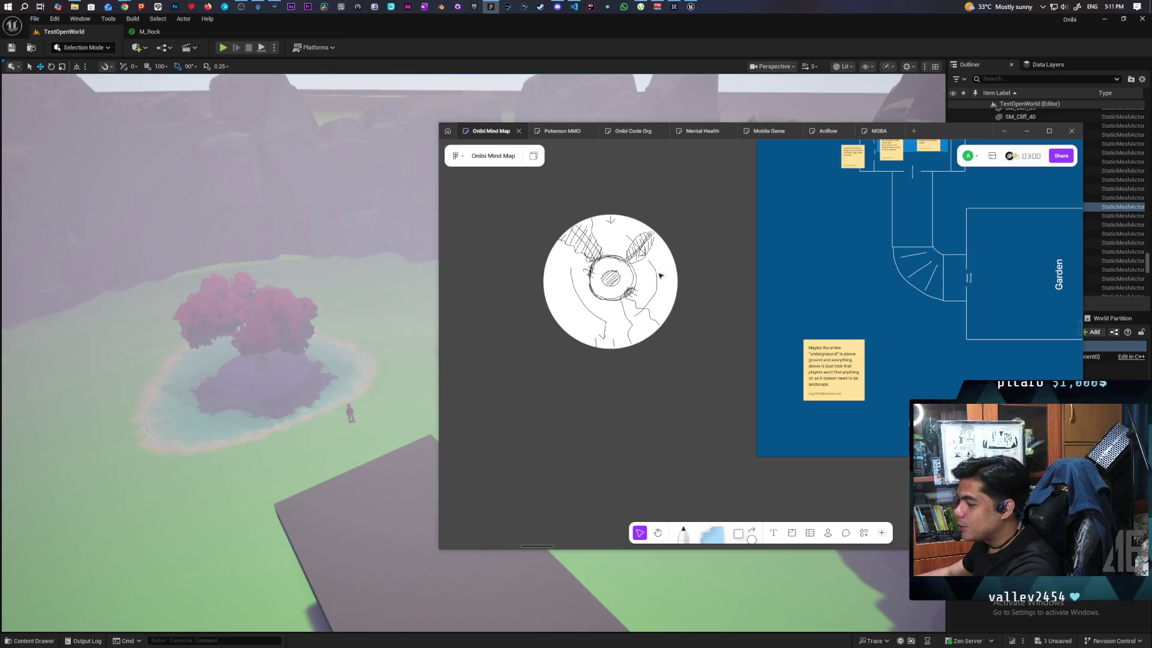
left_click(652, 34)
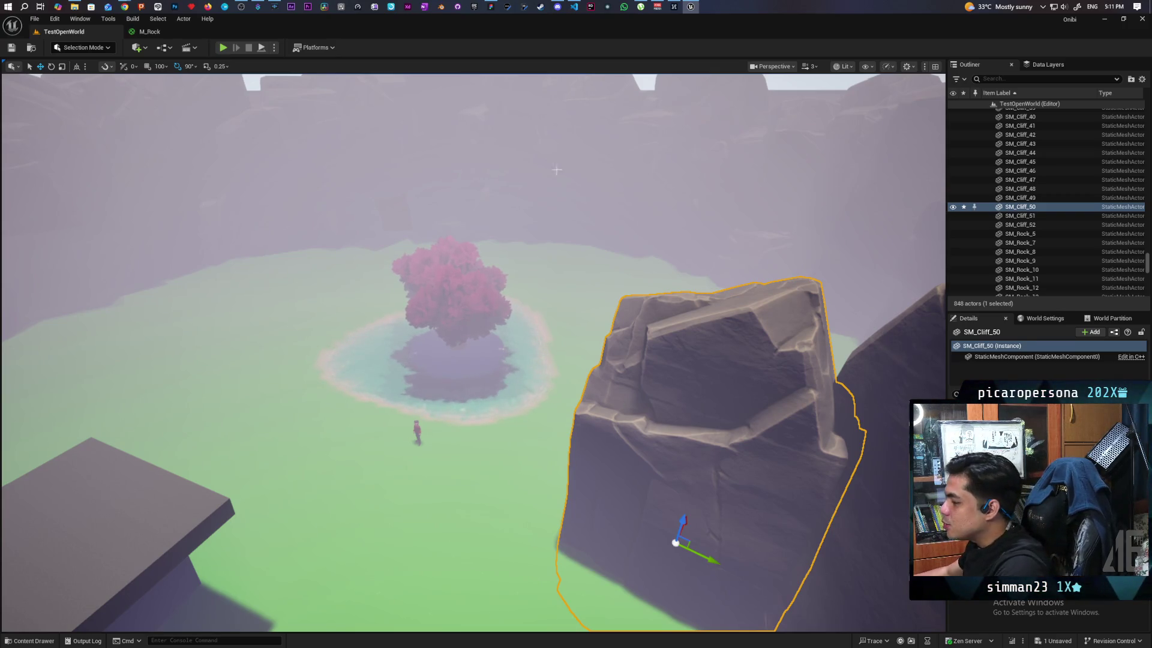
Drag a Cylinder brush from the Place Actors Geometry category into the level beside the pink-tree pond
left_click_drag(626, 373, 424, 321)
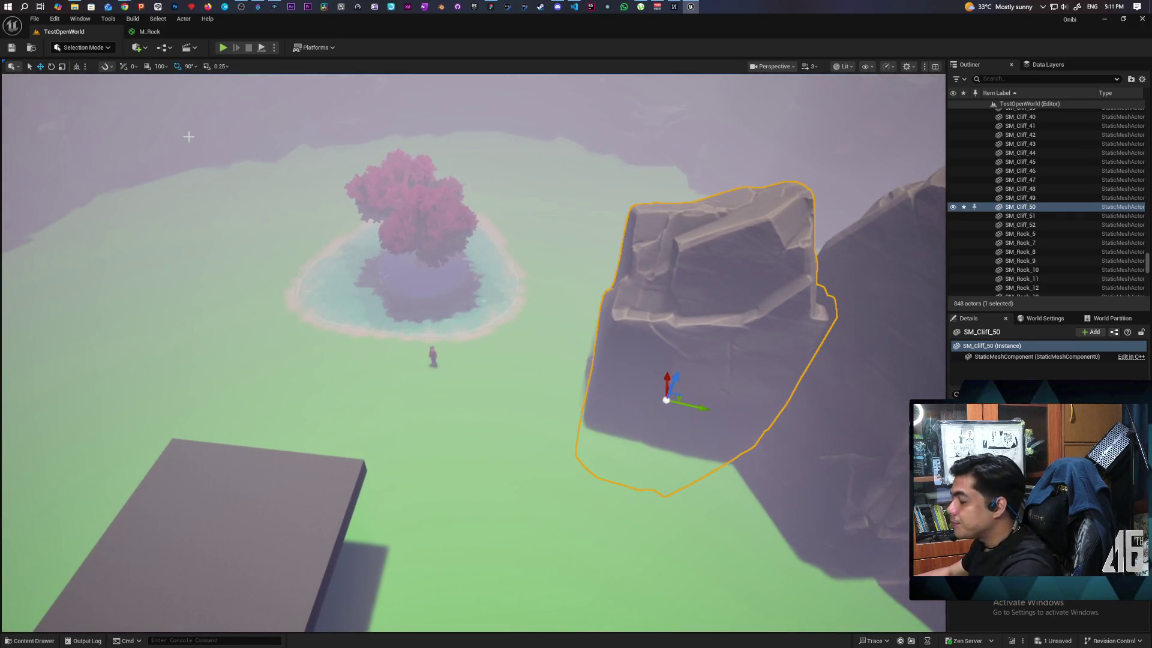
left_click(136, 47)
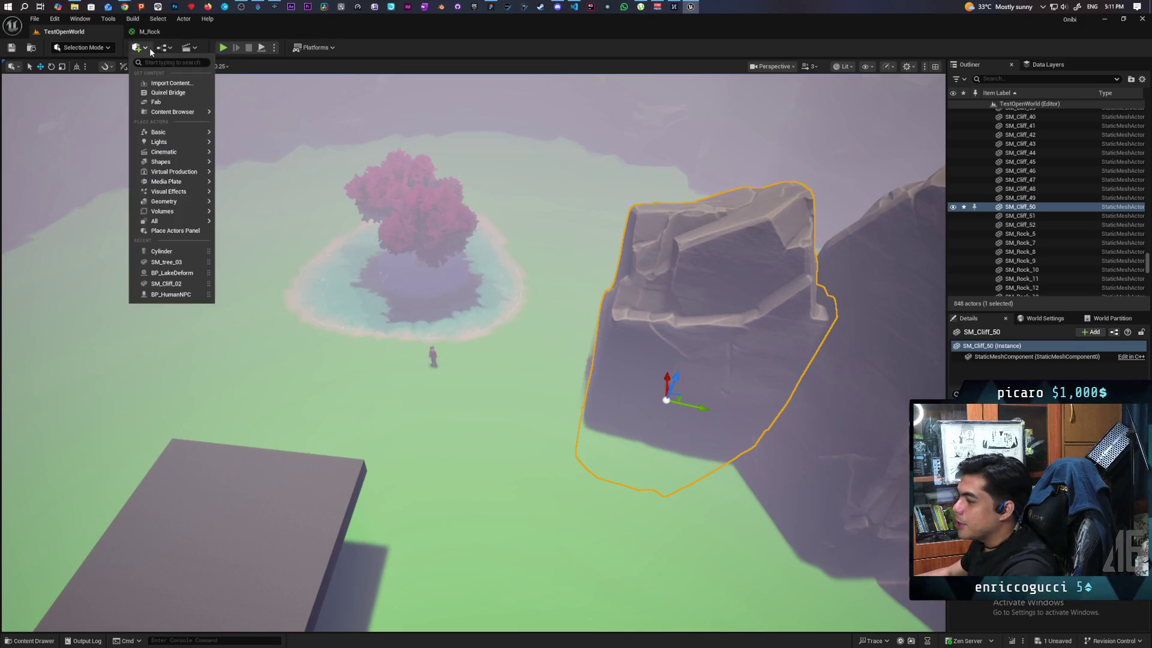
left_click(185, 233)
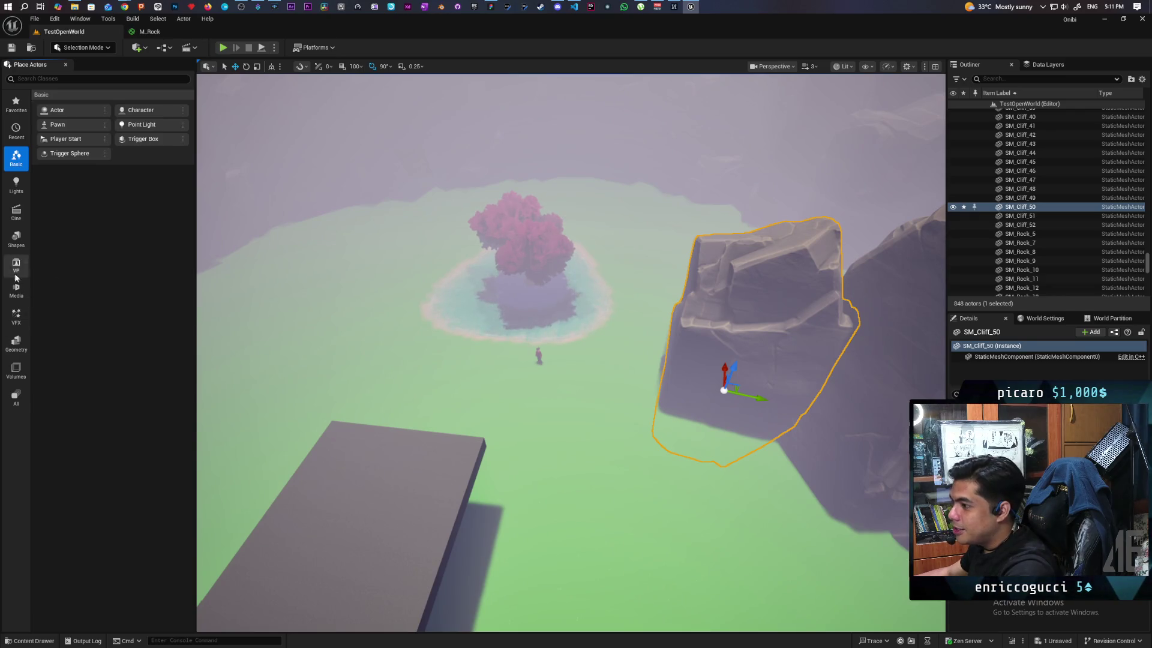
left_click(16, 342)
left_click_drag(71, 124, 533, 306)
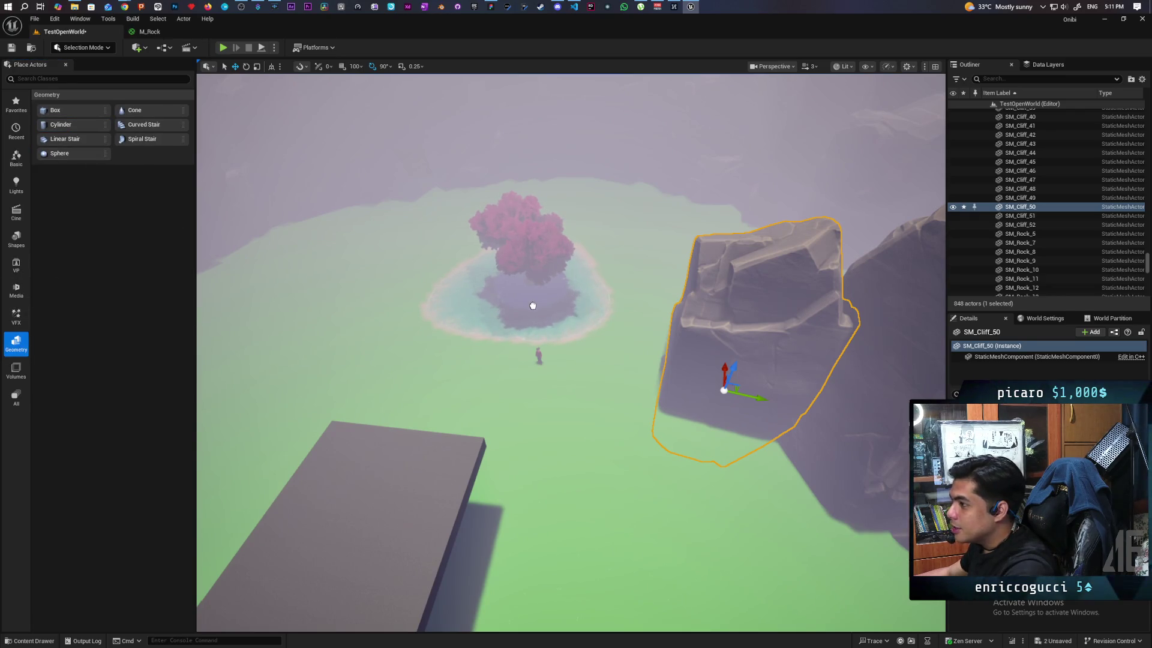
mouse_move(455, 319)
left_mouse_down()
mouse_move(129, 201)
mouse_move(420, 341)
mouse_move(419, 355)
left_mouse_up()
scroll(419, 355, "up", 5)
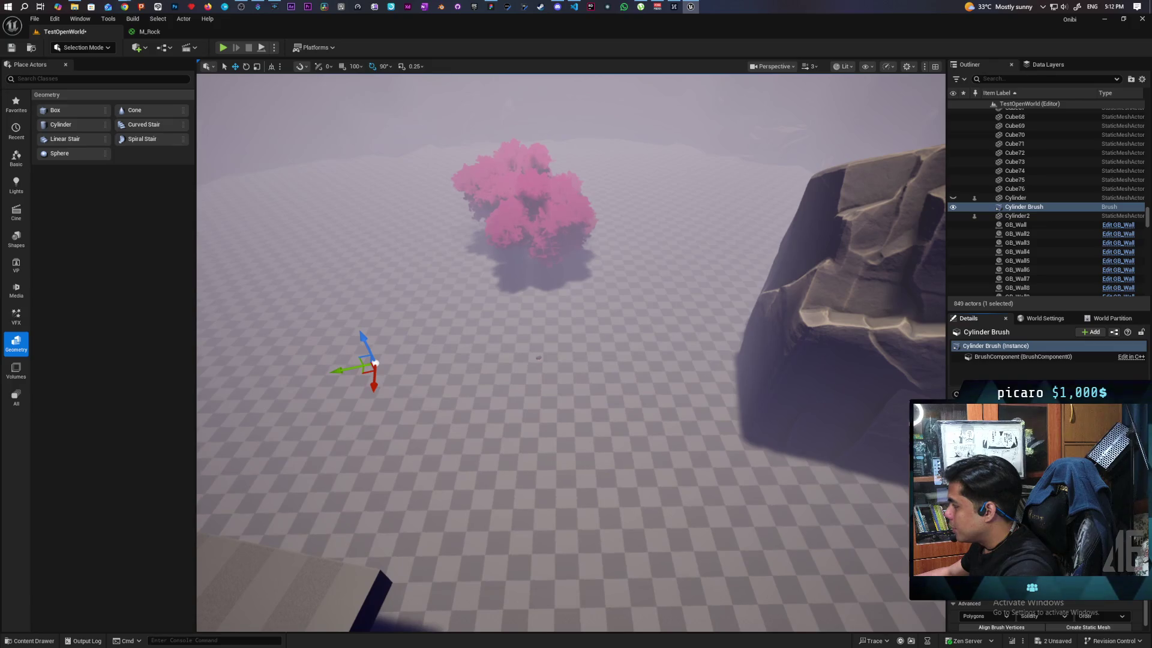
Move the cylinder brush under the pink tree, nudging it slightly left
scroll(571, 353, "down", 6)
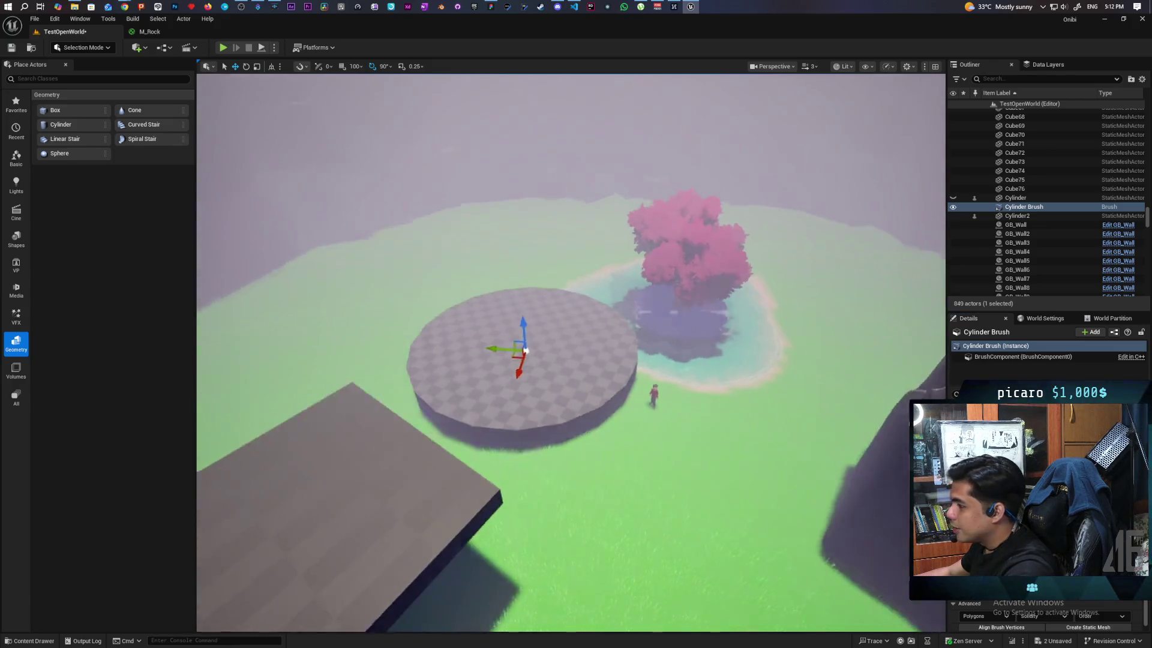
left_click_drag(456, 372, 414, 376)
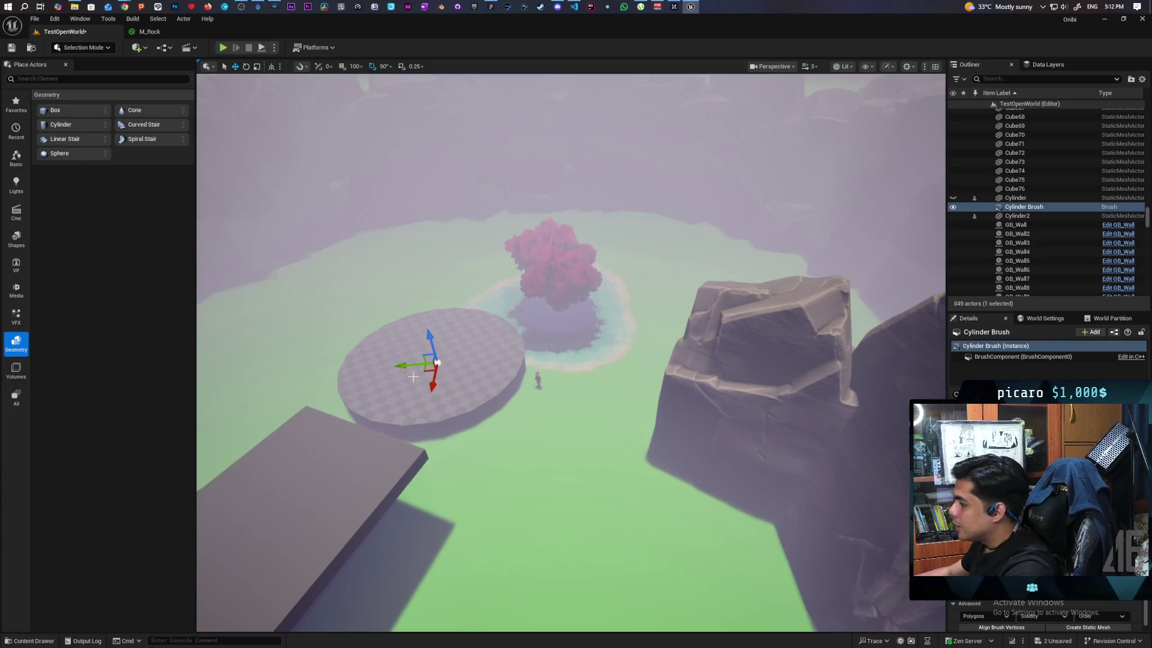
mouse_move(516, 337)
left_mouse_down()
mouse_move(558, 312)
mouse_move(576, 282)
mouse_move(570, 333)
left_mouse_up()
mouse_move(534, 258)
left_mouse_down()
mouse_move(517, 258)
mouse_move(542, 252)
left_mouse_up()
Enlarge the cylinder brush's outer radius in the Details panel
scroll(543, 252, "up", 5)
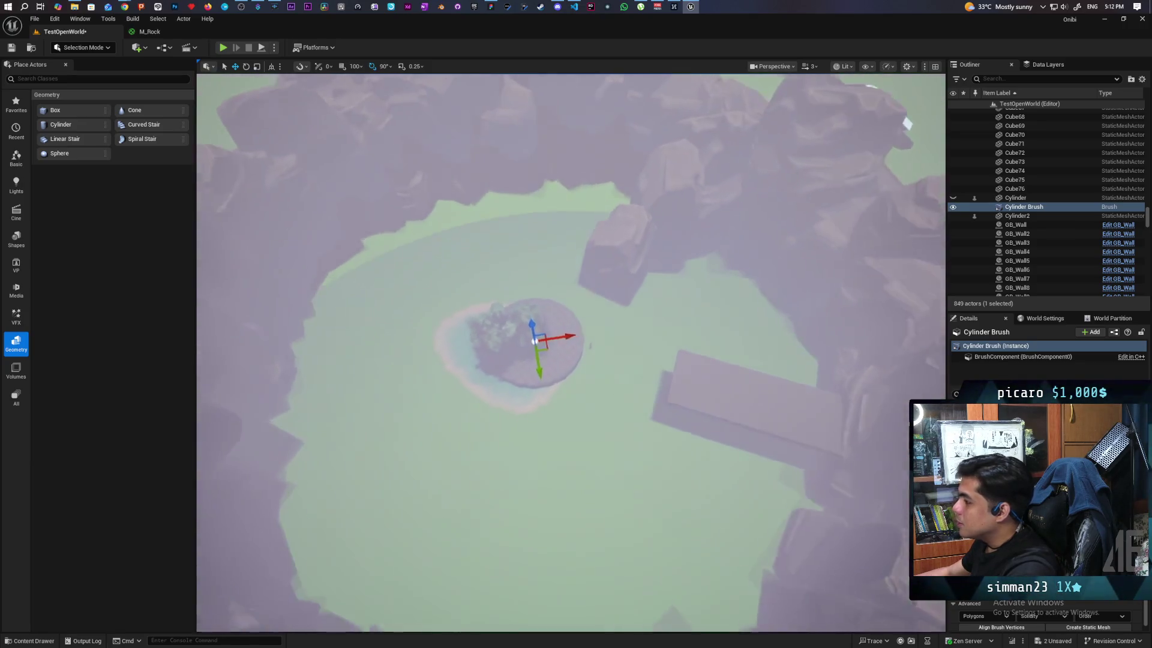
scroll(549, 354, "up", 3)
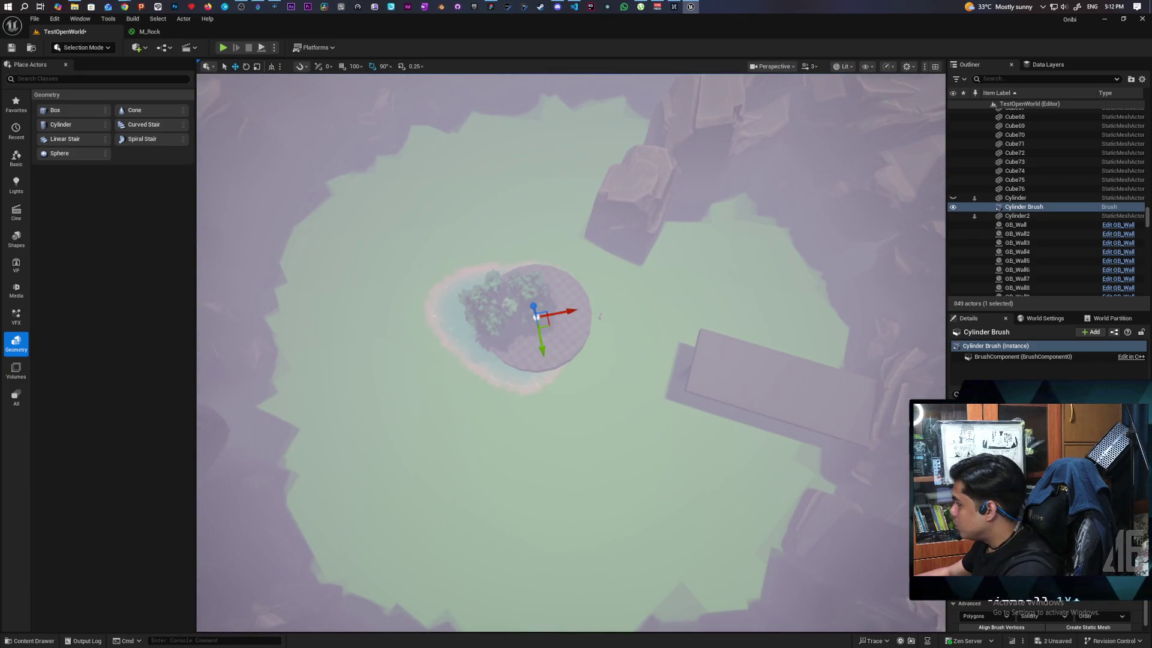
key("Return")
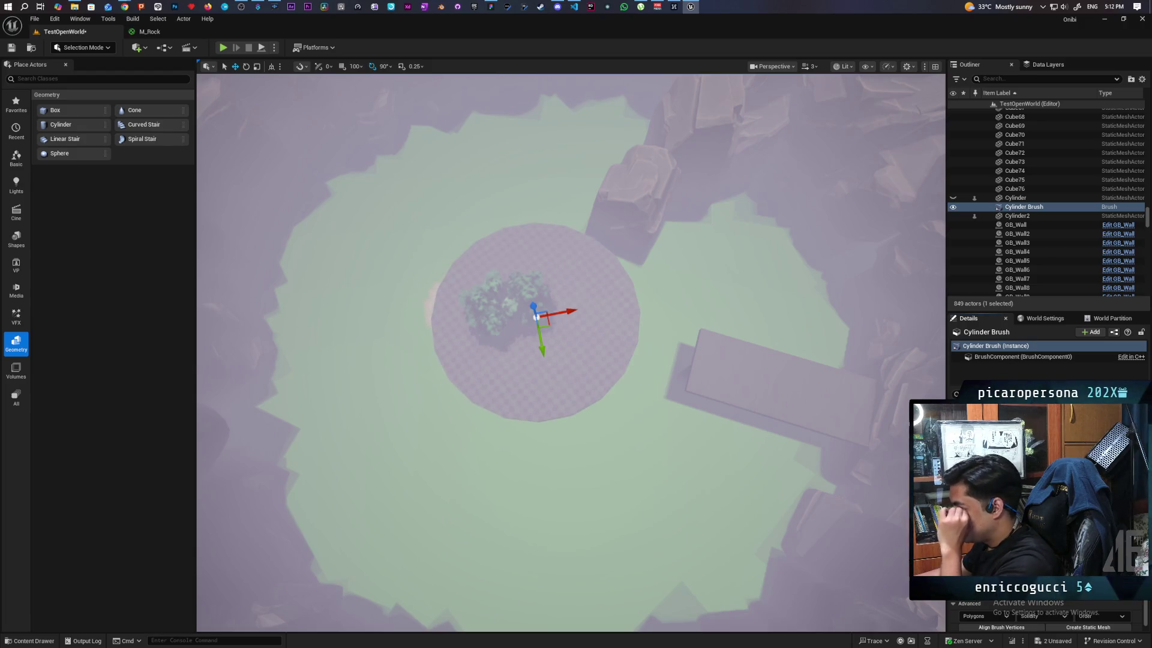
key("Return")
Re-centre the brush on the island and grow the disc larger to cover it
mouse_move(600, 432)
left_mouse_down()
mouse_move(666, 423)
mouse_move(681, 433)
left_mouse_up()
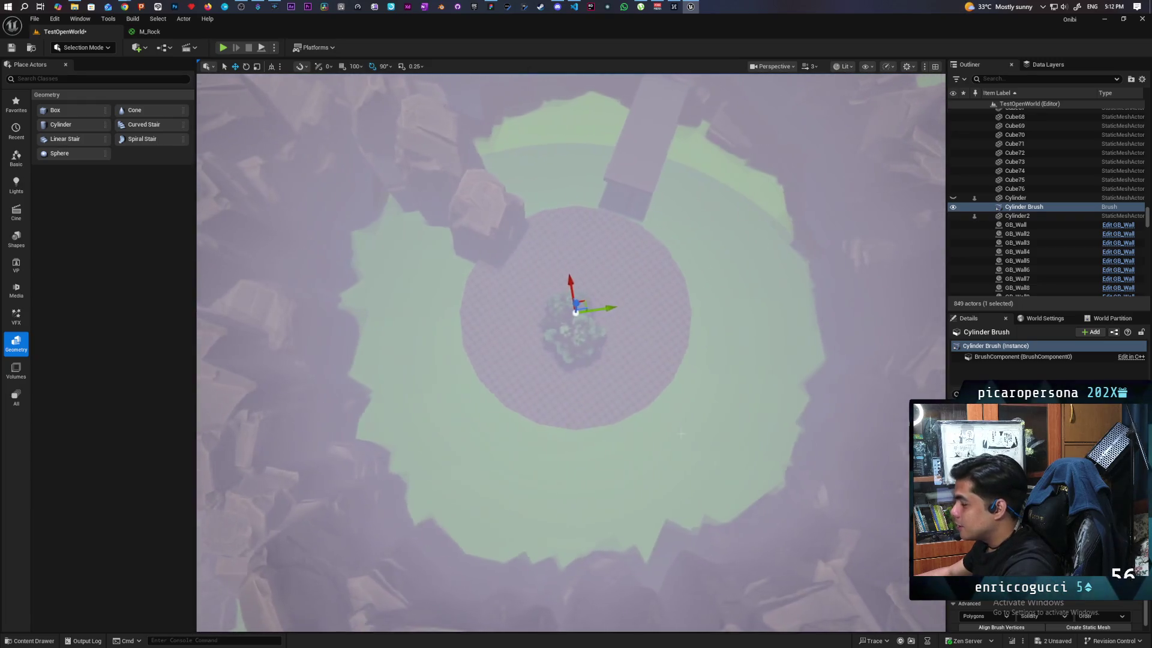
left_click_drag(613, 313, 558, 297)
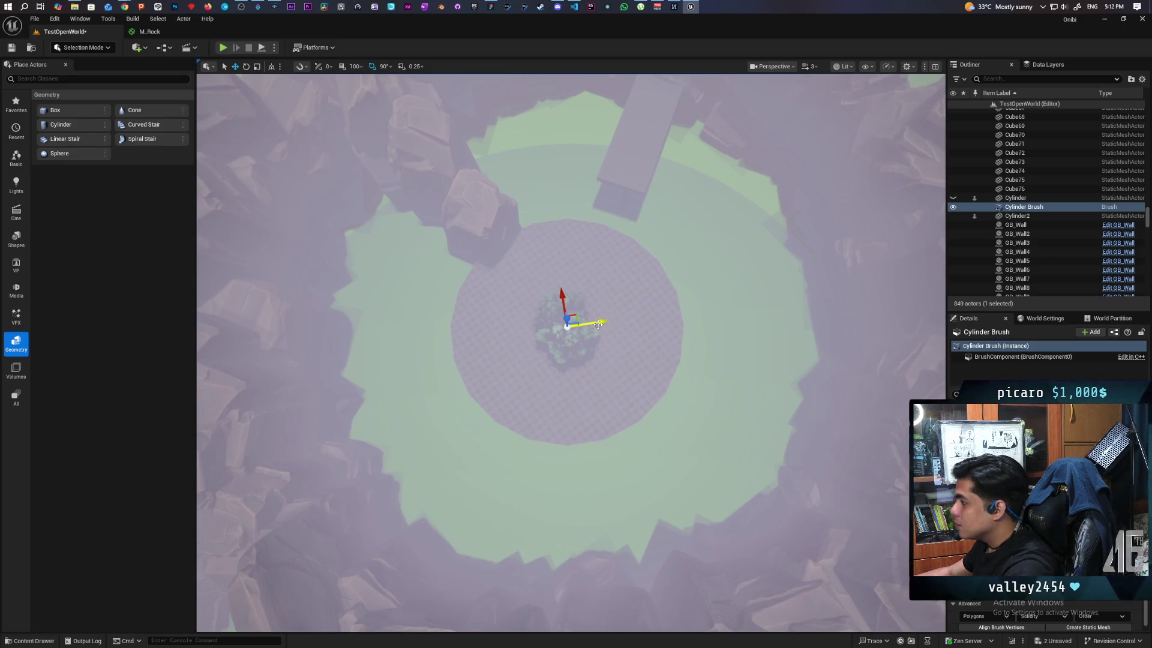
scroll(598, 324, "up", 3)
mouse_move(598, 324)
left_mouse_down()
mouse_move(531, 327)
mouse_move(534, 336)
left_mouse_up()
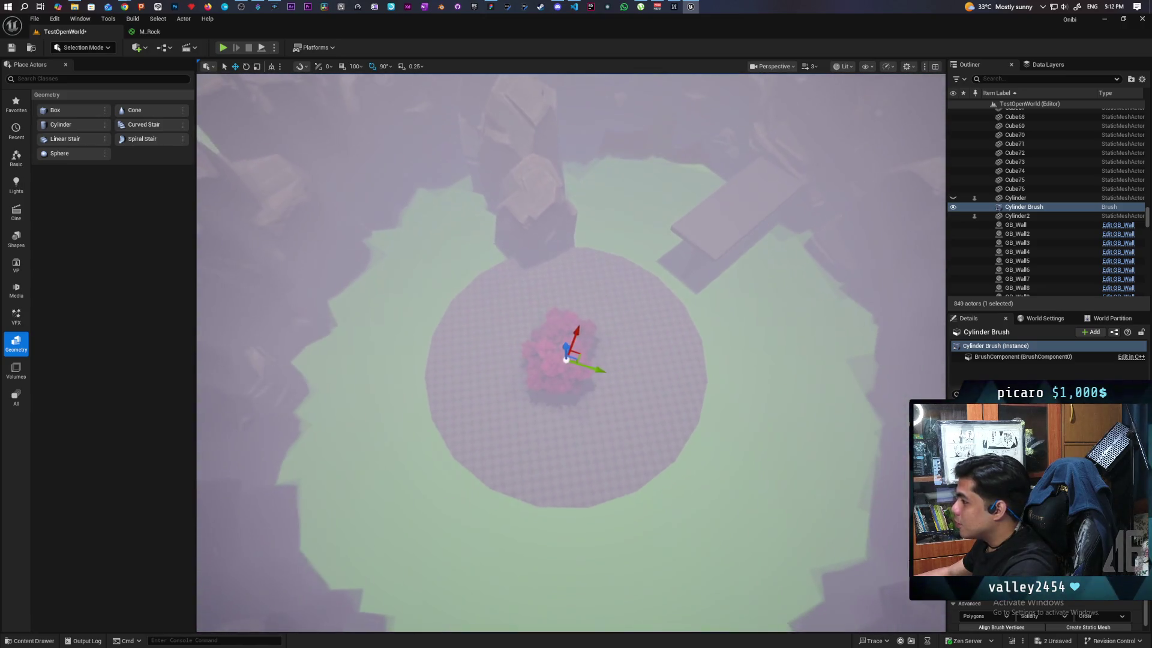
key("Return")
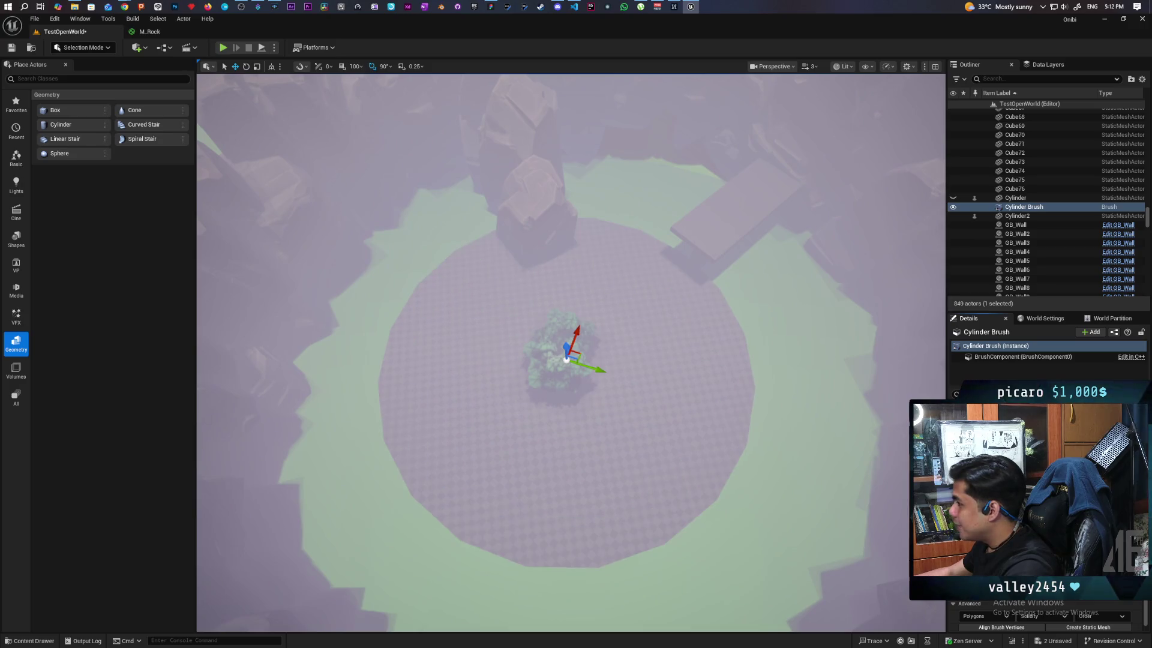
left_click_drag(534, 336, 558, 341)
left_click(718, 460)
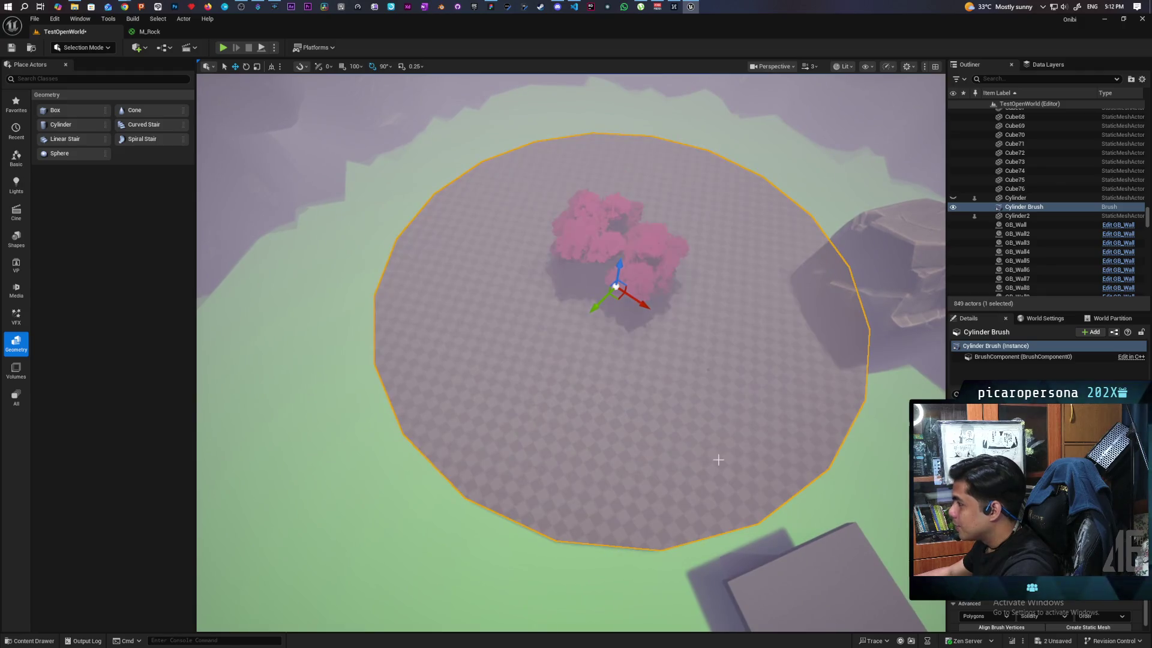
mouse_move(675, 436)
left_mouse_down()
mouse_move(665, 360)
mouse_move(636, 354)
mouse_move(696, 342)
mouse_move(636, 348)
mouse_move(690, 375)
mouse_move(684, 450)
mouse_move(714, 414)
left_mouse_up()
left_click(1020, 207)
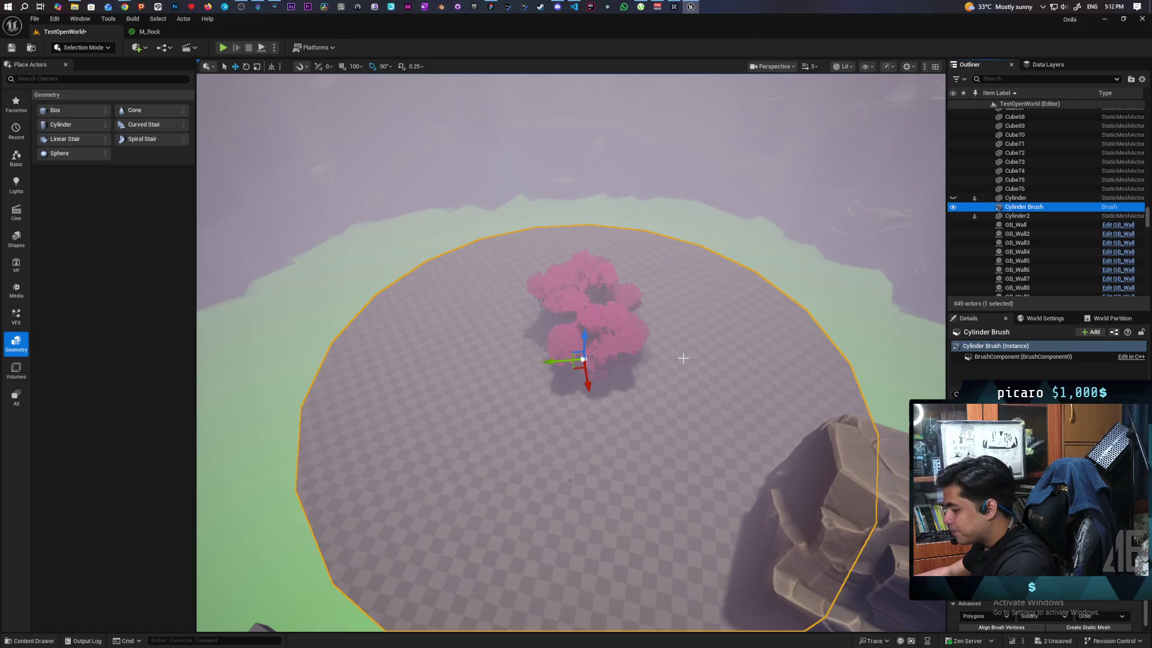
Duplicate the brush as Cylinder Brush2, then drop both brushes down and raise them slightly
key("ctrl+d")
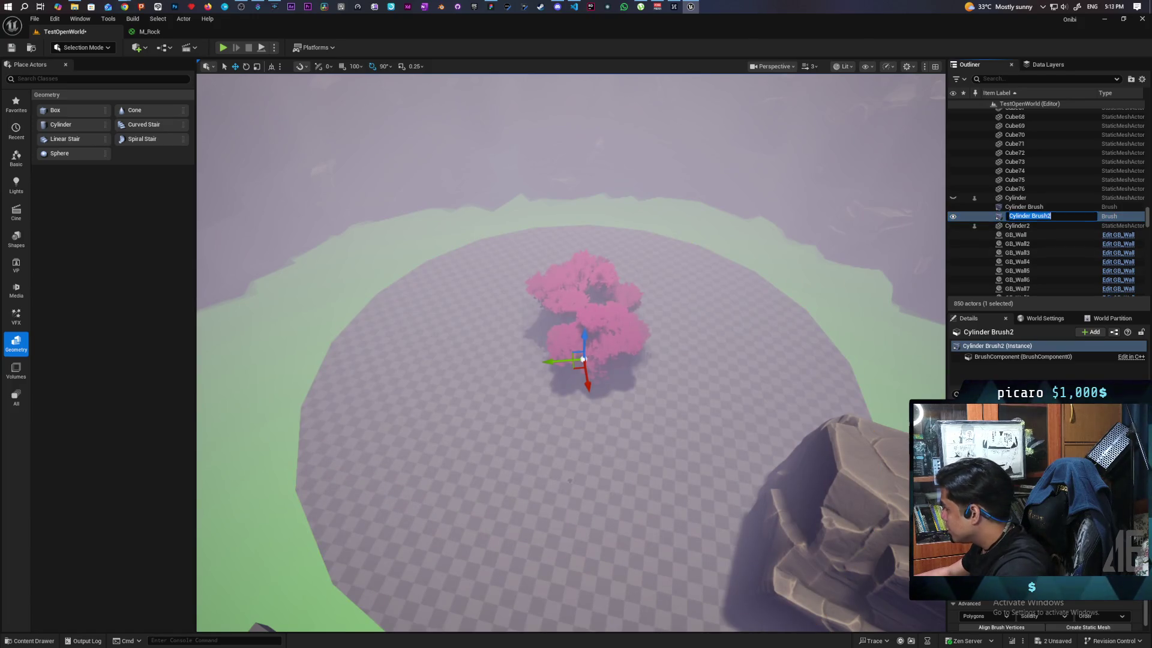
key("Return")
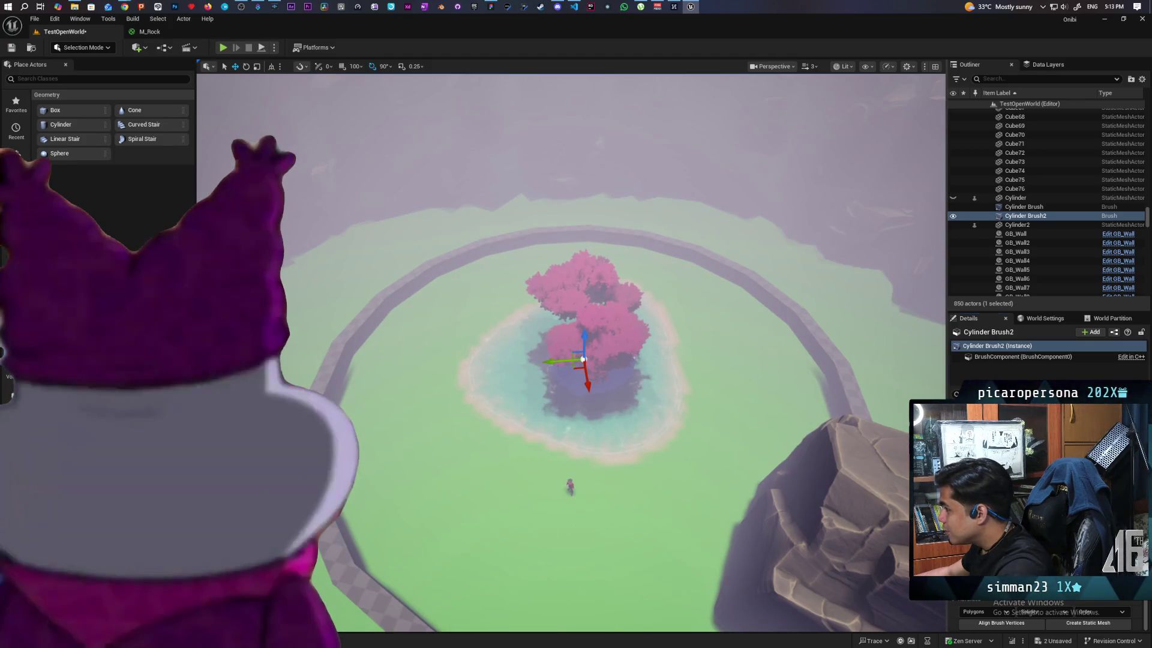
key("f")
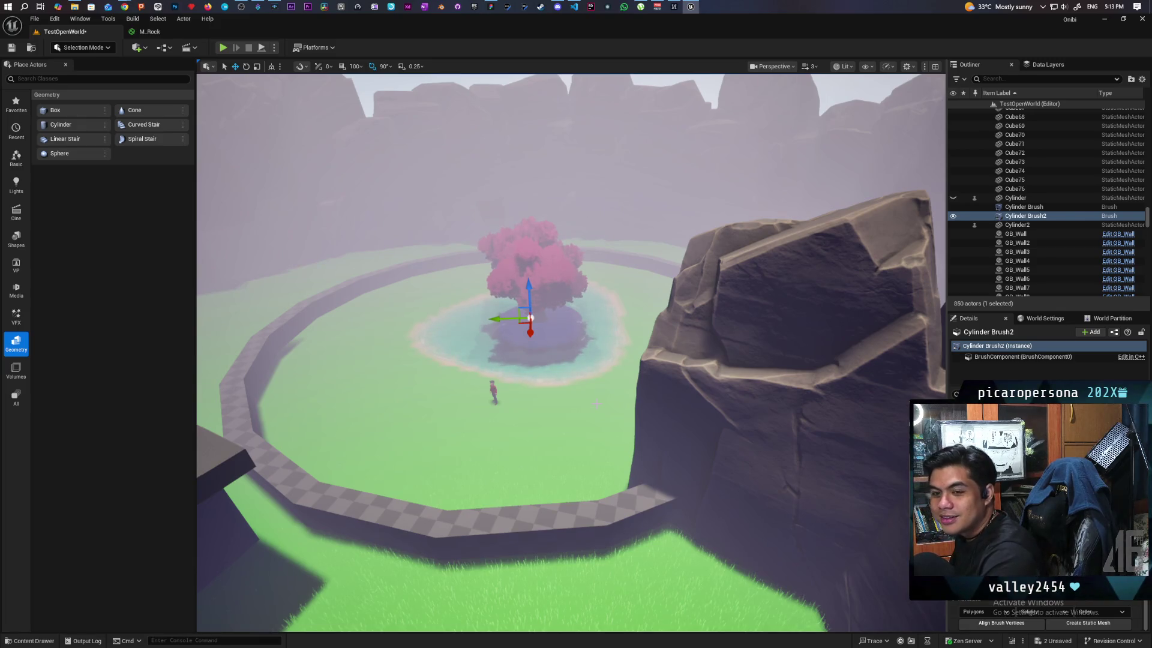
key("q")
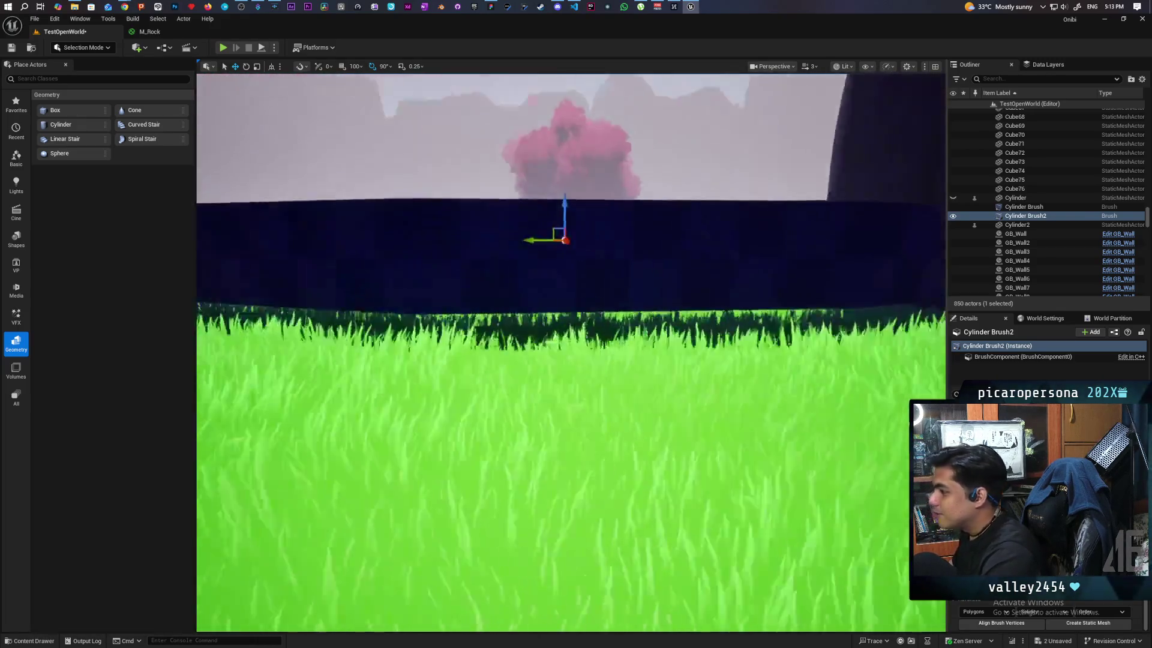
left_click(1025, 206)
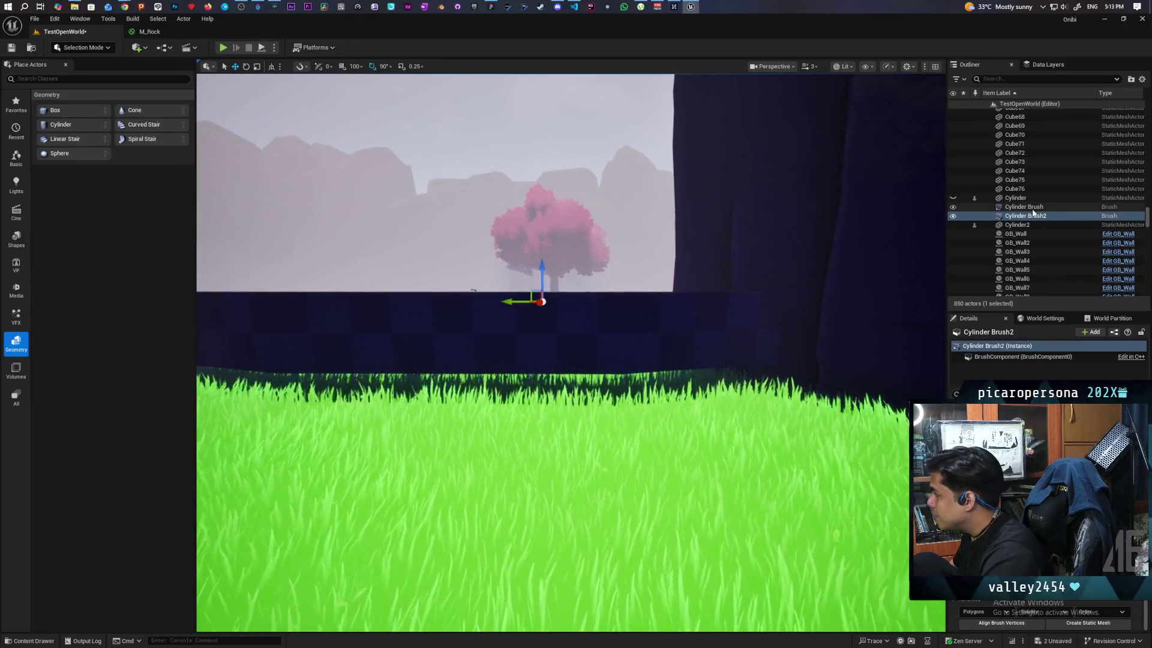
left_click(1024, 216, "ctrl")
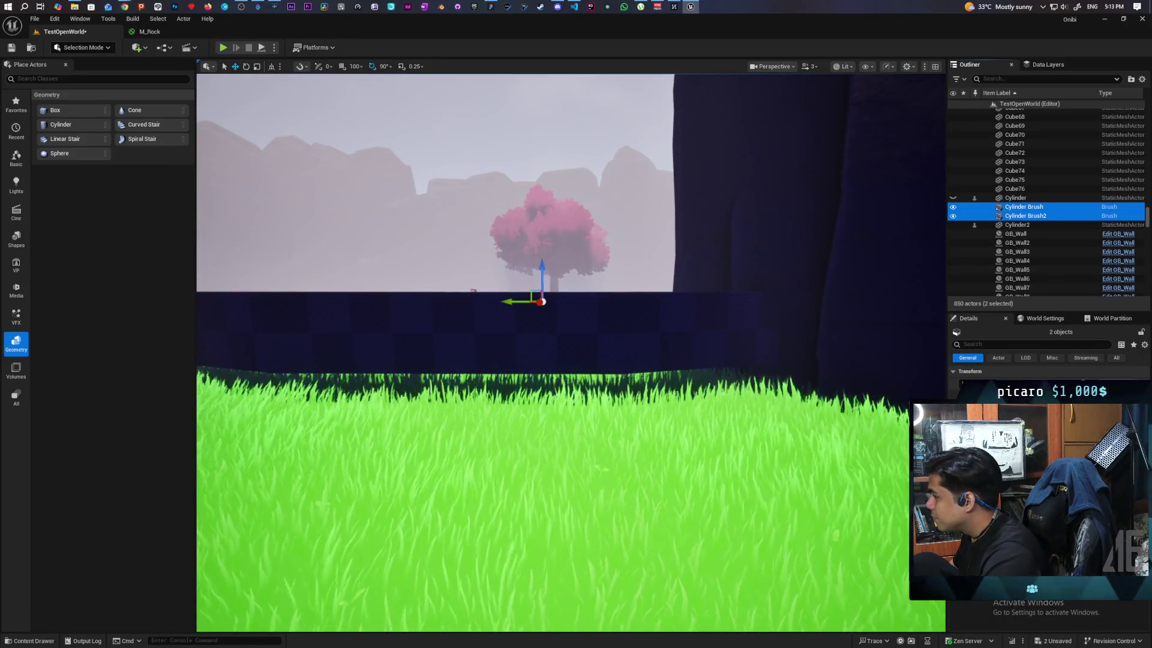
key("End")
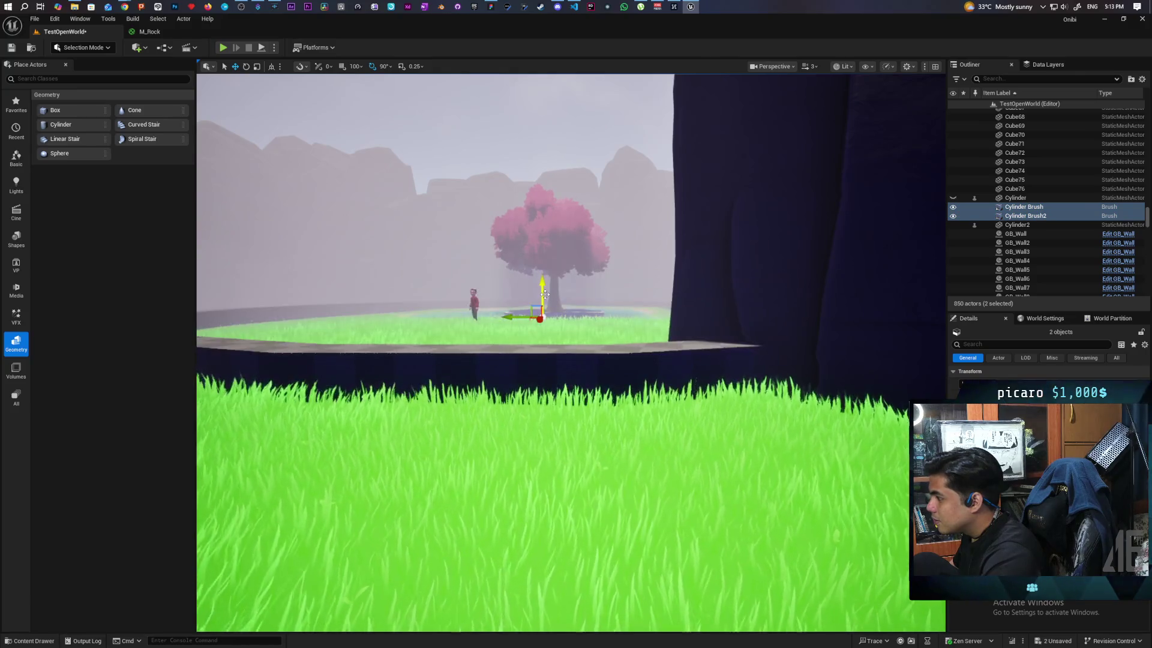
left_click_drag(542, 292, 541, 284)
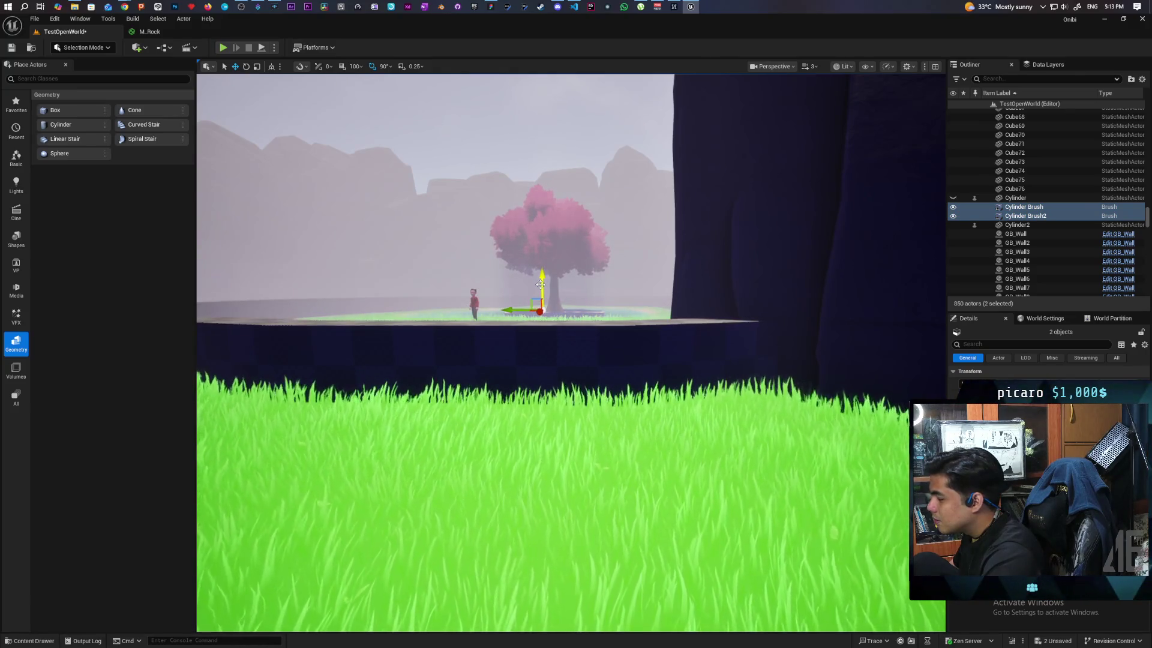
Raise both cylinder brushes higher so the ring wall stands taller before the tree
key("Down")
key("Left")
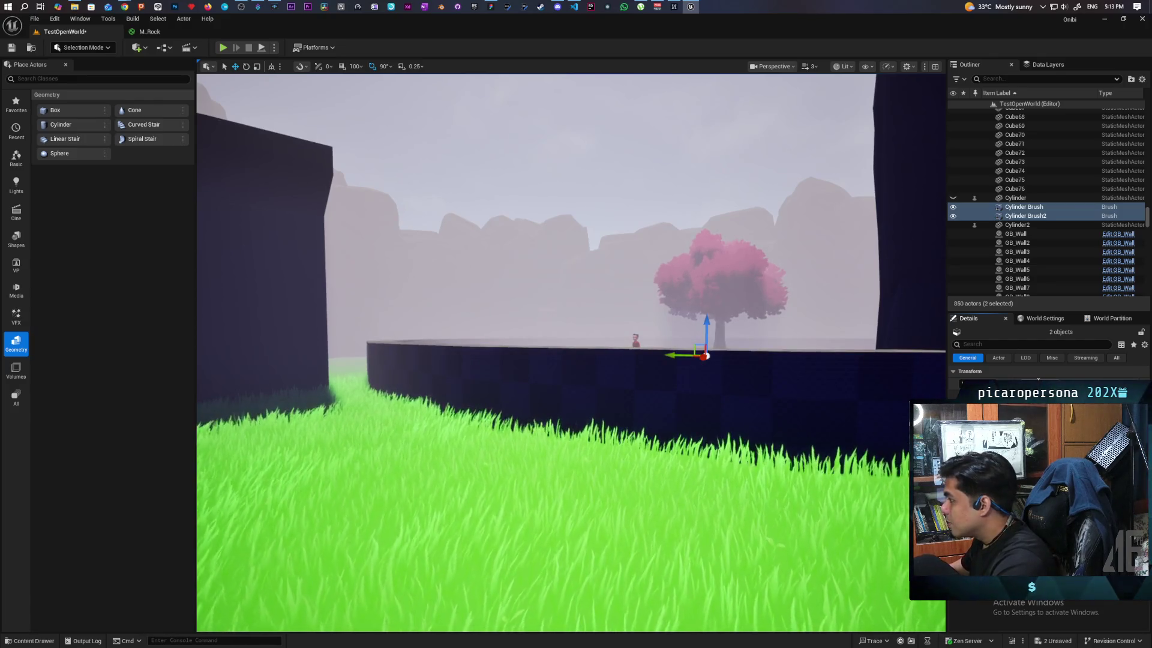
key("Up")
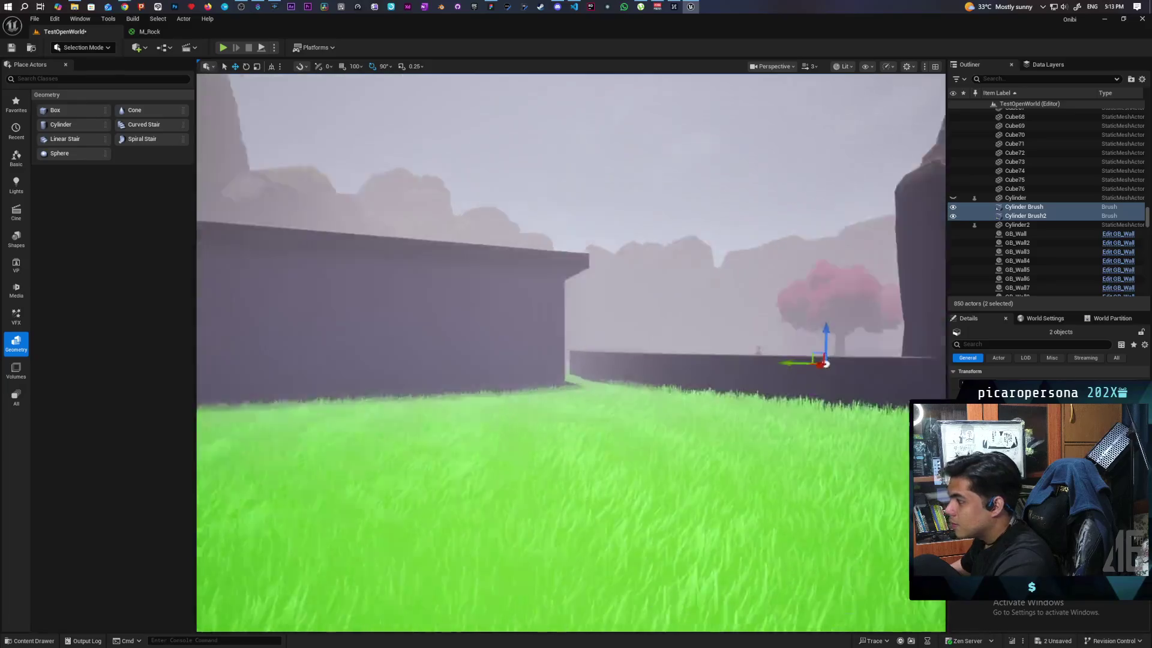
key("Left")
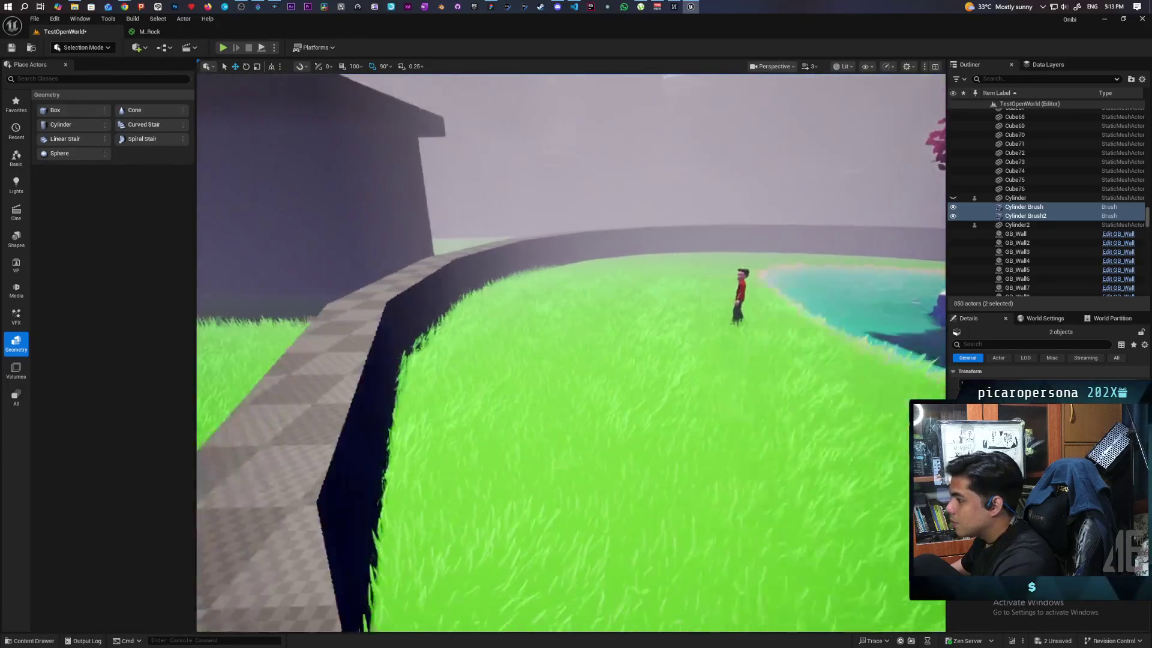
key("Up")
key("Down")
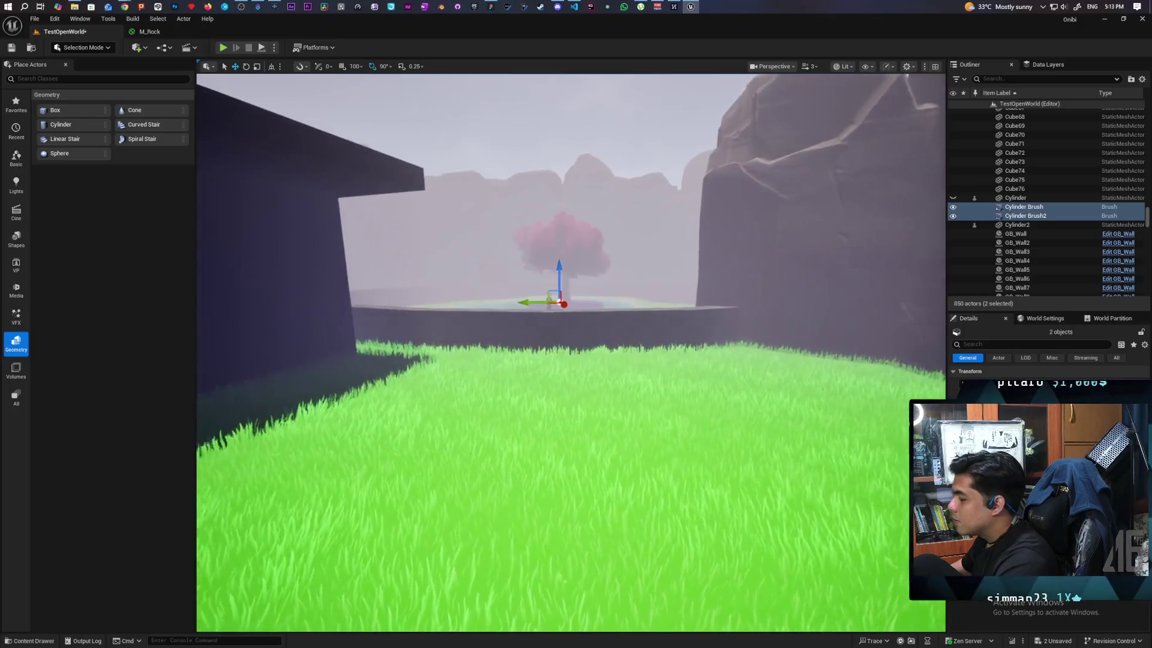
key("Up")
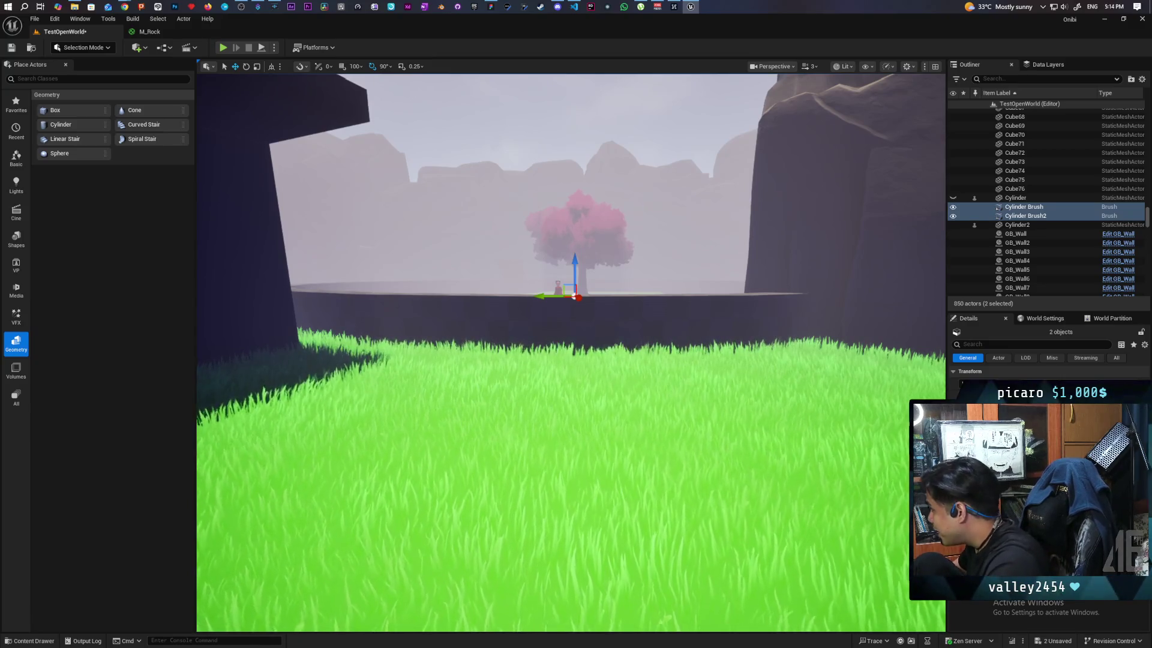
mouse_move(574, 269)
left_mouse_down()
mouse_move(573, 250)
mouse_move(574, 260)
left_mouse_up()
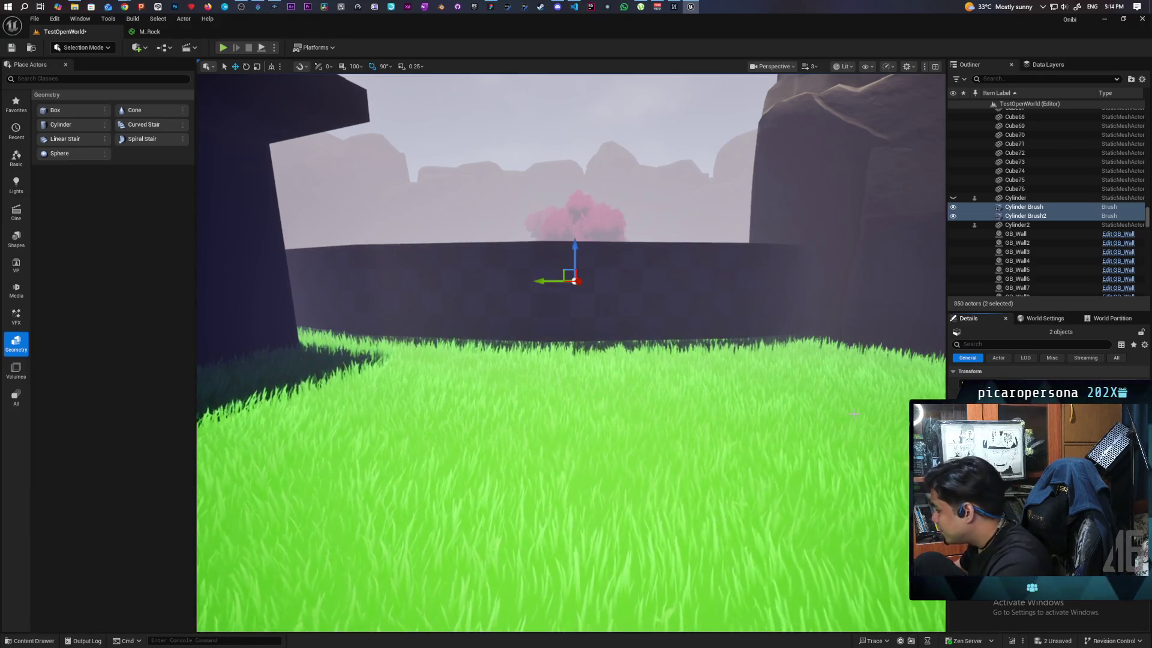
Bring the Chrome pond reference search to the front
scroll(854, 413, "up", 5)
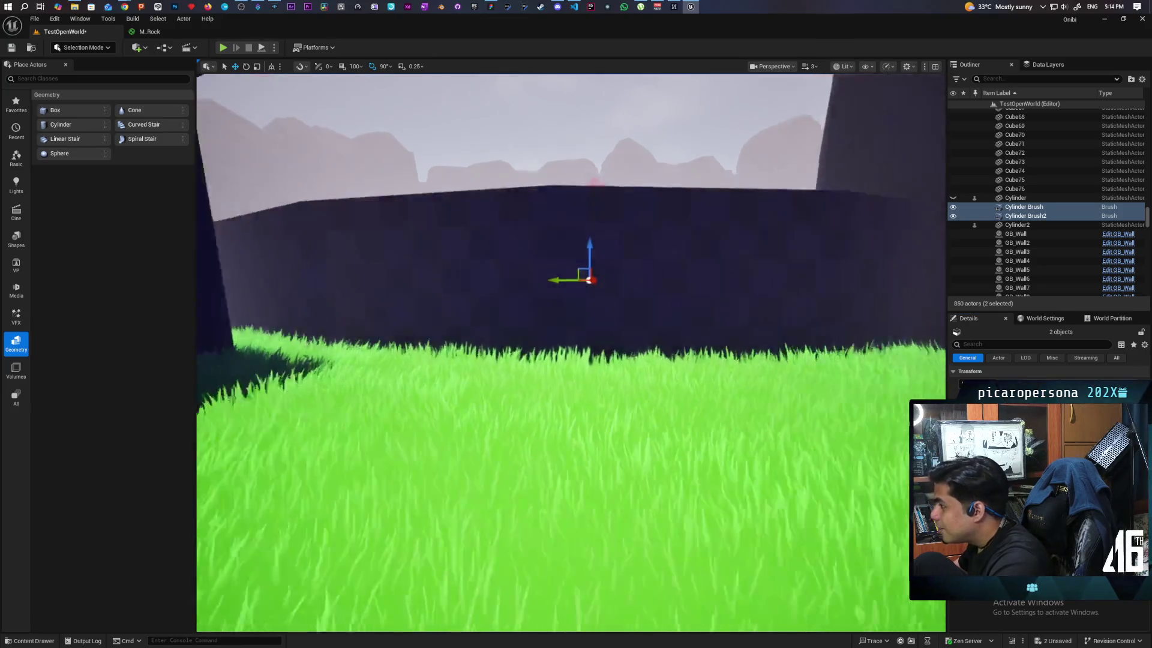
scroll(571, 352, "down", 8)
scroll(571, 352, "up", 4)
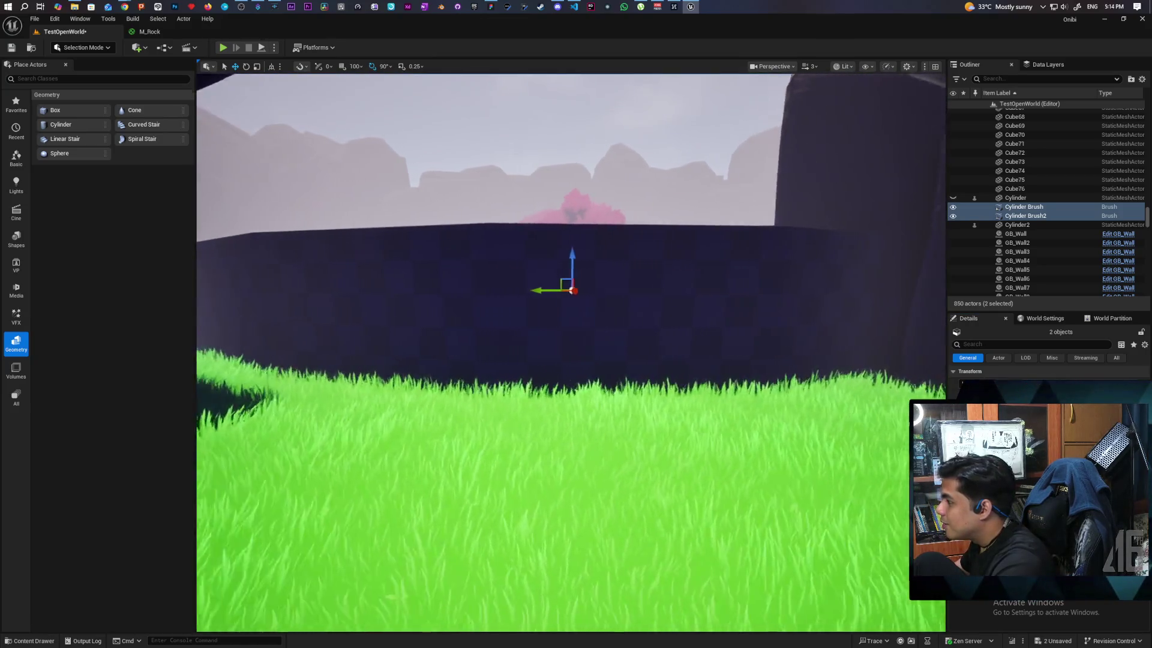
key("Left")
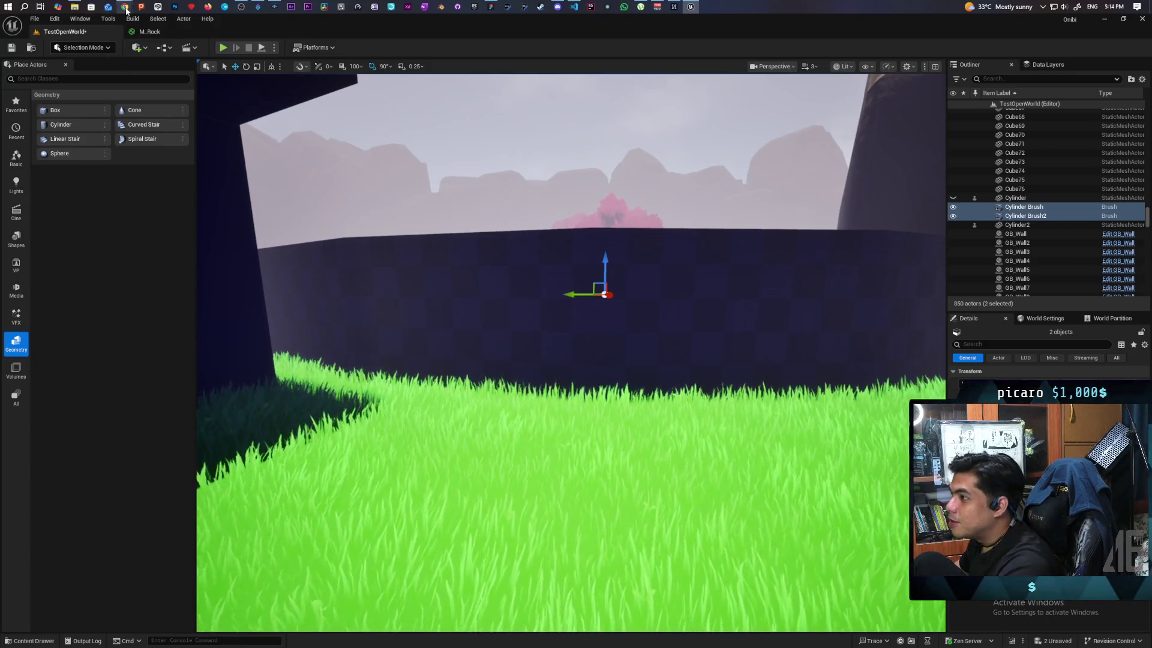
mouse_move(124, 7)
left_click(974, 57)
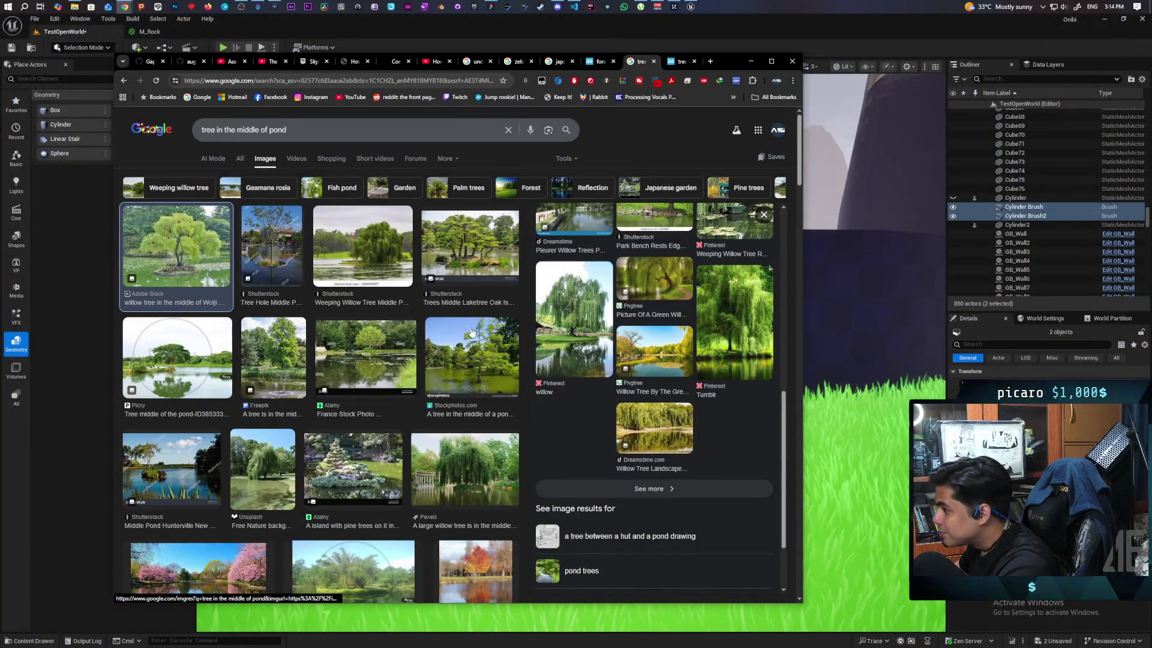
Flip through the reference tabs: japanese garden, zelda heart piece, big tree, archway sketch, tree in pond
left_click(552, 64)
left_click(525, 63)
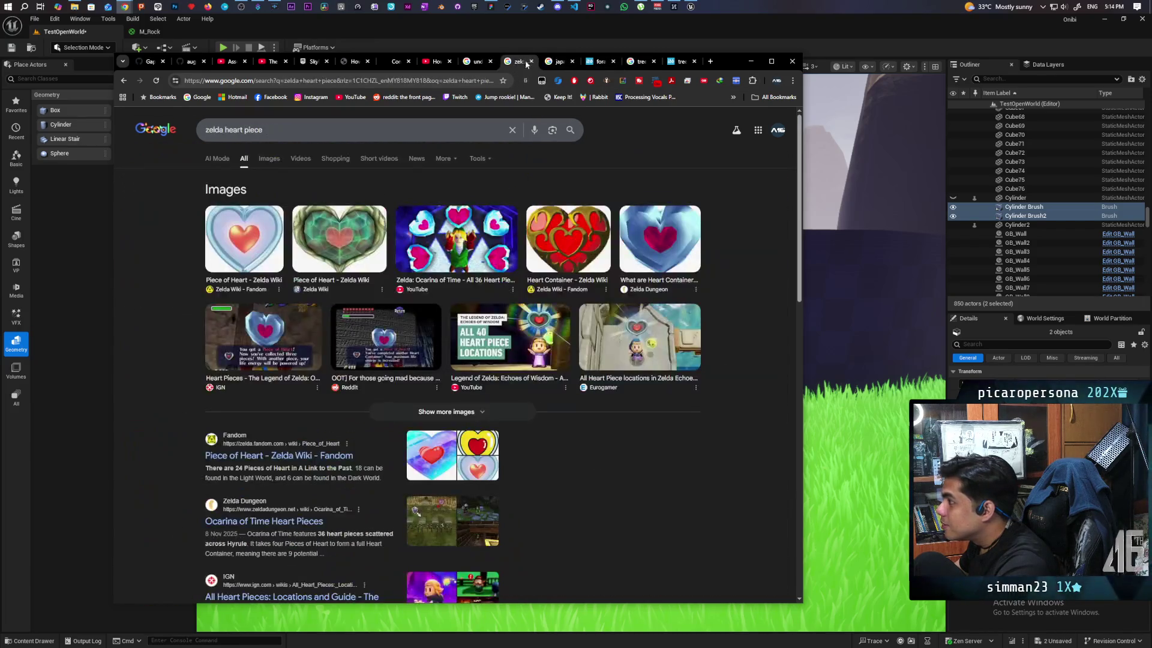
left_click(563, 63)
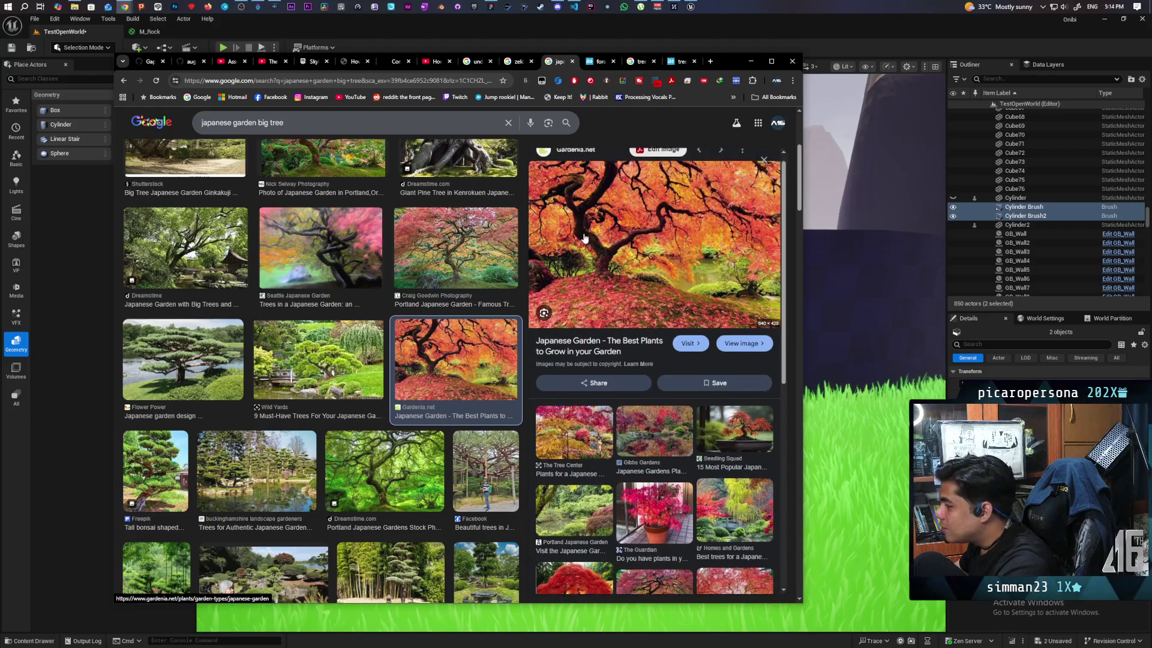
scroll(416, 265, "up", 3)
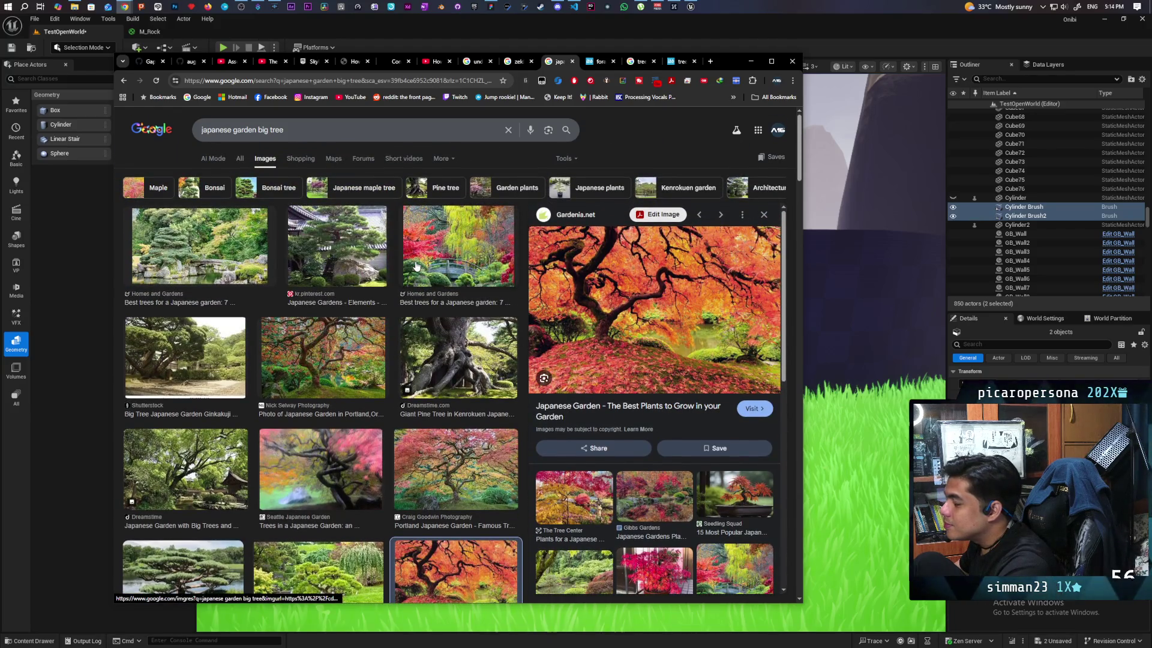
left_click(599, 62)
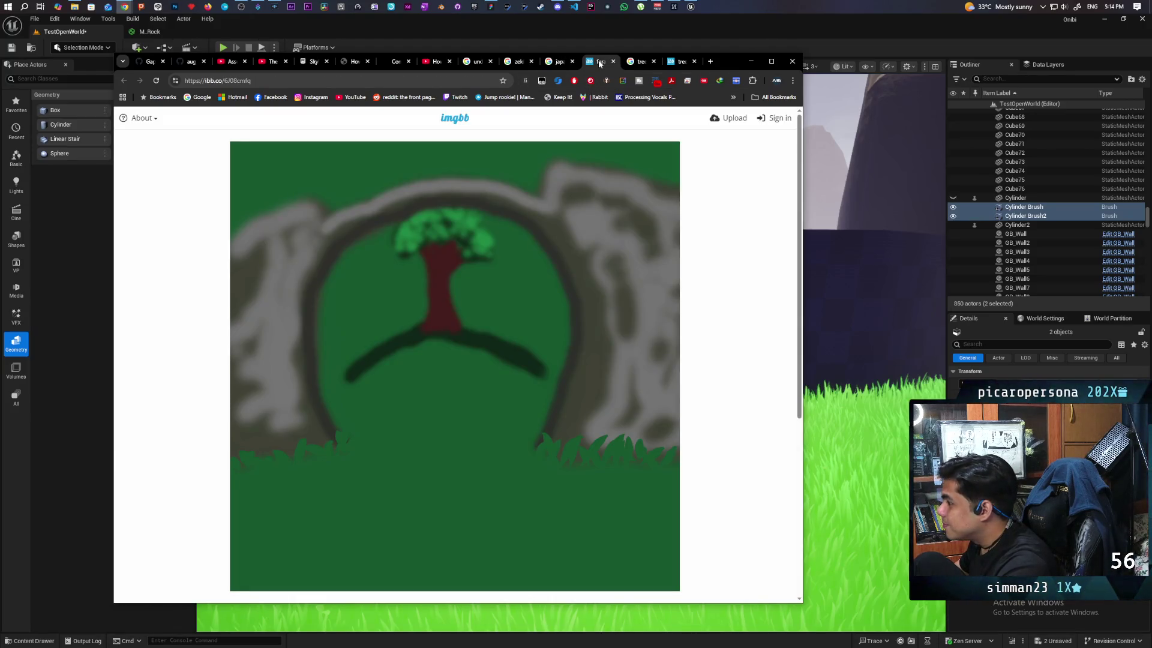
left_click(580, 60)
left_click(638, 58)
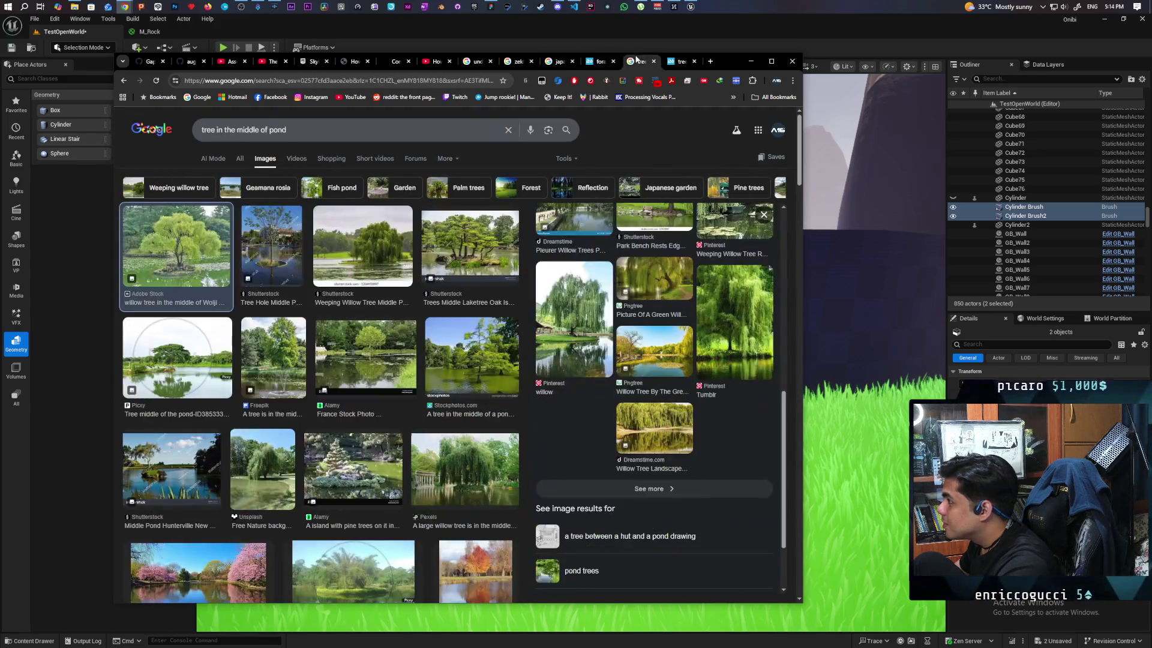
Search 'japanese garden' images in a new tab and enlarge a zen garden photo
left_click(710, 61)
type("japanese")
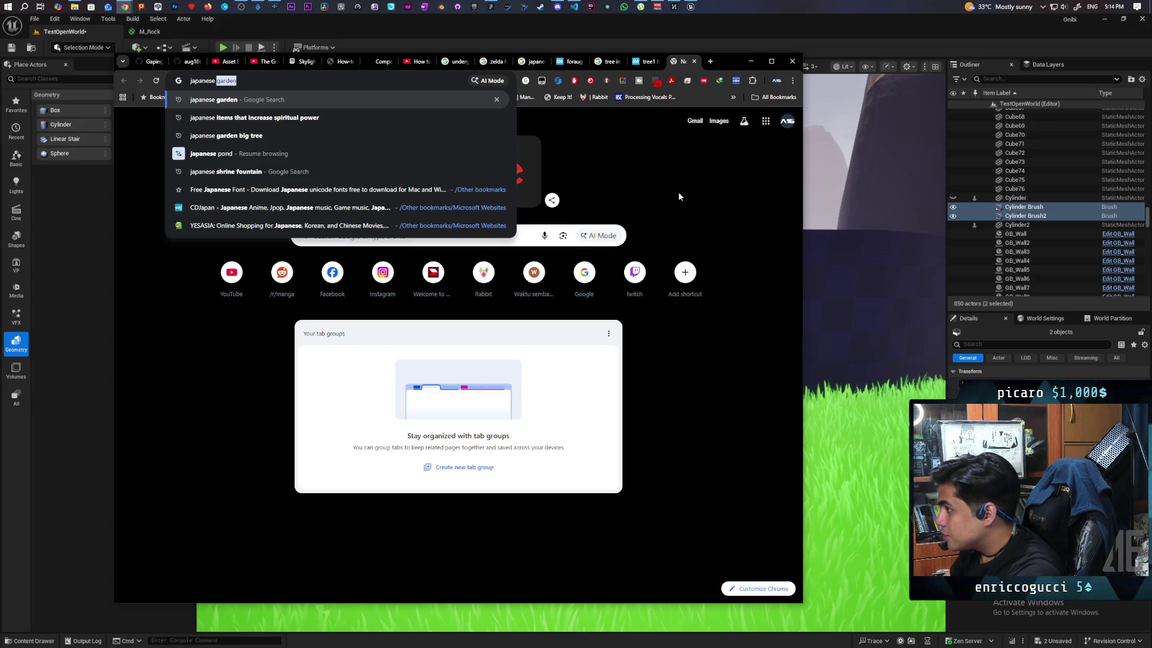
key("Return")
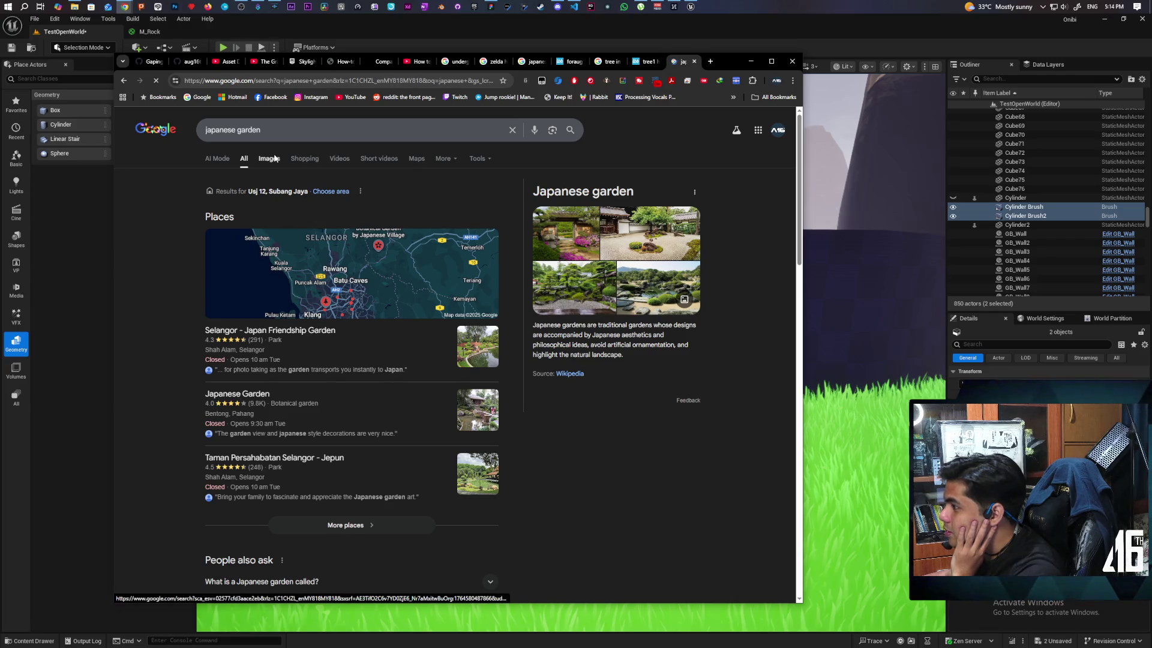
left_click(268, 159)
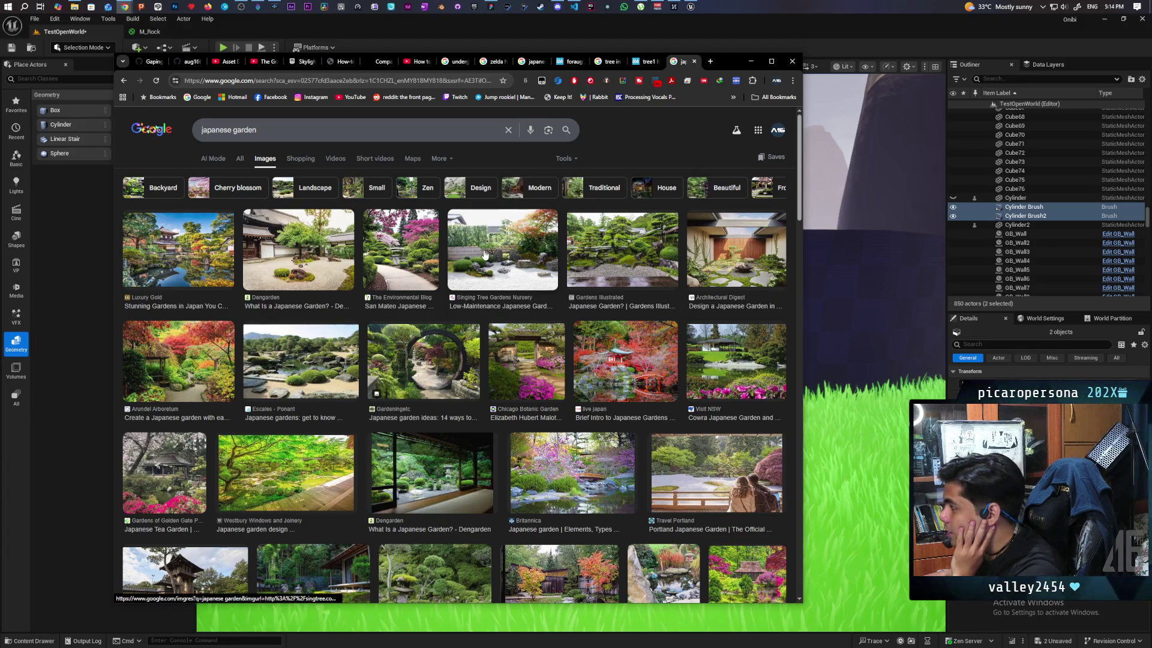
left_click(485, 255)
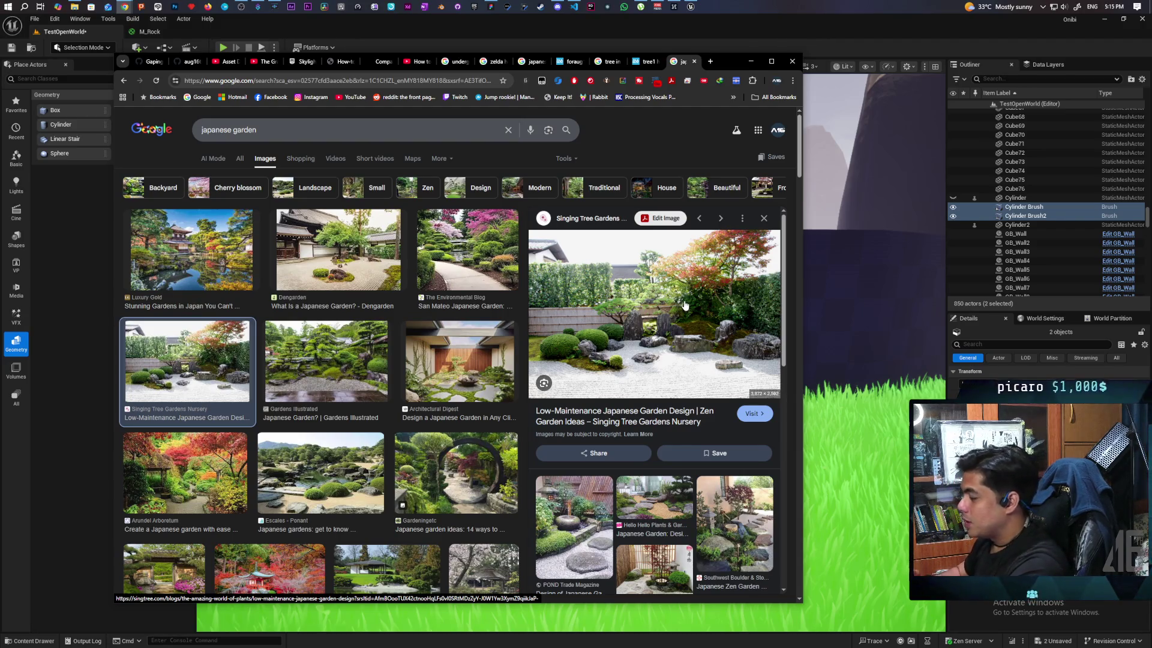
left_click(845, 21)
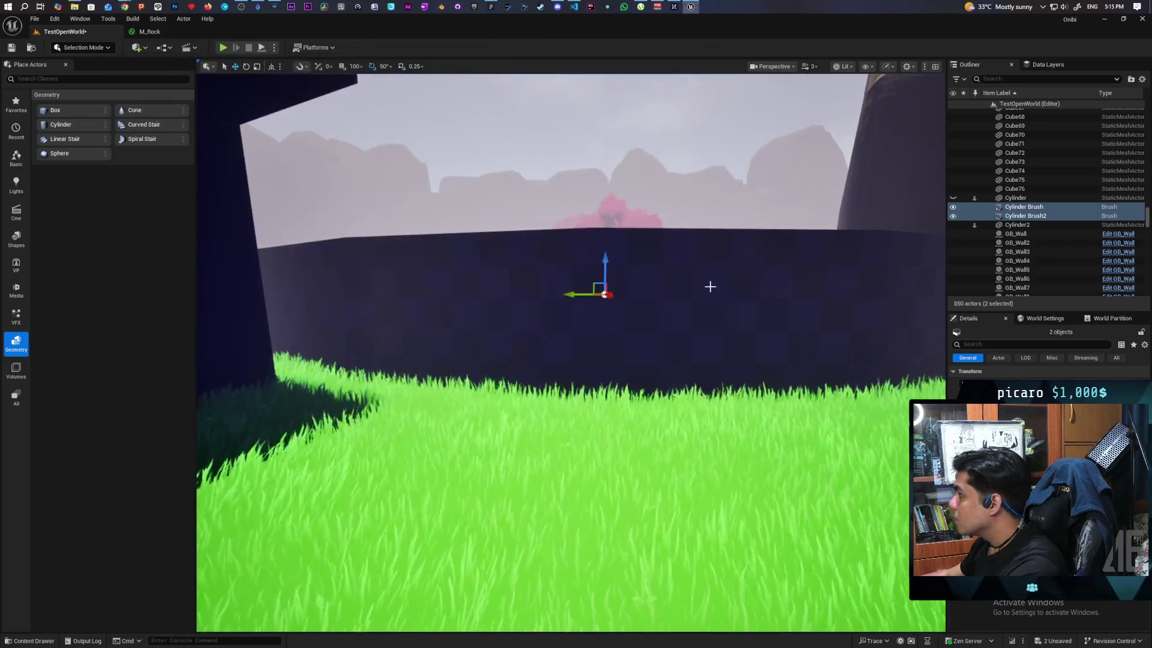
Fly around to check the wall, then lower both selected cylinder brushes slightly
key("w")
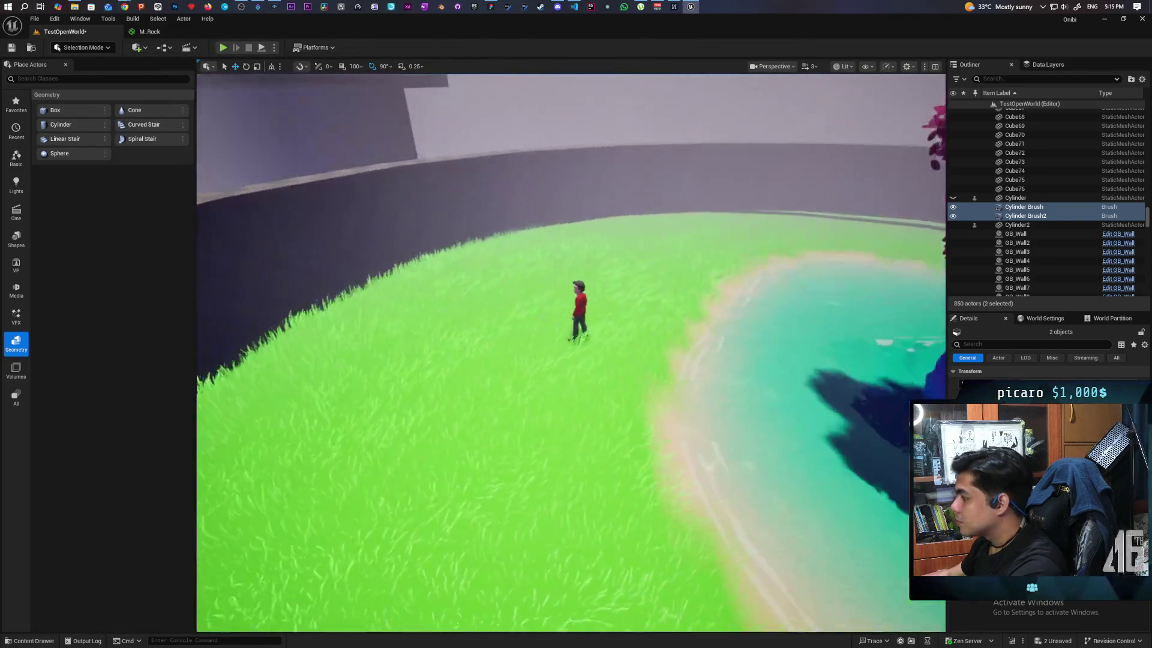
key("s")
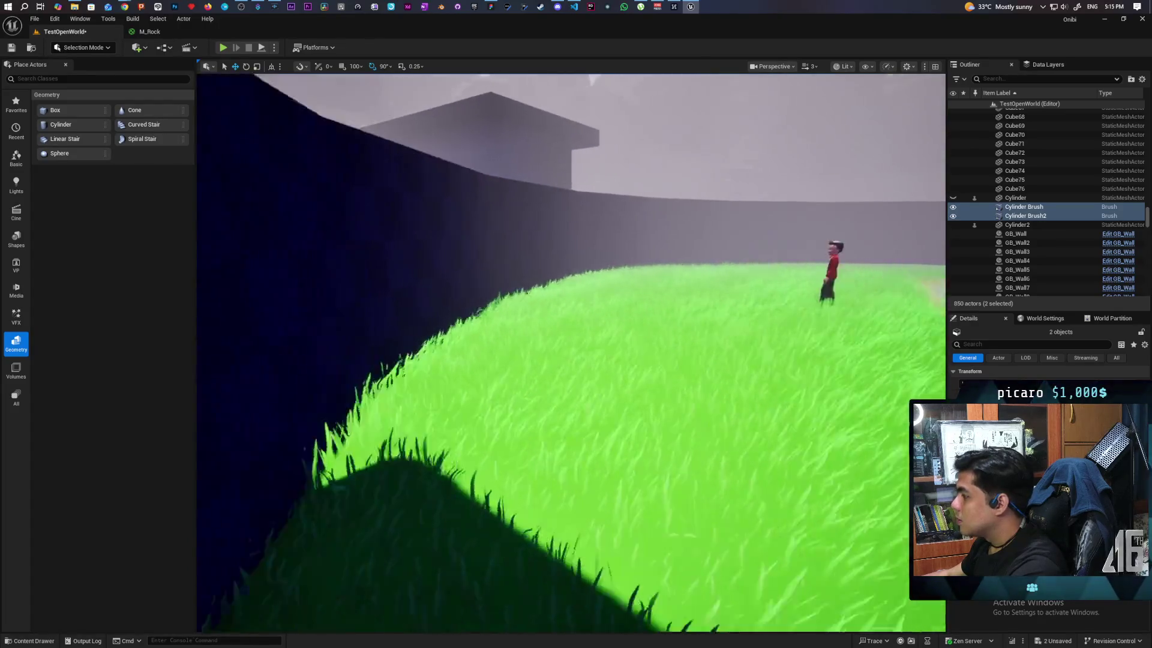
key("w")
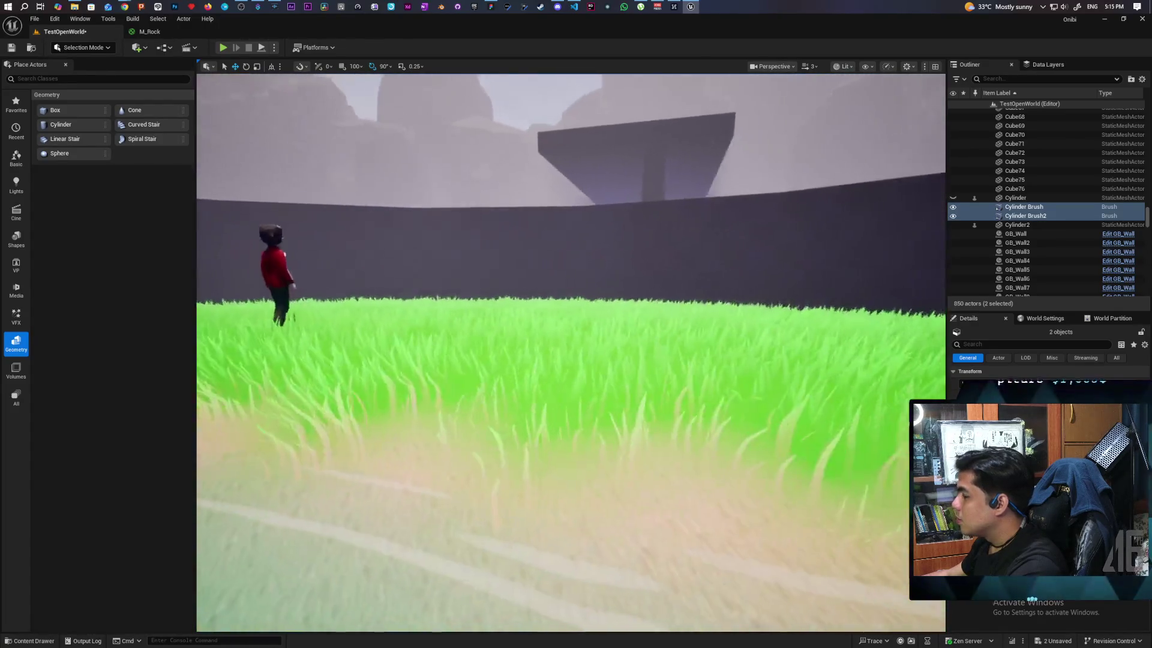
key("s")
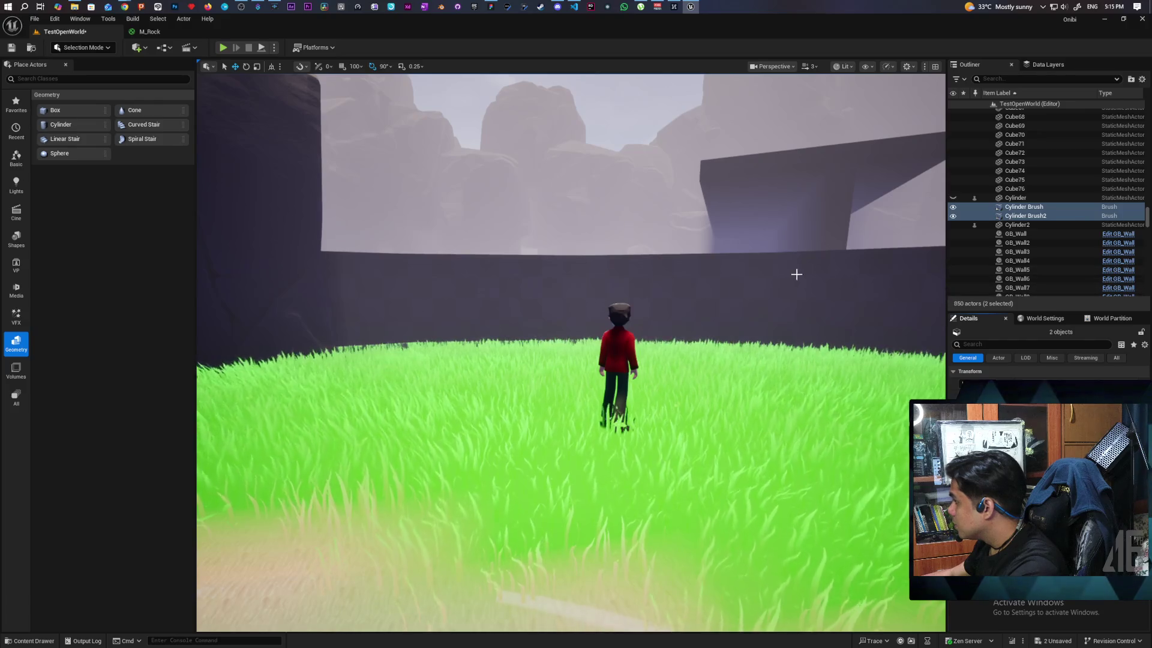
key("f")
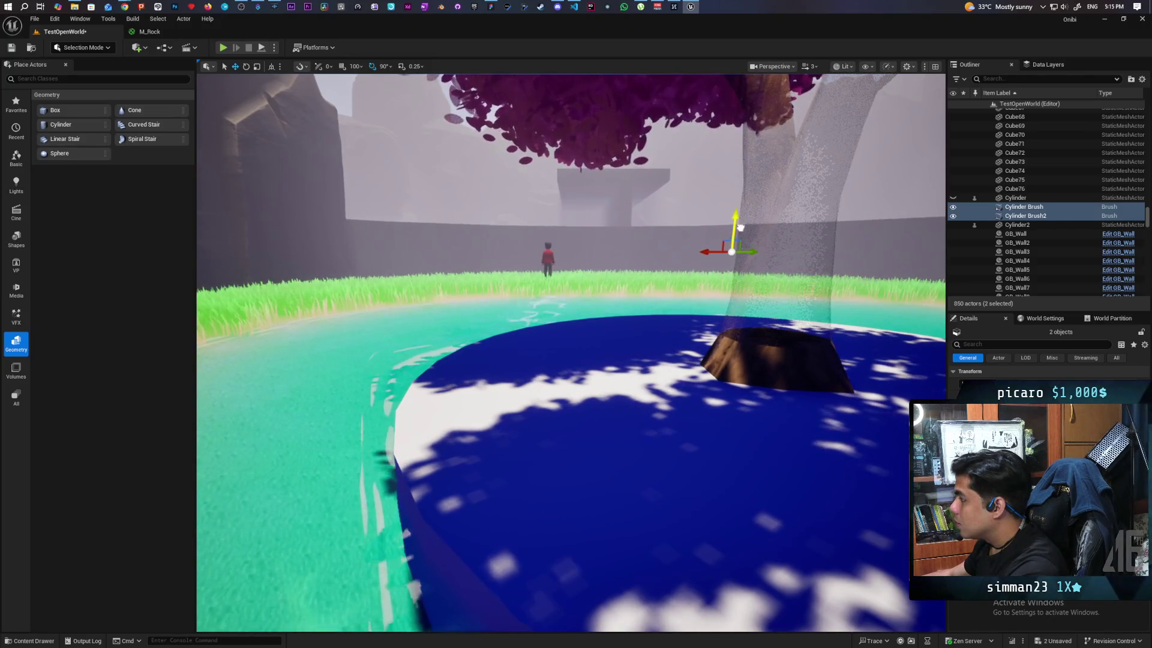
mouse_move(736, 226)
left_mouse_down()
mouse_move(713, 222)
mouse_move(720, 204)
mouse_move(684, 210)
mouse_move(684, 228)
mouse_move(627, 227)
left_mouse_up()
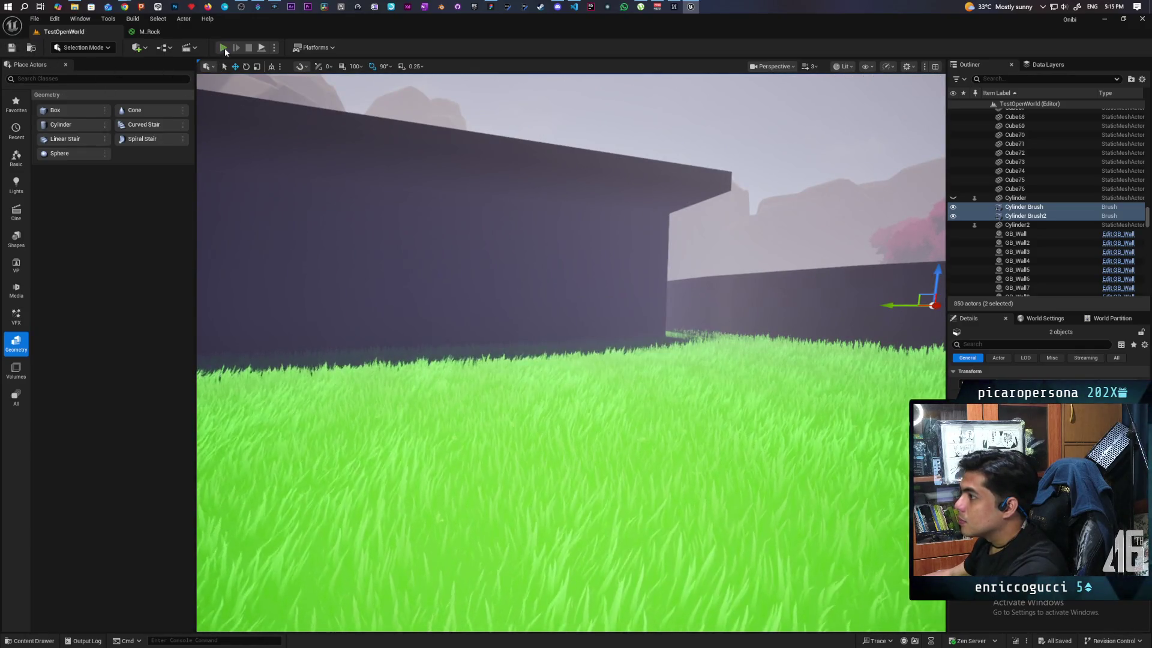
Run a brief playtest, then inspect the BP_SetPlayerStart actor's reference options
key("alt+p")
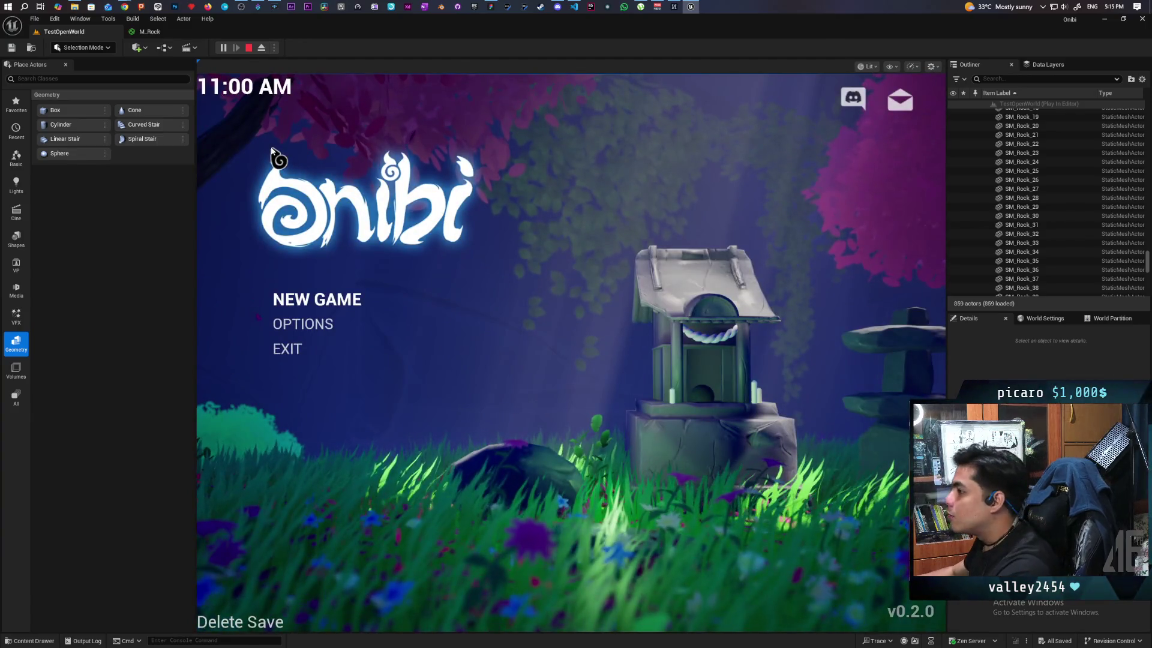
key("Escape")
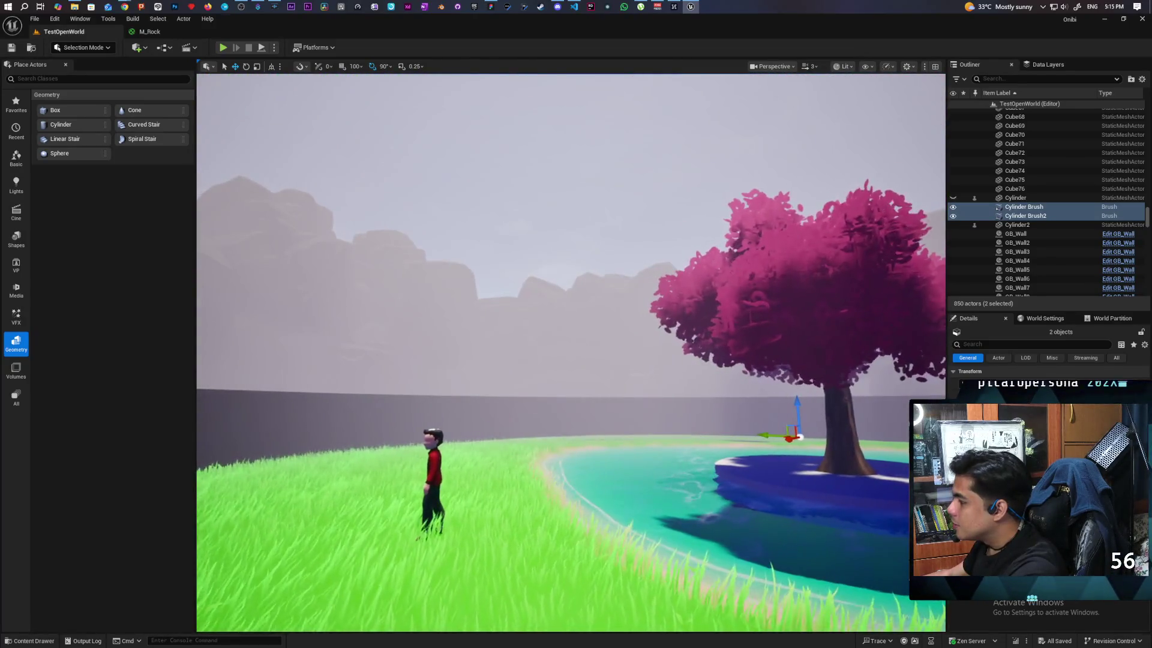
left_click(924, 157)
left_click(1034, 133)
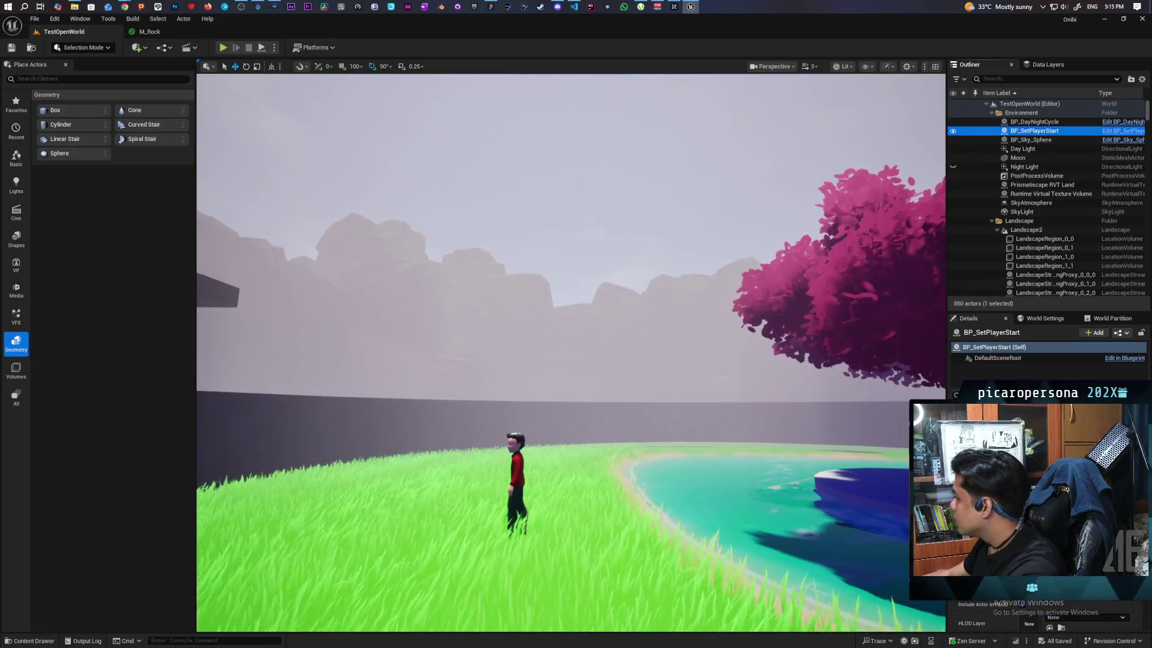
left_click(1056, 420)
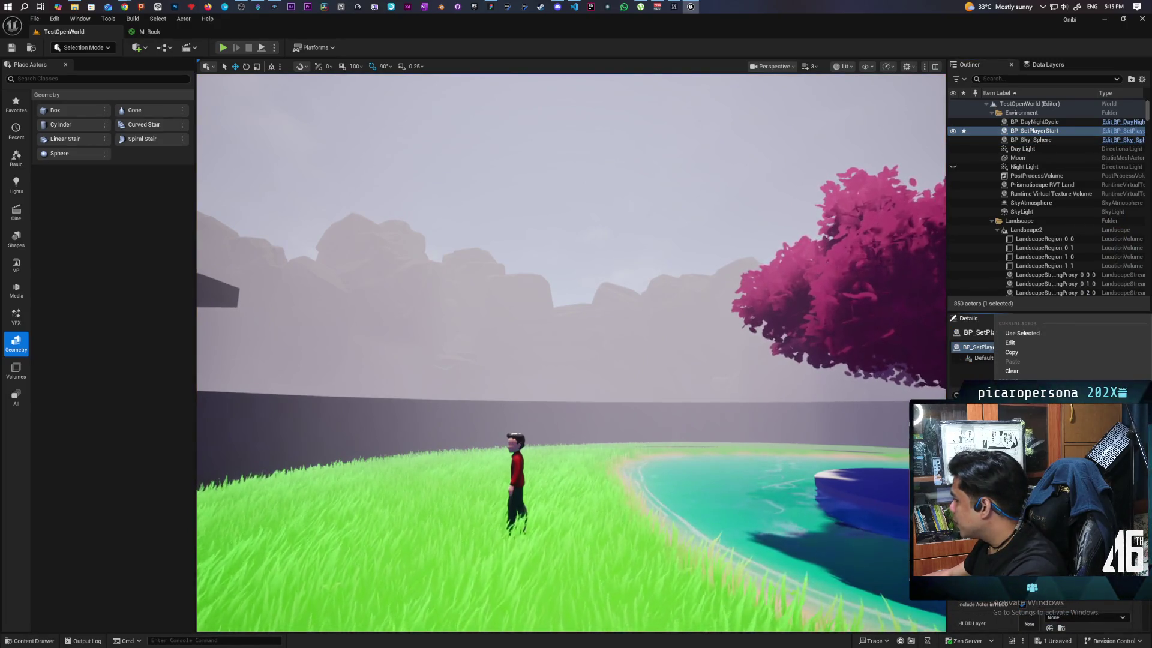
key("Escape")
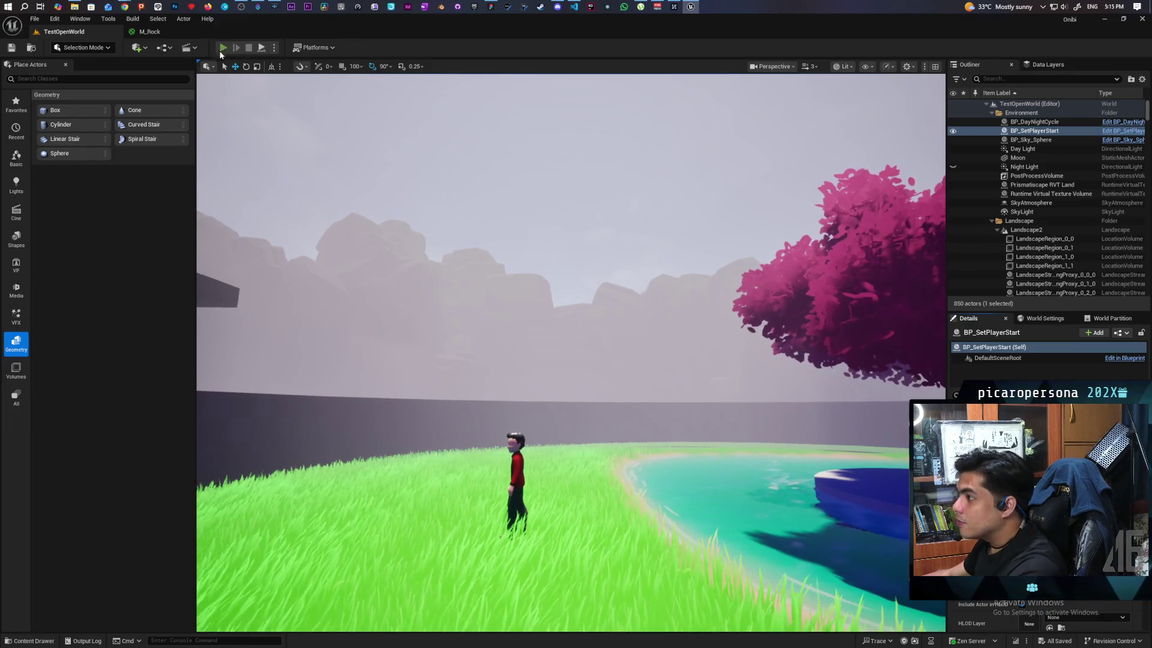
Playtest possessing a red pot and walking it through the flower field up over the wall
key("alt+p")
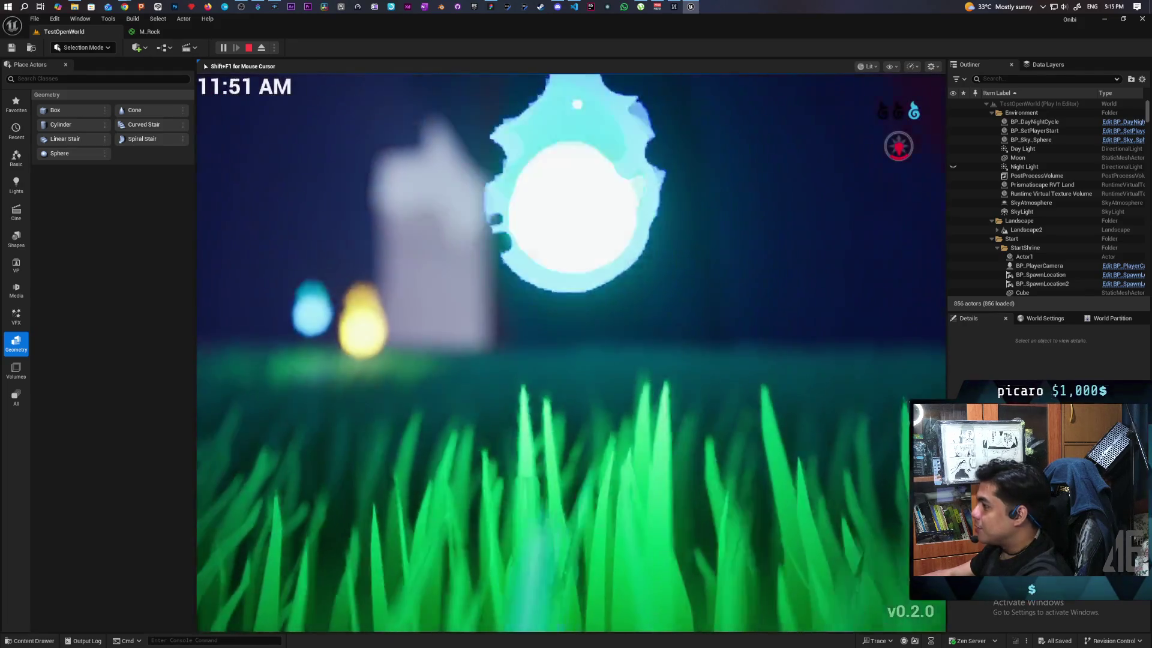
key("a")
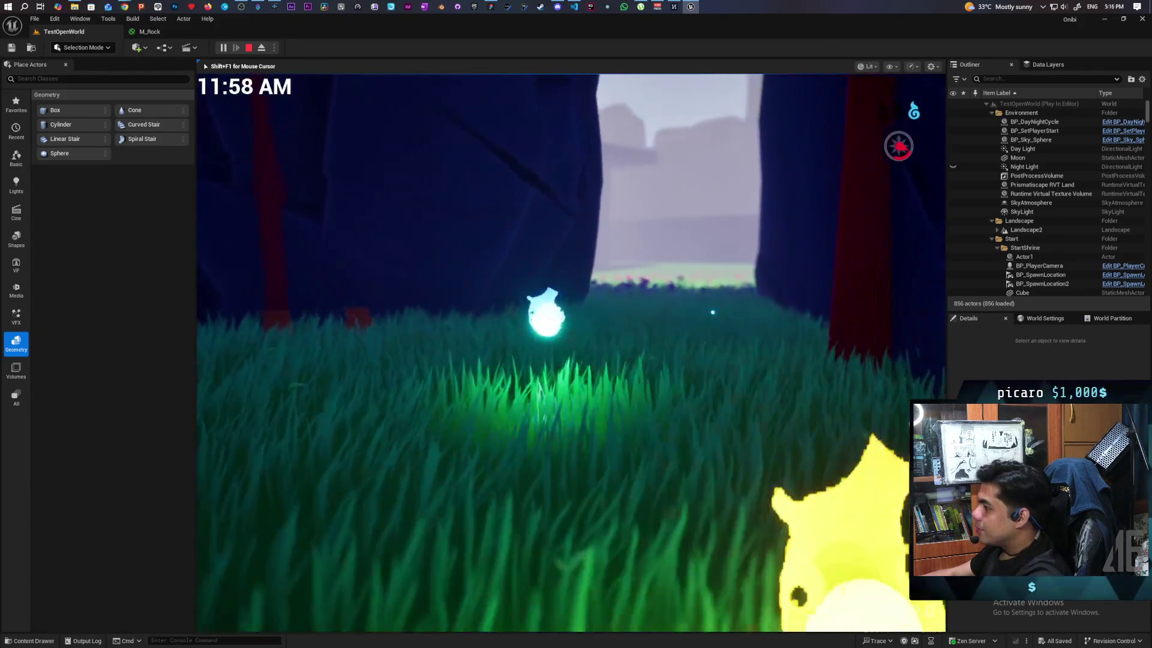
key("e")
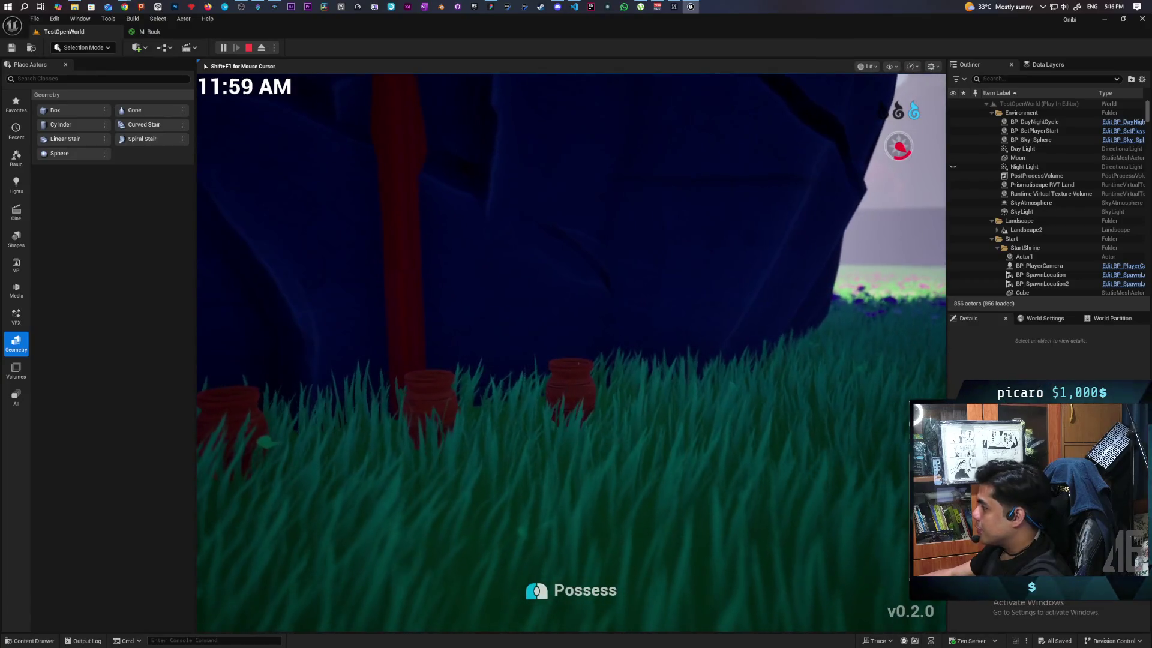
key("d")
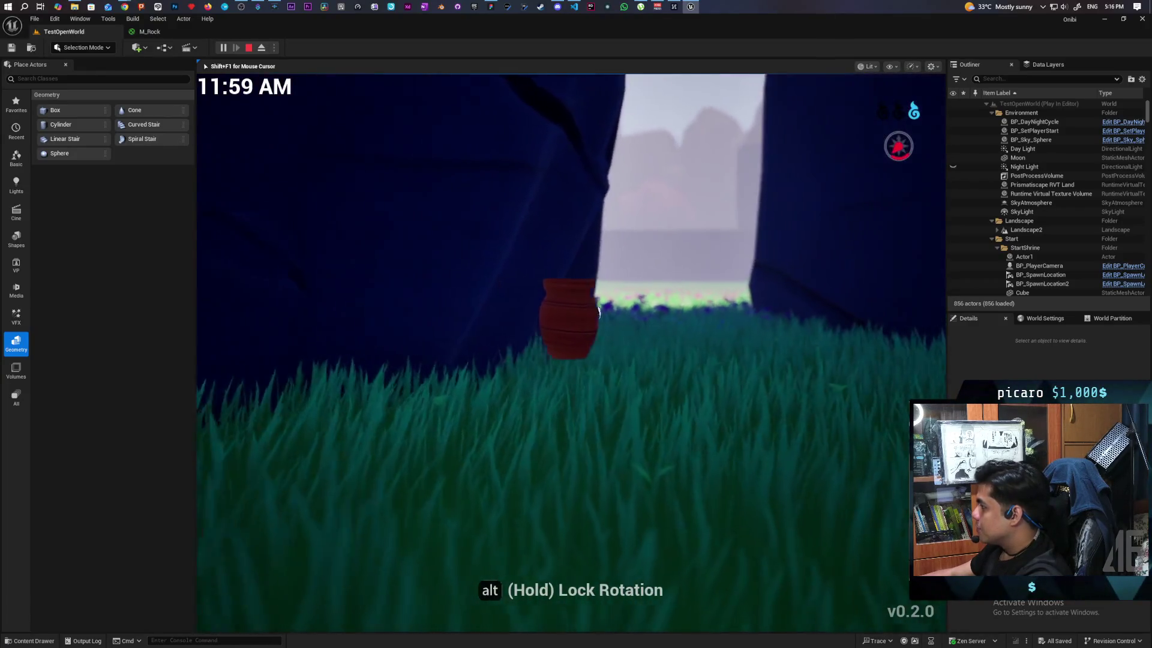
key("w")
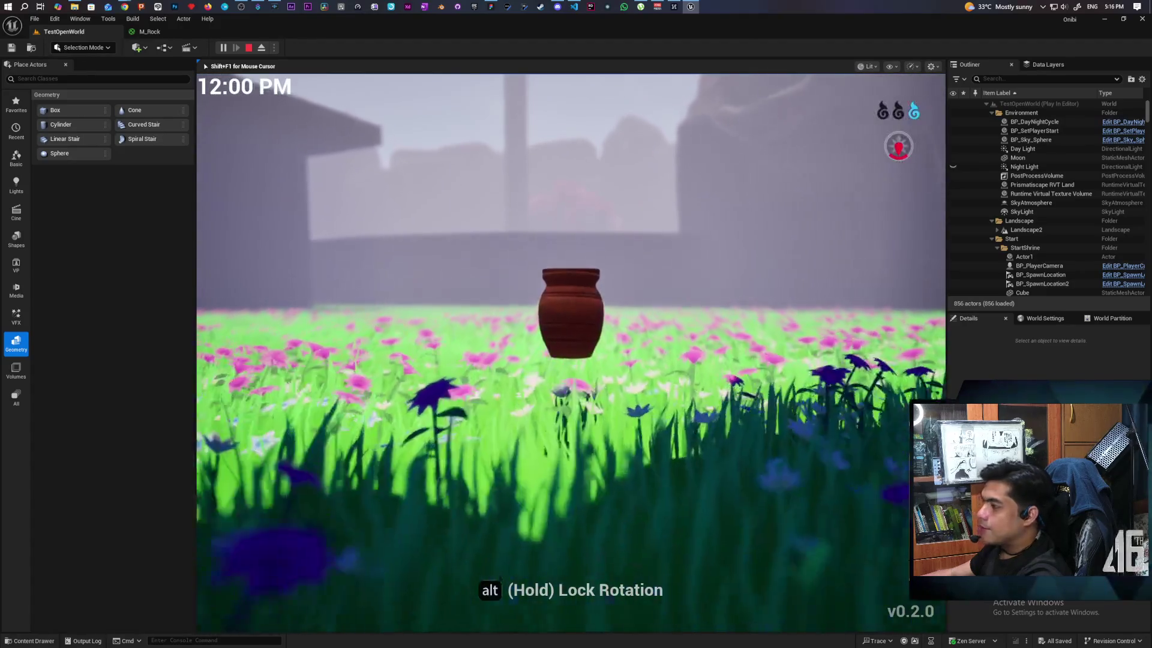
key("w")
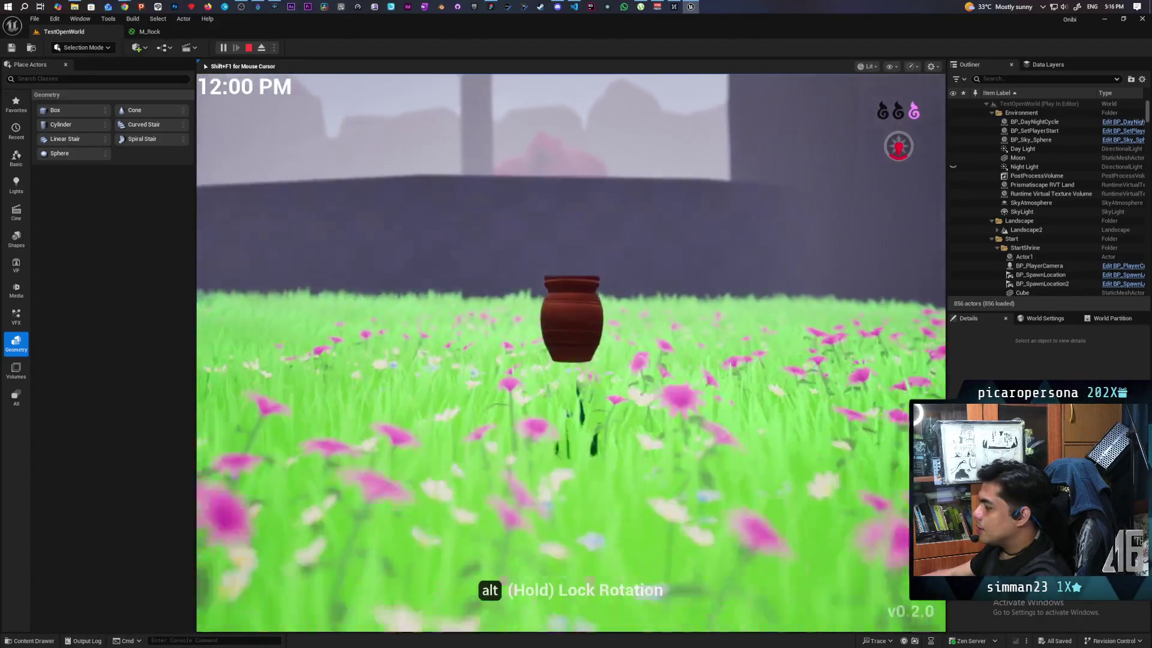
key("w")
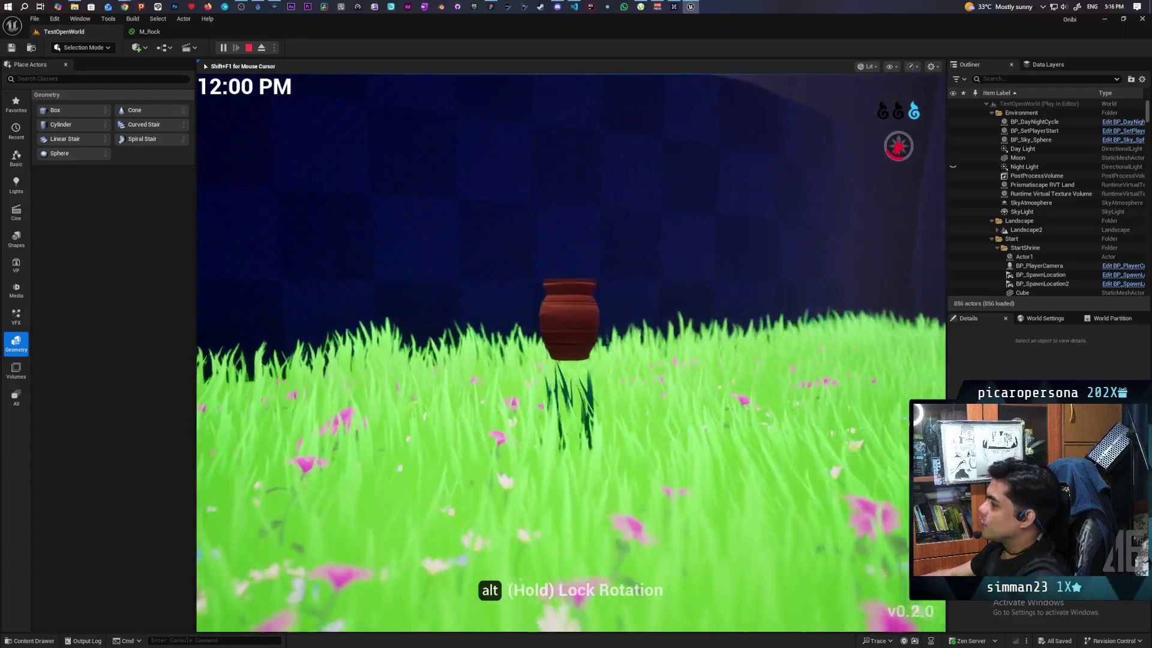
key("space")
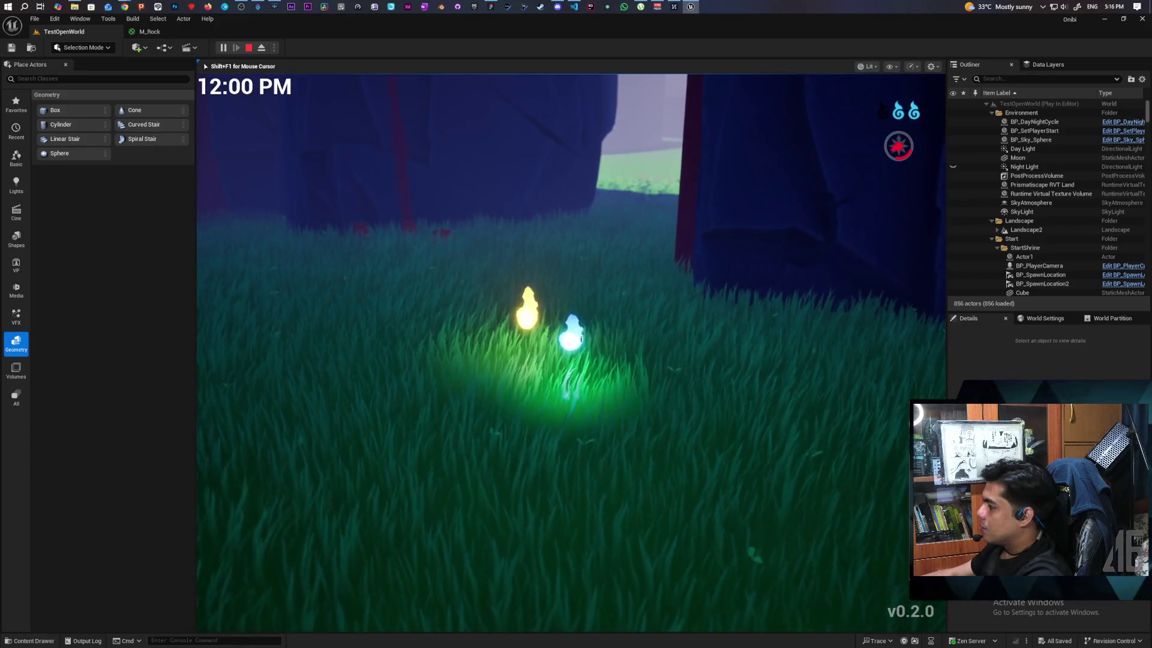
Consume the Greater Essence, possess another pot, walk it across the field, then end the session
key("f")
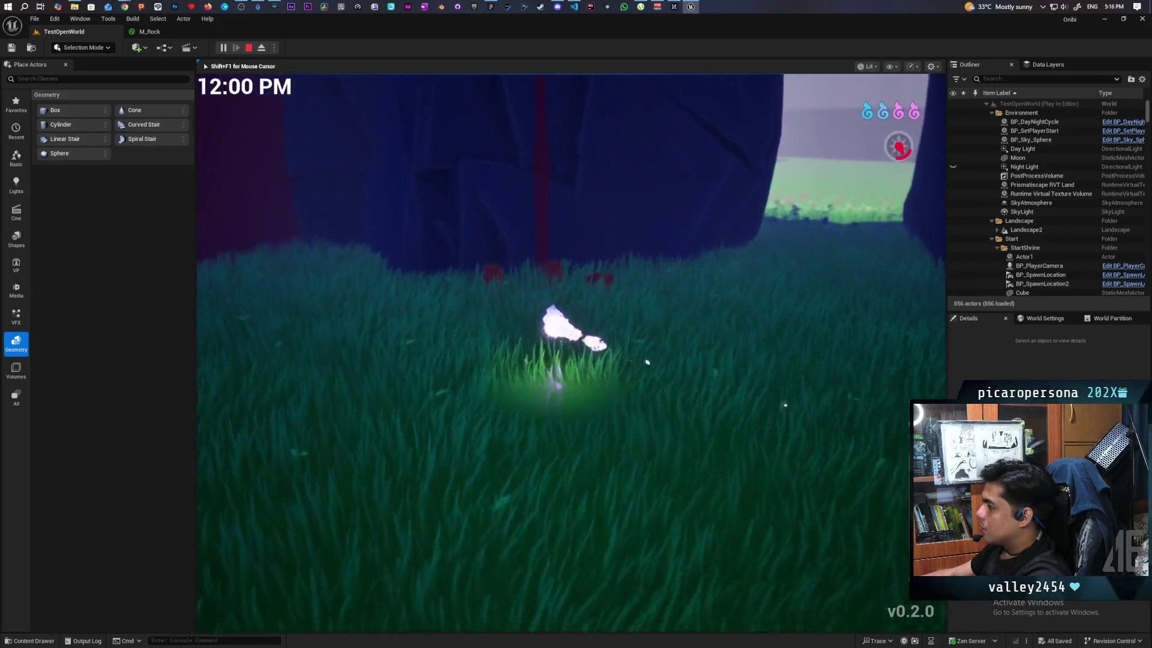
key("e")
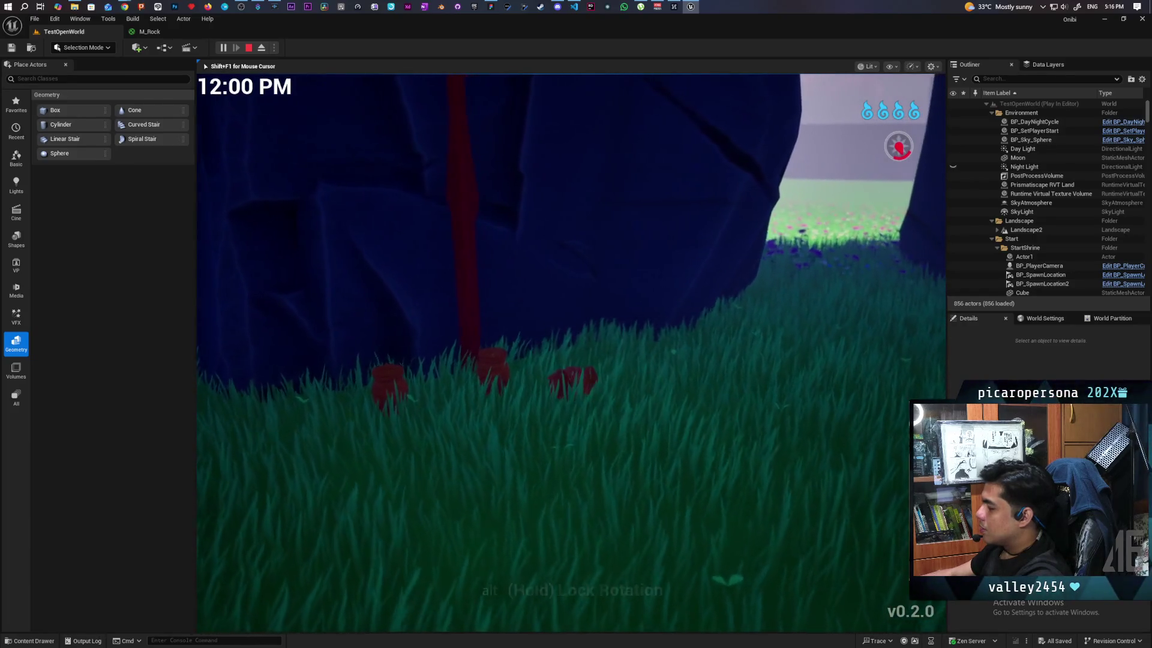
key("w")
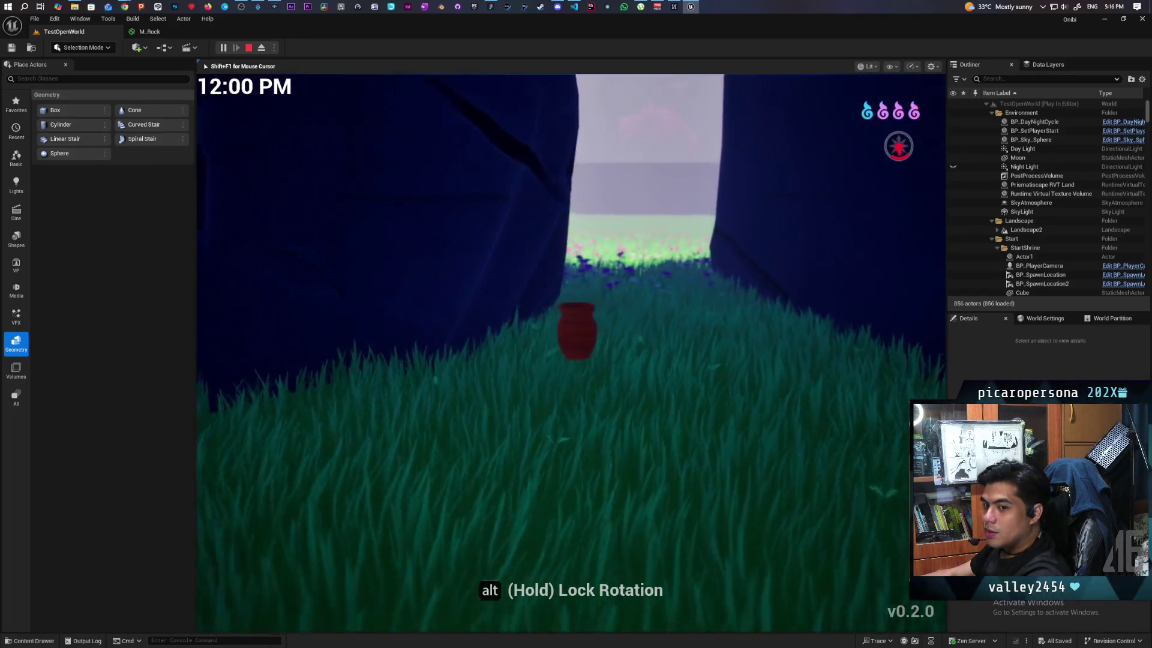
key("w")
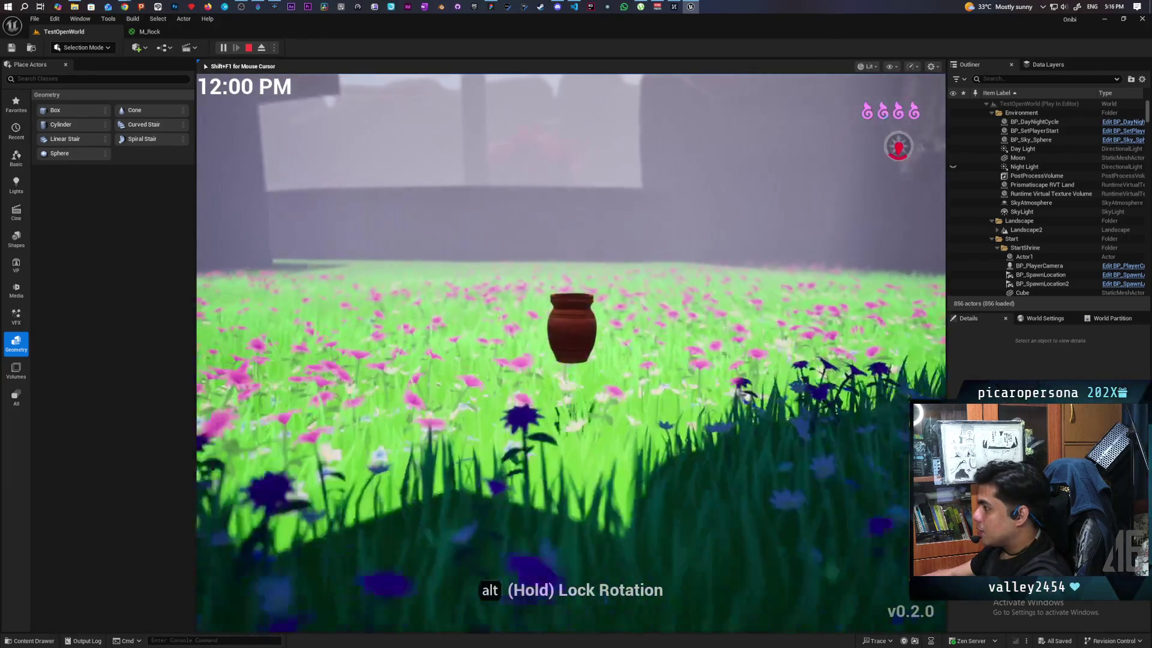
key("w")
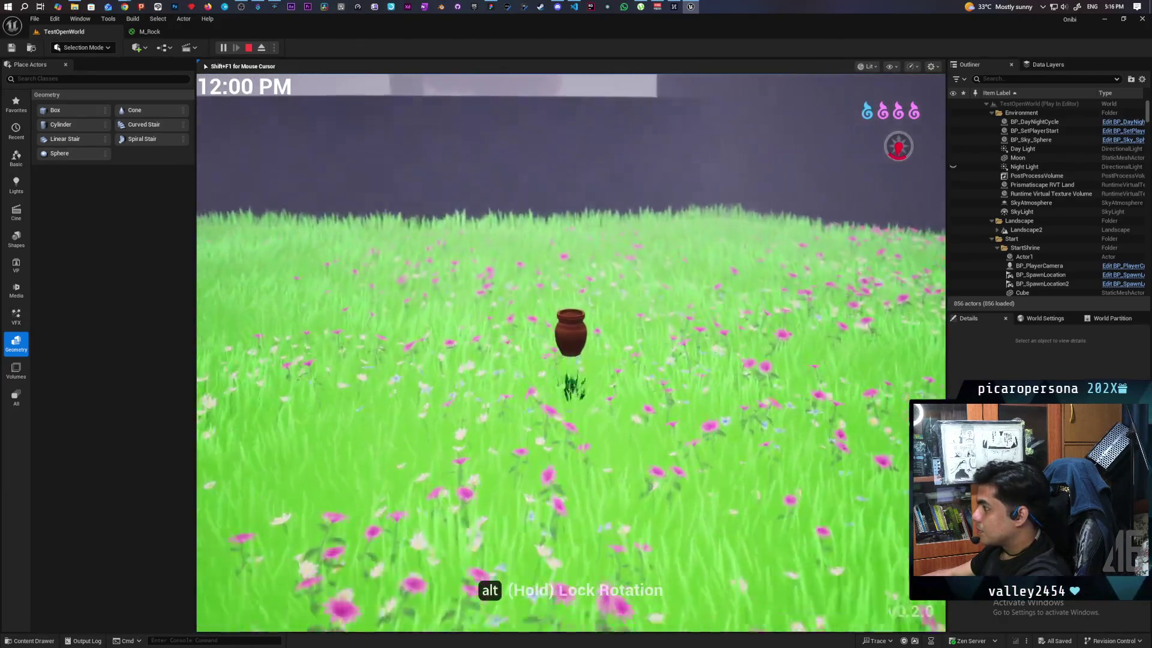
key("w")
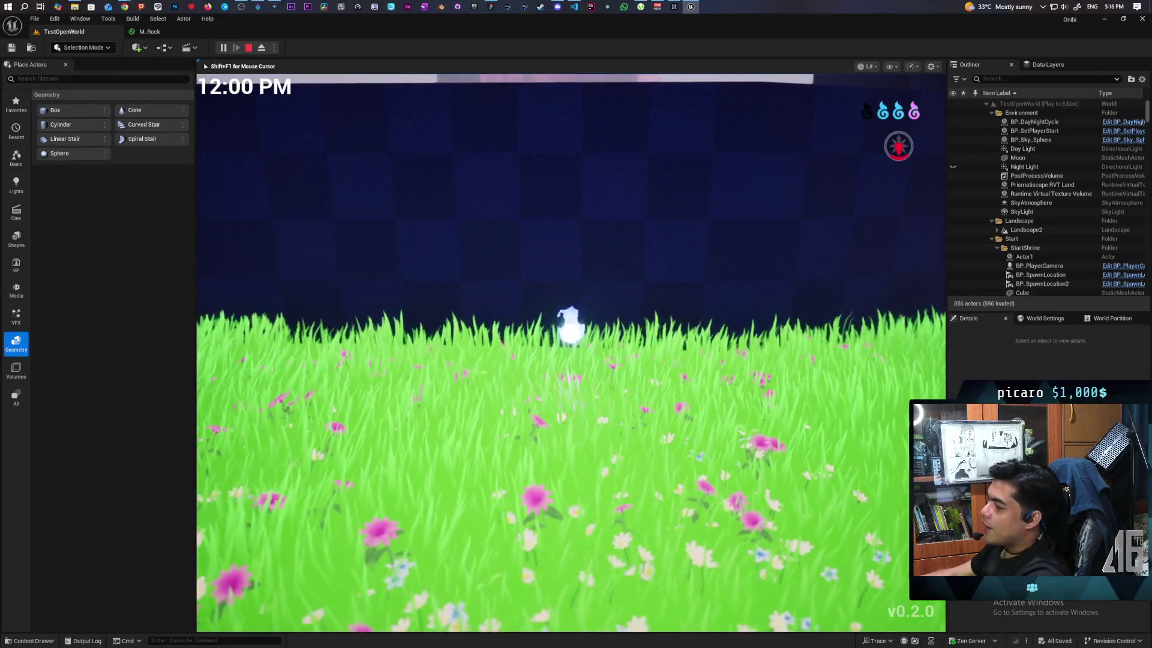
key("w")
key("w")
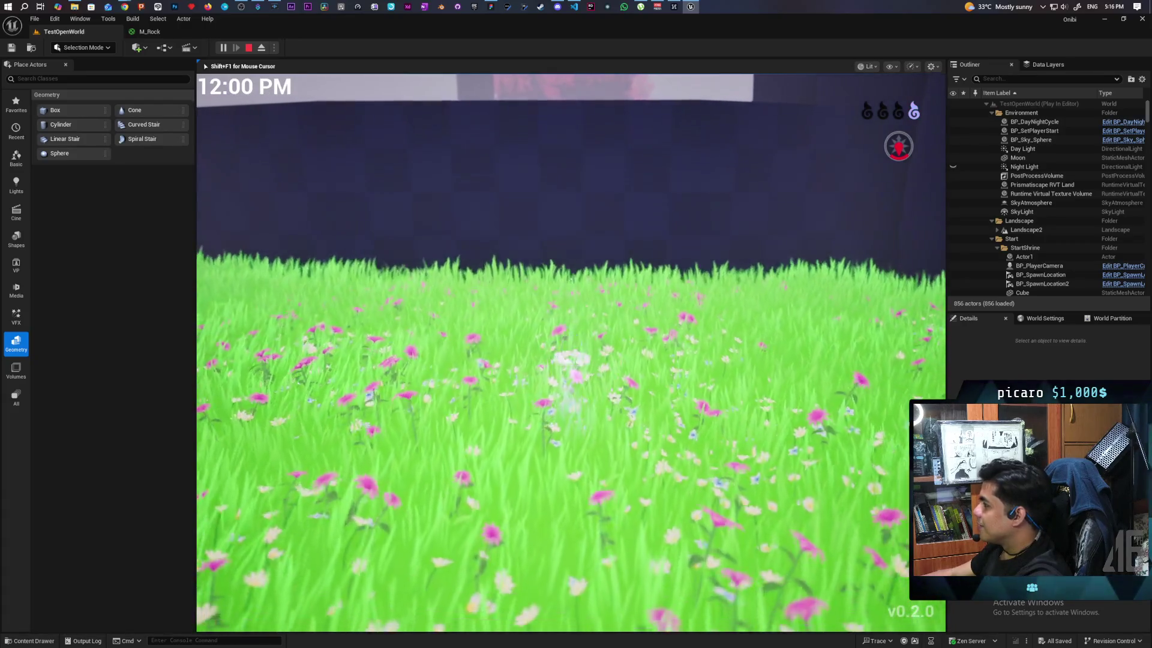
key("w")
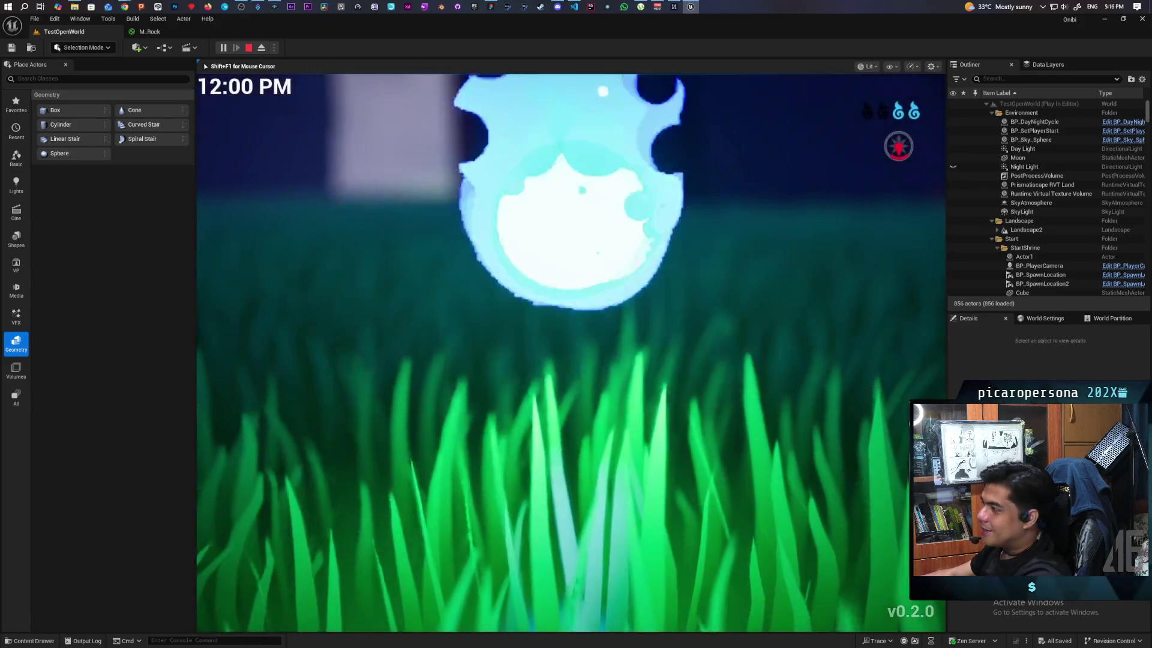
key("Escape")
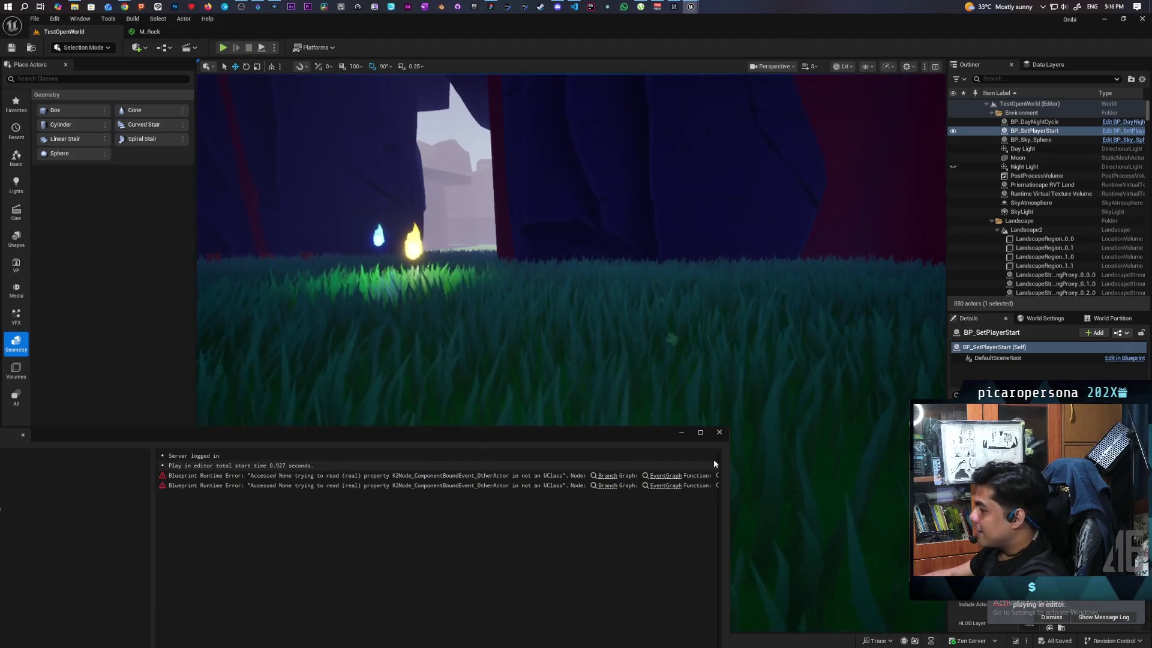
Close the output log, start a new playtest, and walk a possessed pot across the field to the wall
left_click(719, 432)
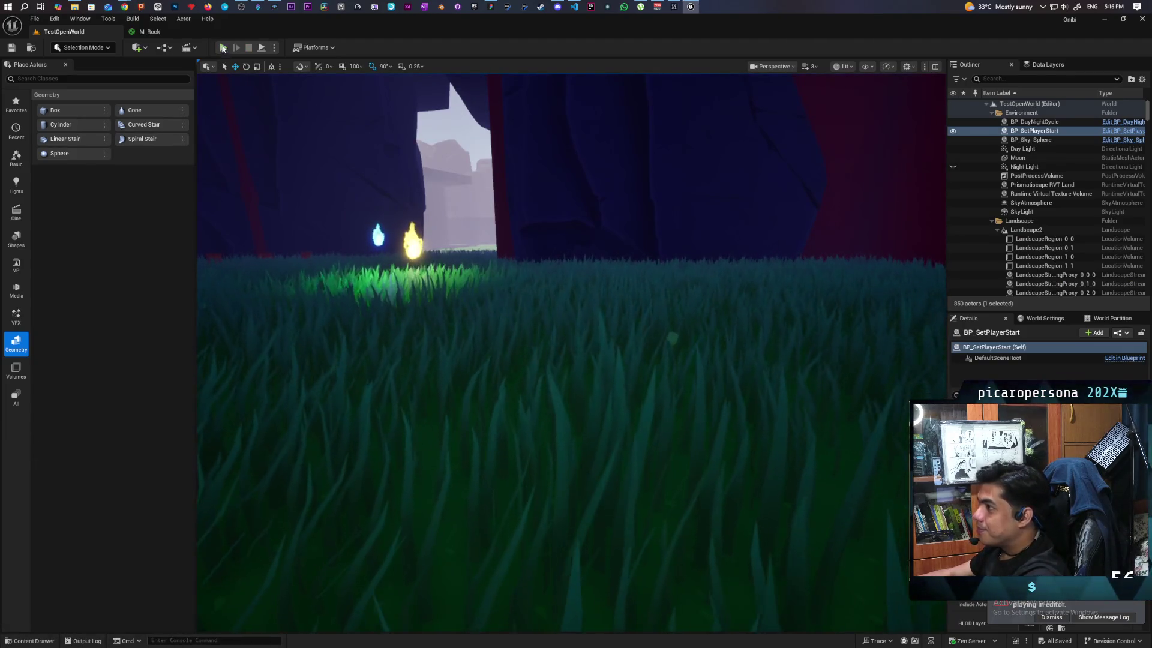
key("alt+p")
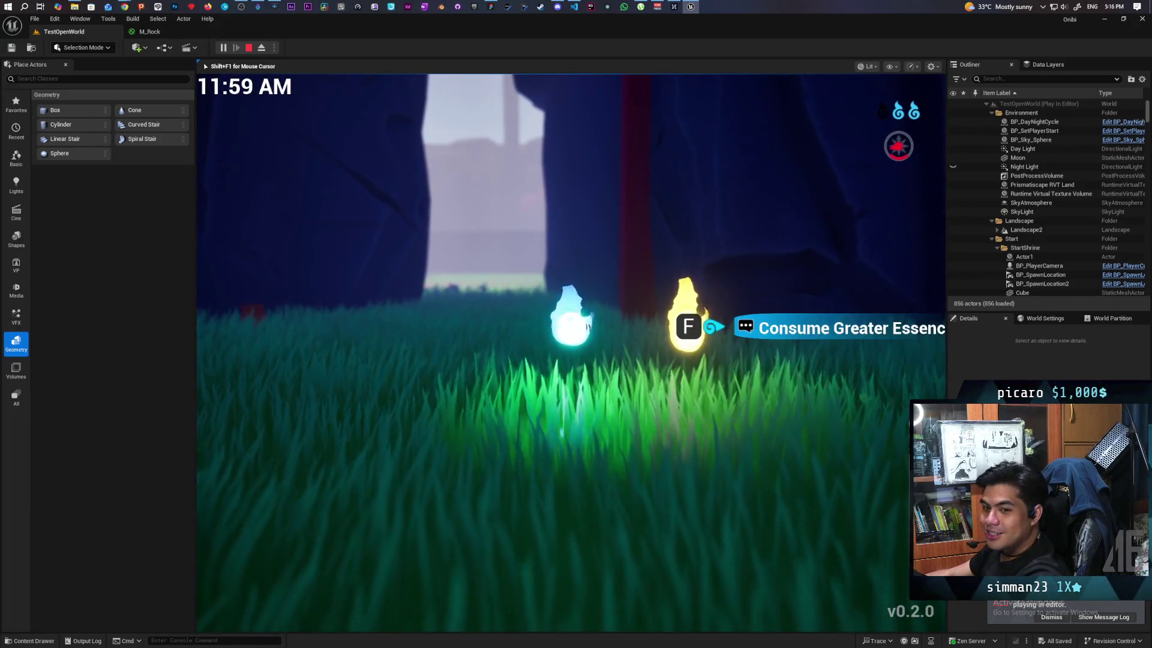
key("f")
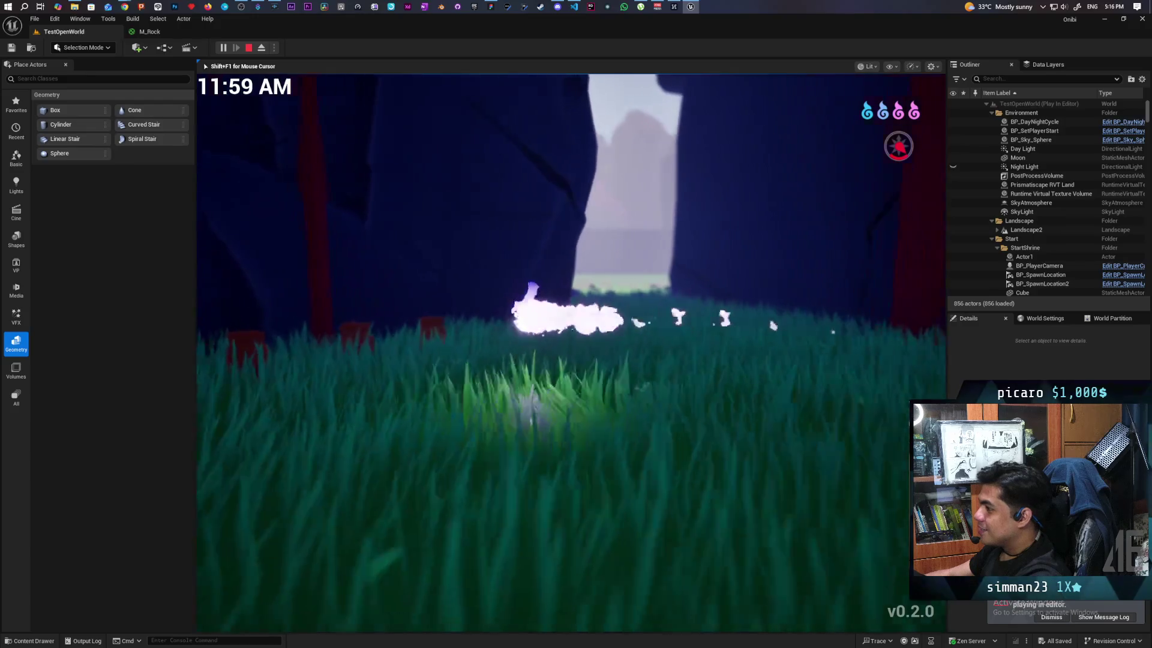
key("e")
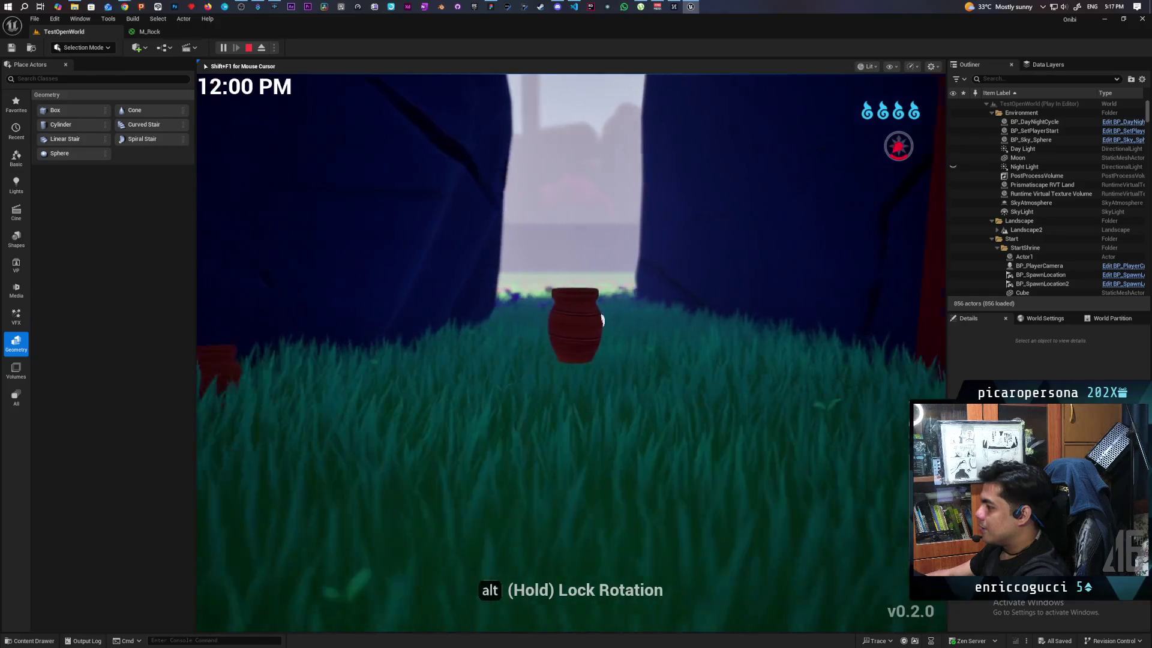
key("w")
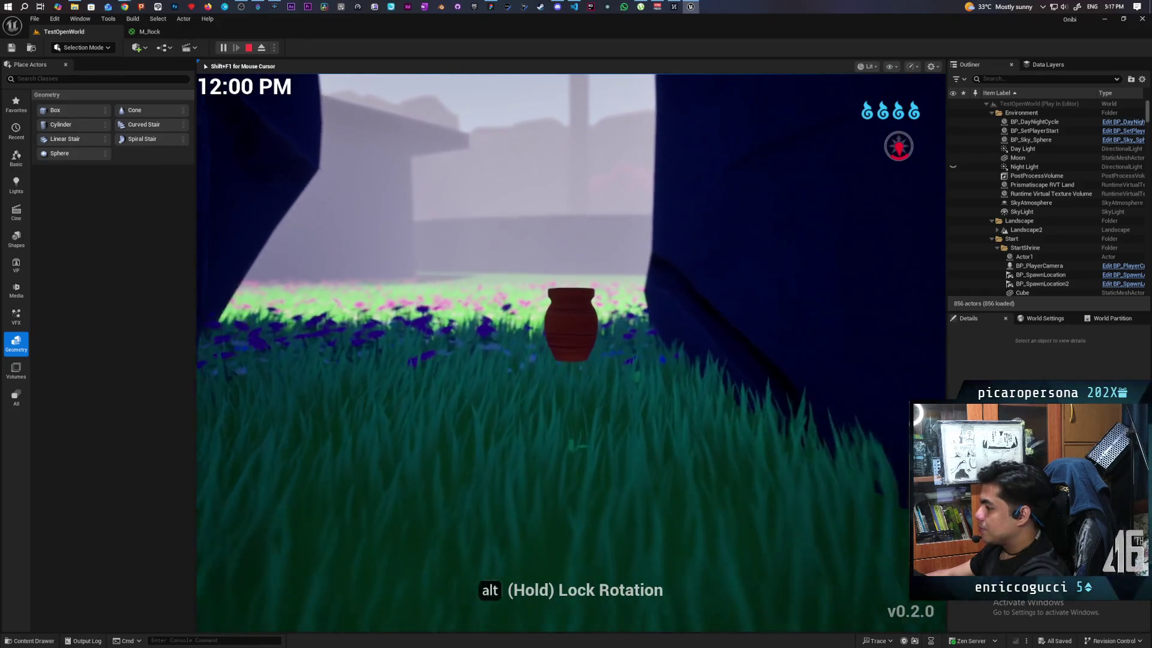
key("w")
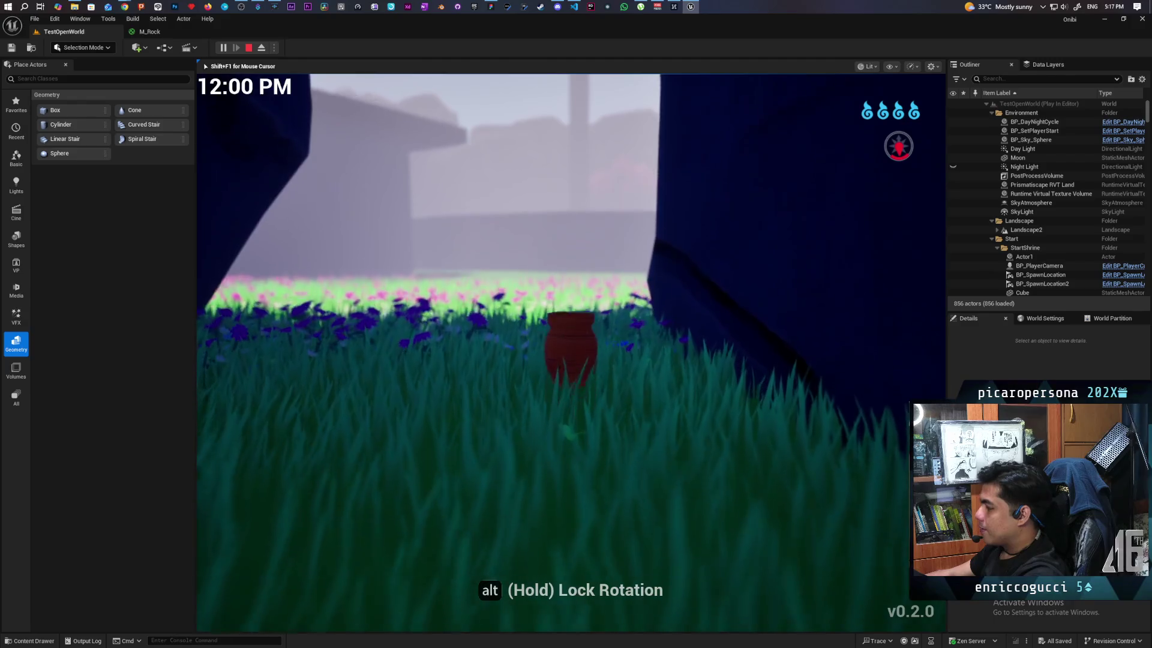
key("w")
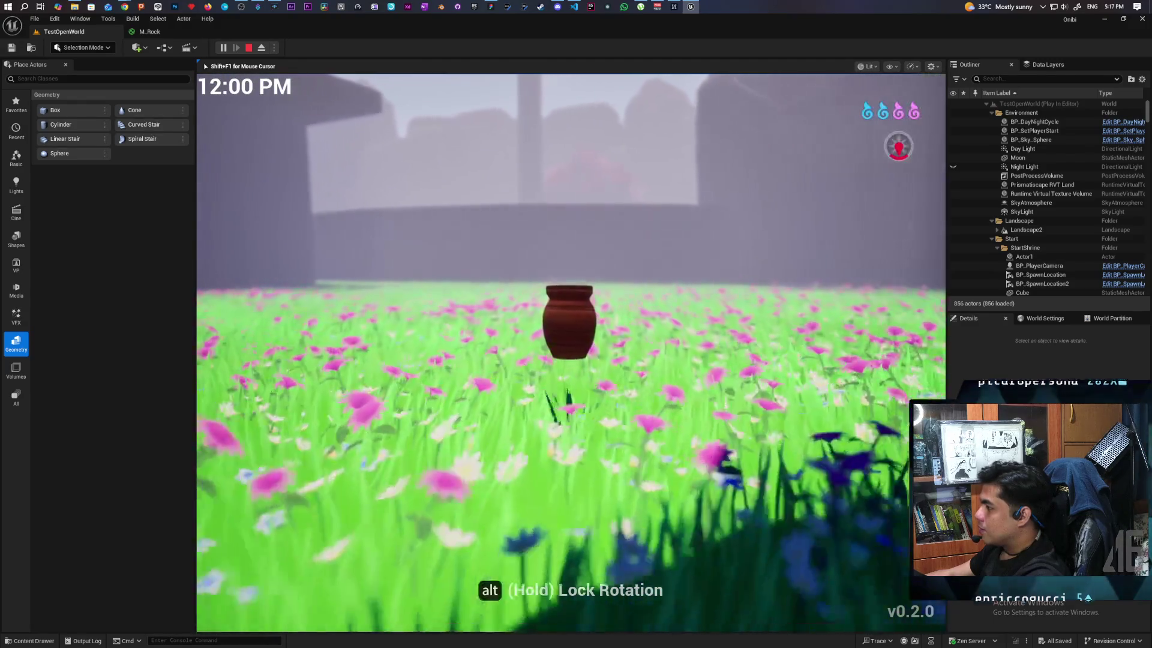
key("w")
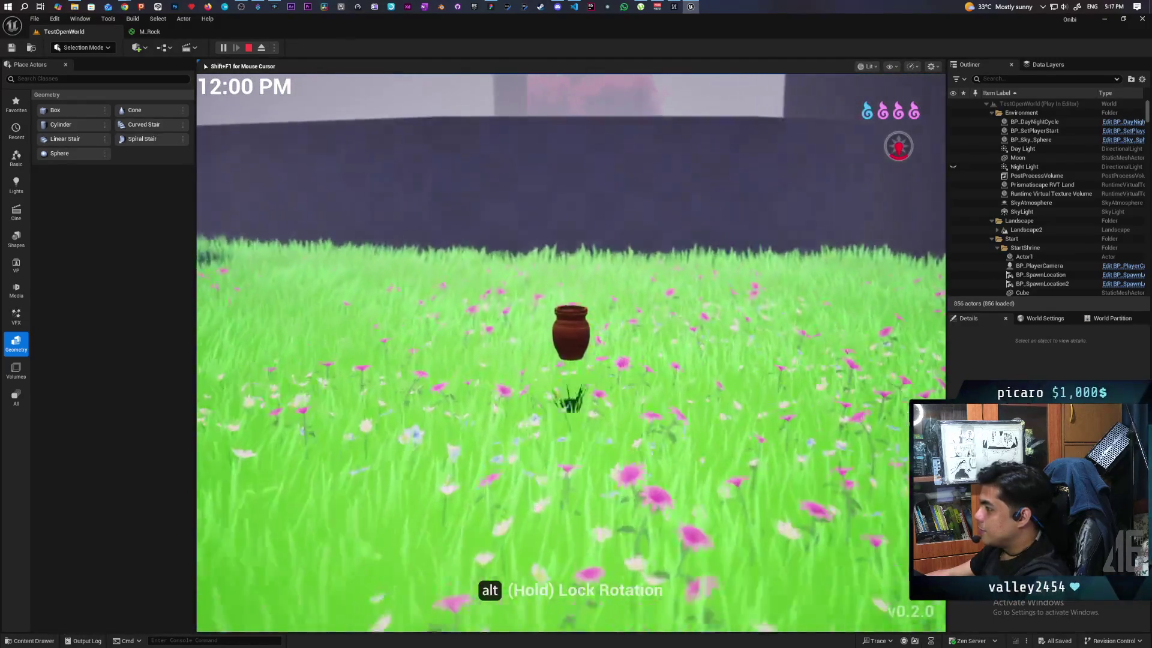
key("w")
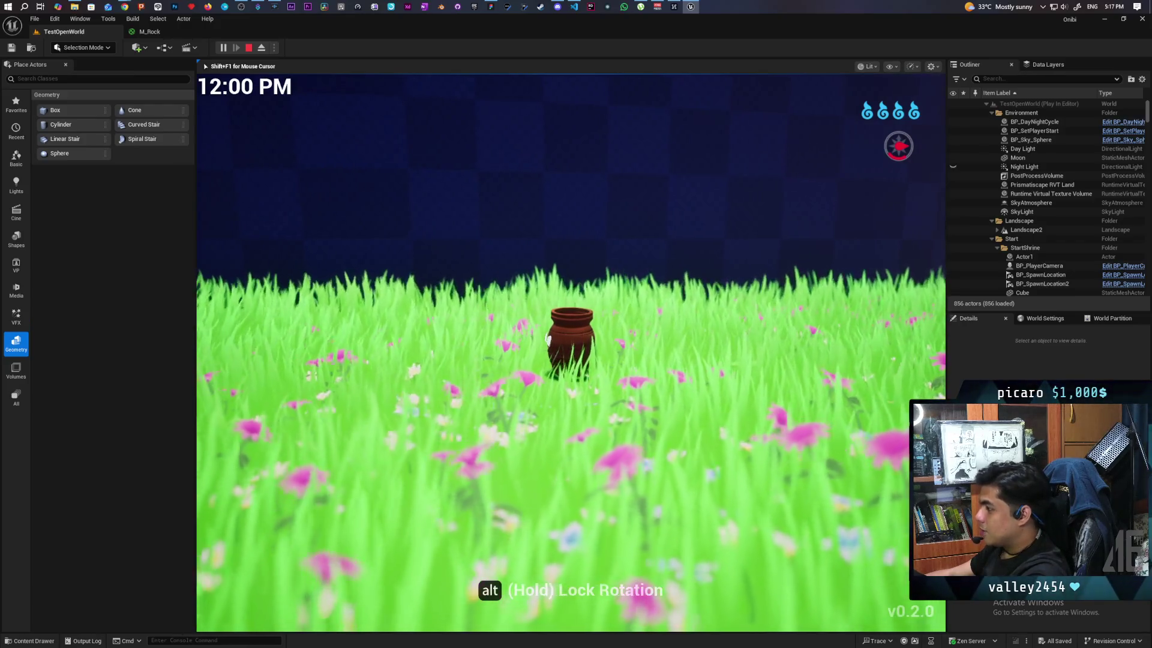
Lift the pot over the wall, cross the pond to the island shore, jump along the grass, then stop
key("space")
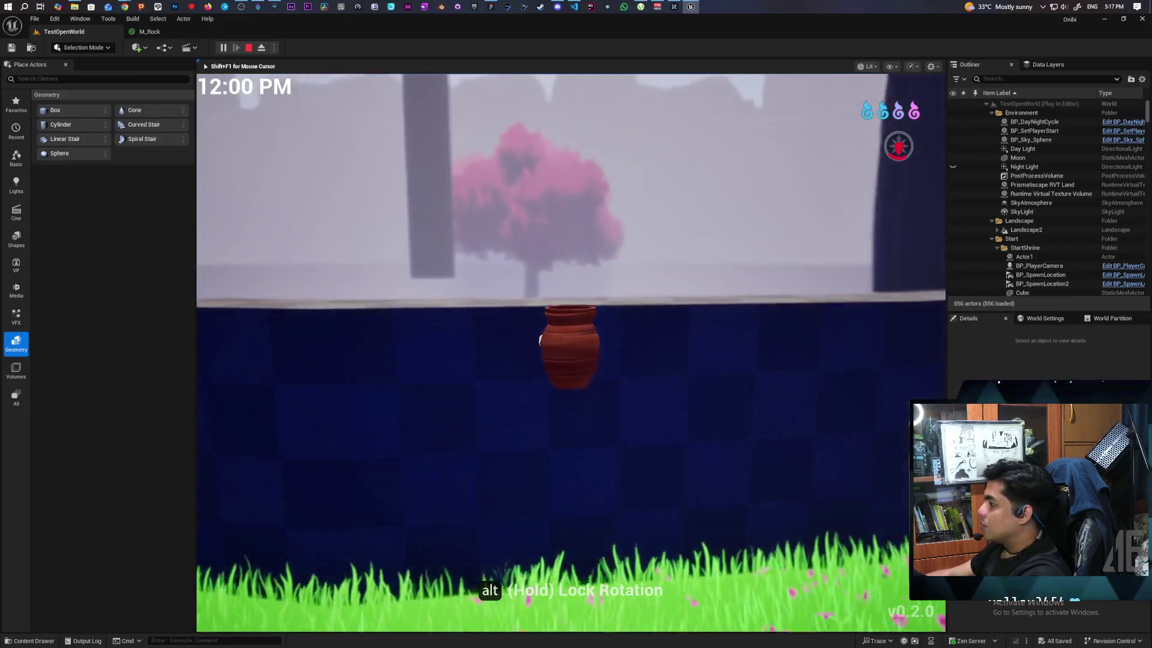
key("w")
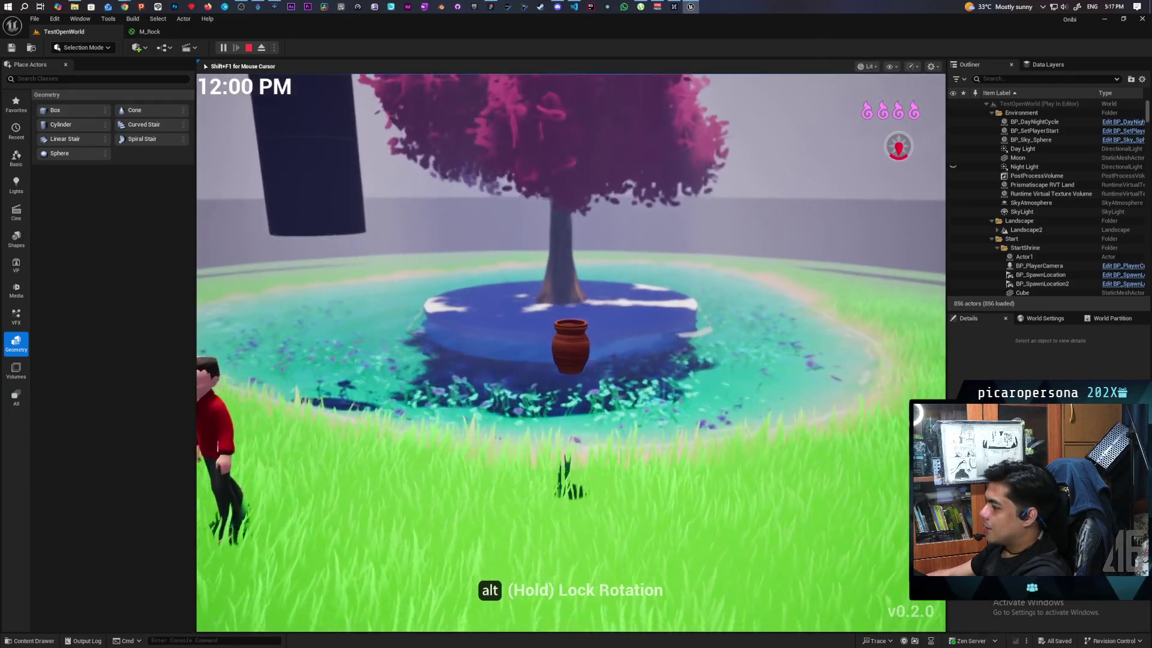
key("w")
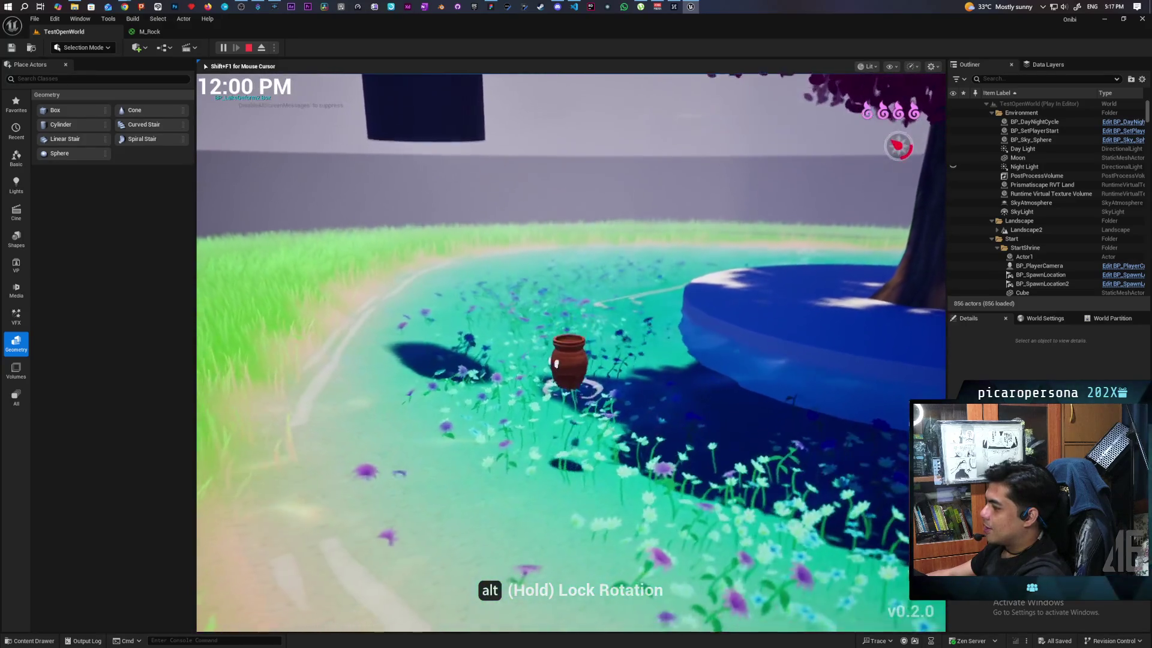
key("w")
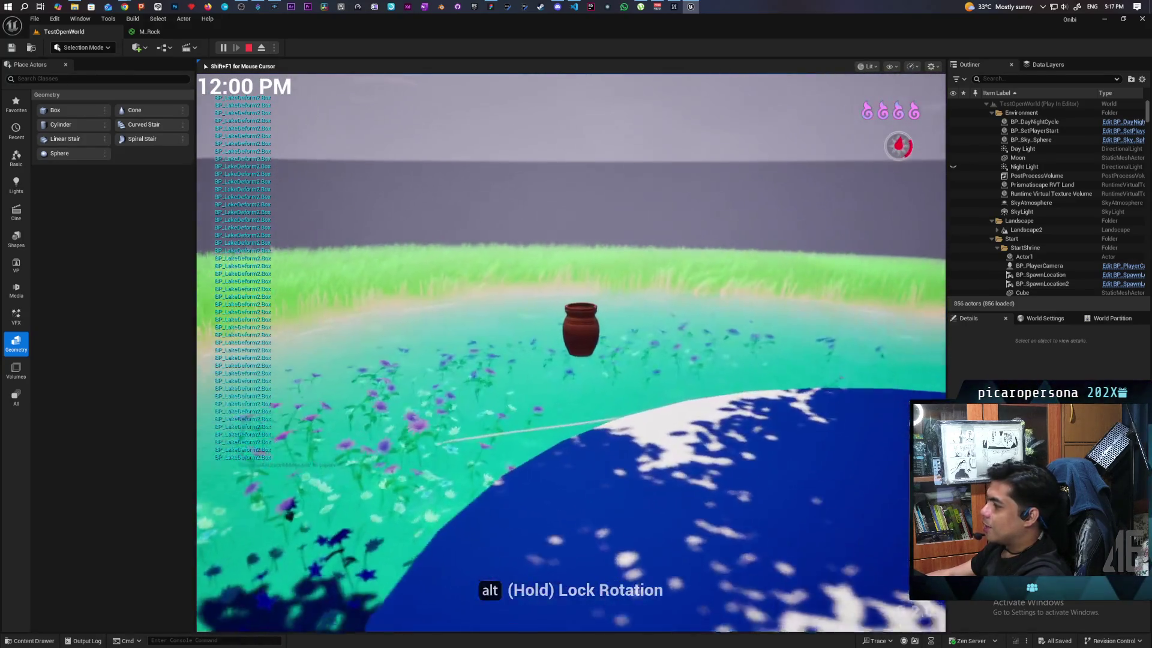
key("w")
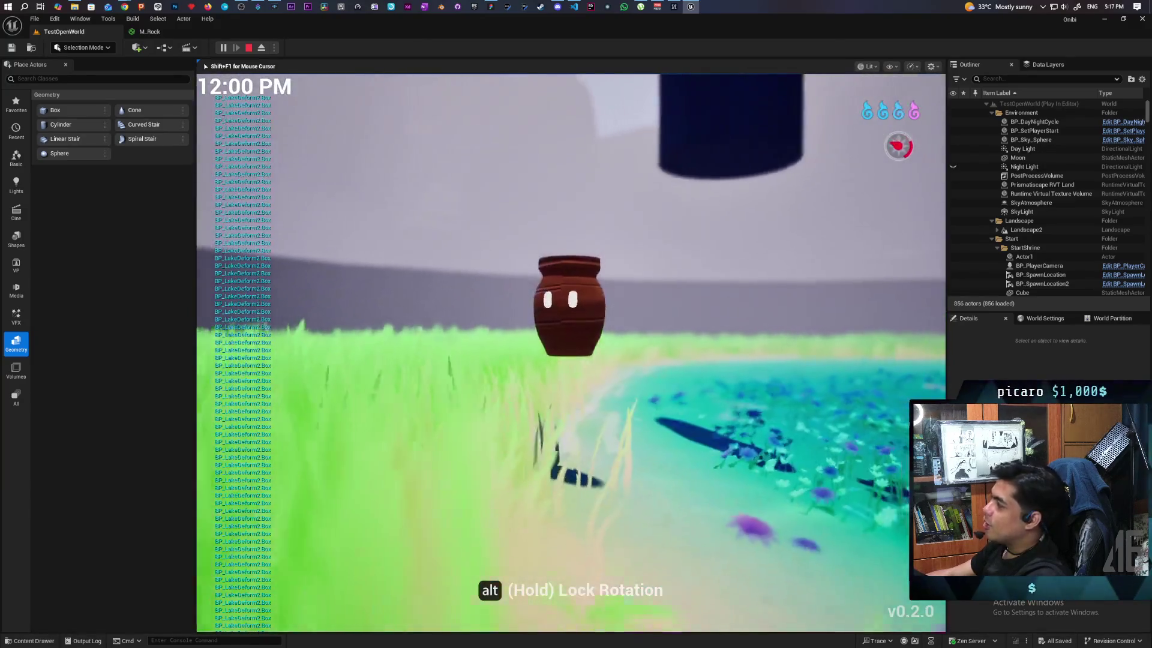
key("a")
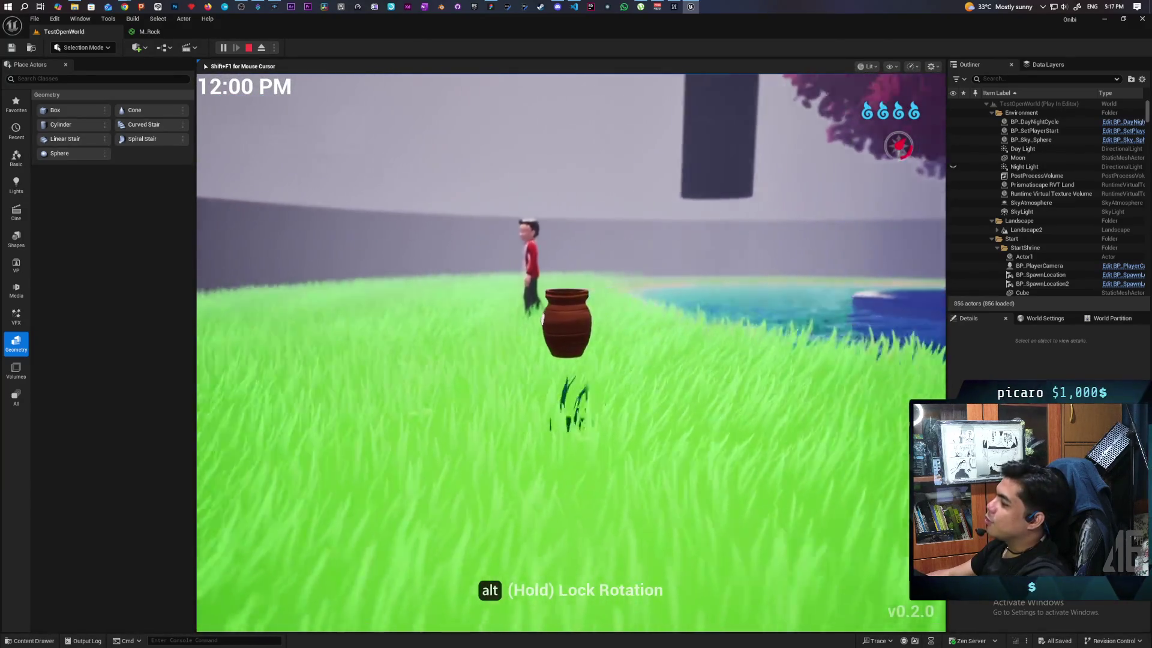
key("w")
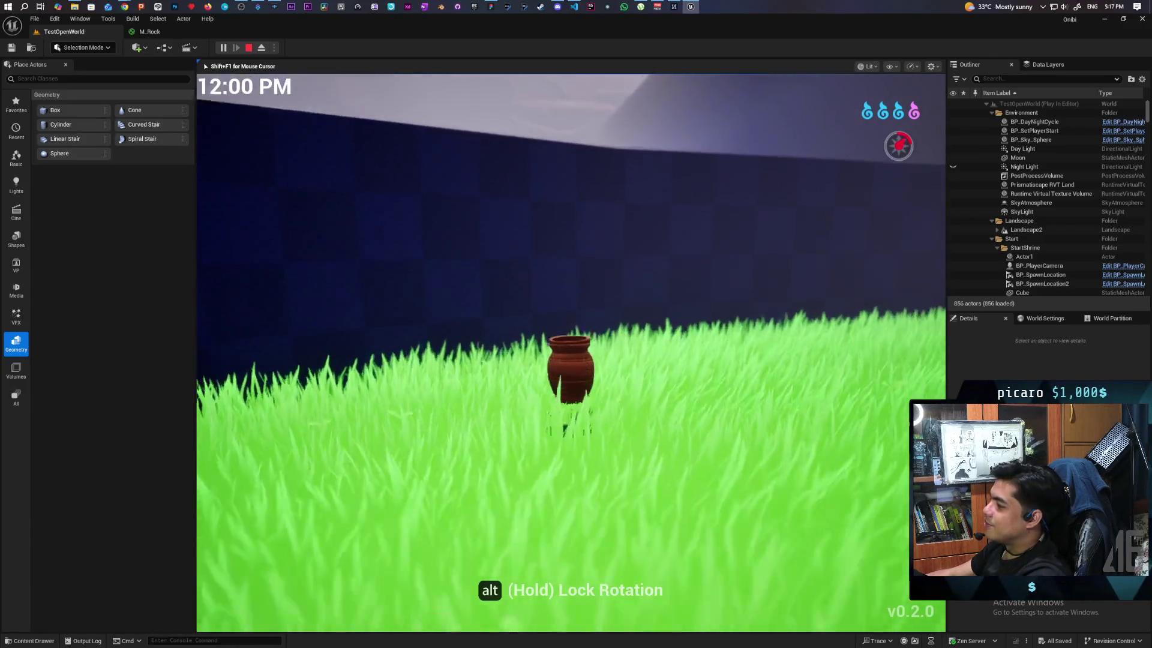
key("space")
key("w")
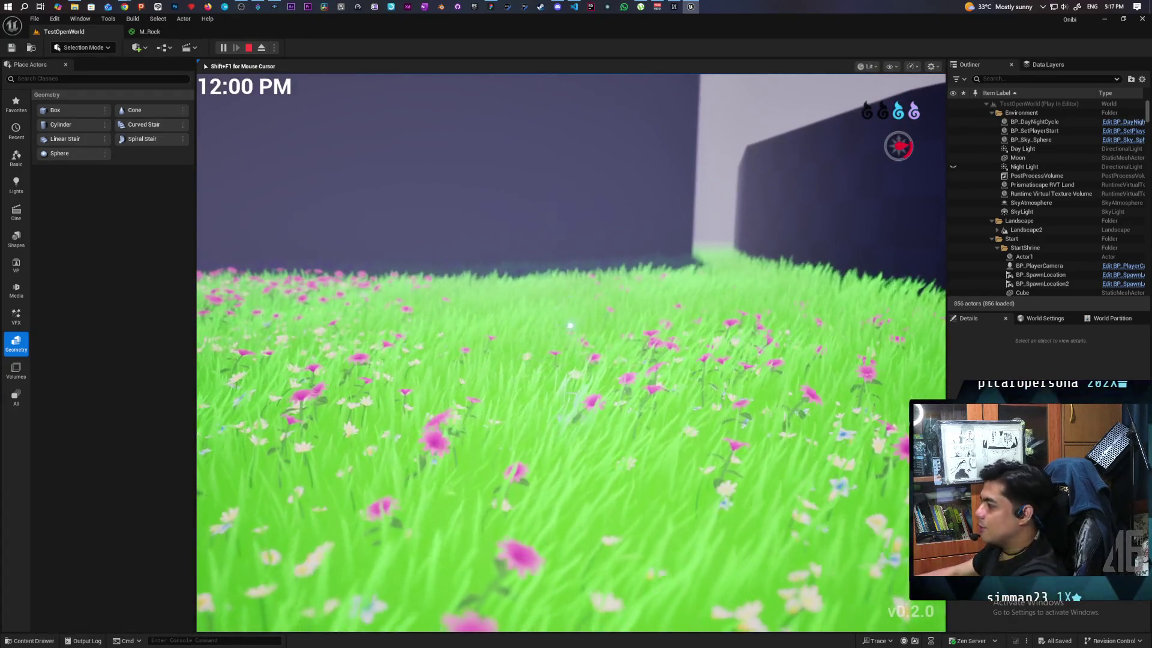
key("Escape")
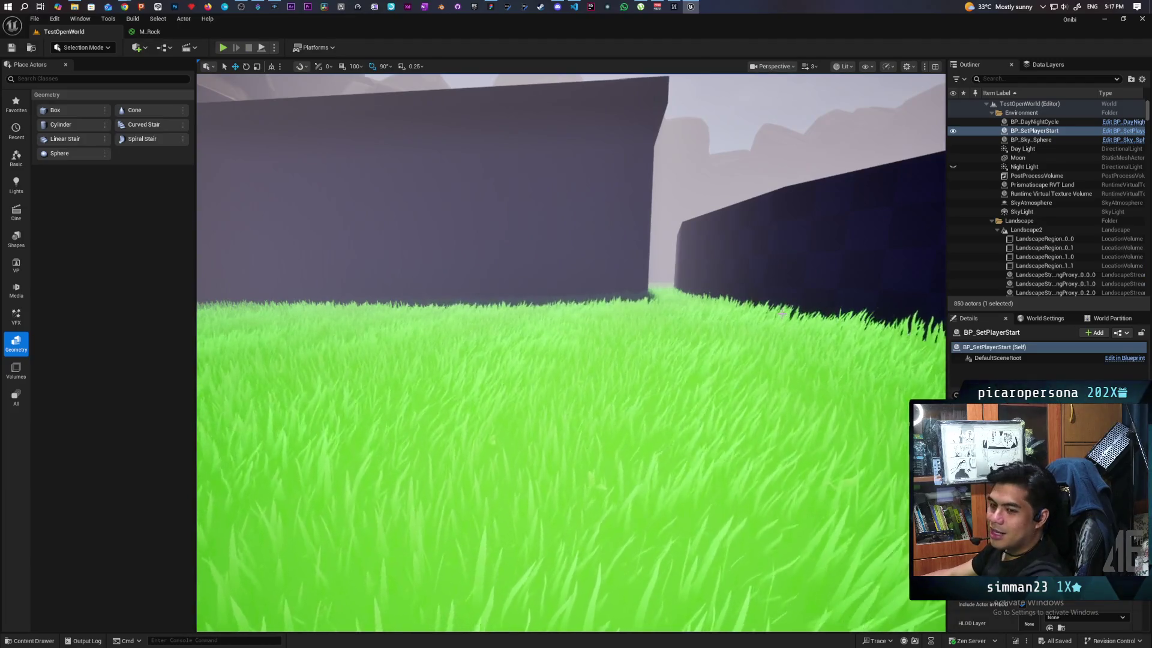
Select and frame GB_Wall120, then slide it sideways along one axis where it meets the ring wall
mouse_move(733, 368)
left_mouse_down()
mouse_move(684, 414)
mouse_move(672, 456)
mouse_move(600, 420)
mouse_move(630, 432)
mouse_move(690, 420)
mouse_move(660, 390)
mouse_move(648, 420)
left_mouse_up()
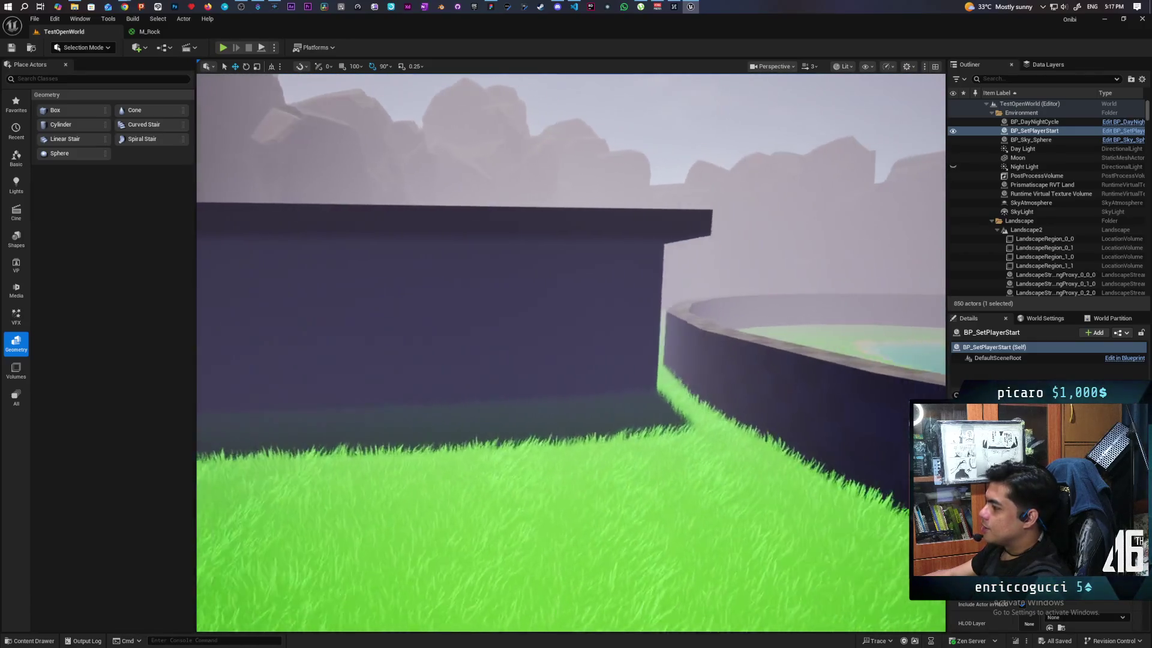
left_click(492, 350)
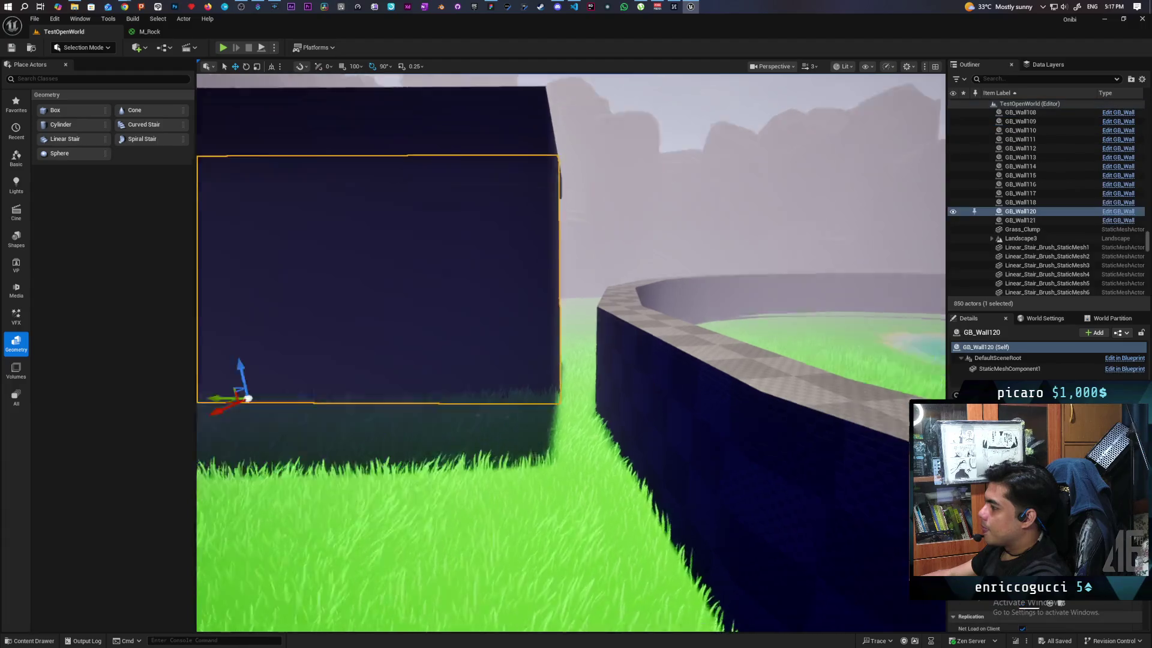
key("f")
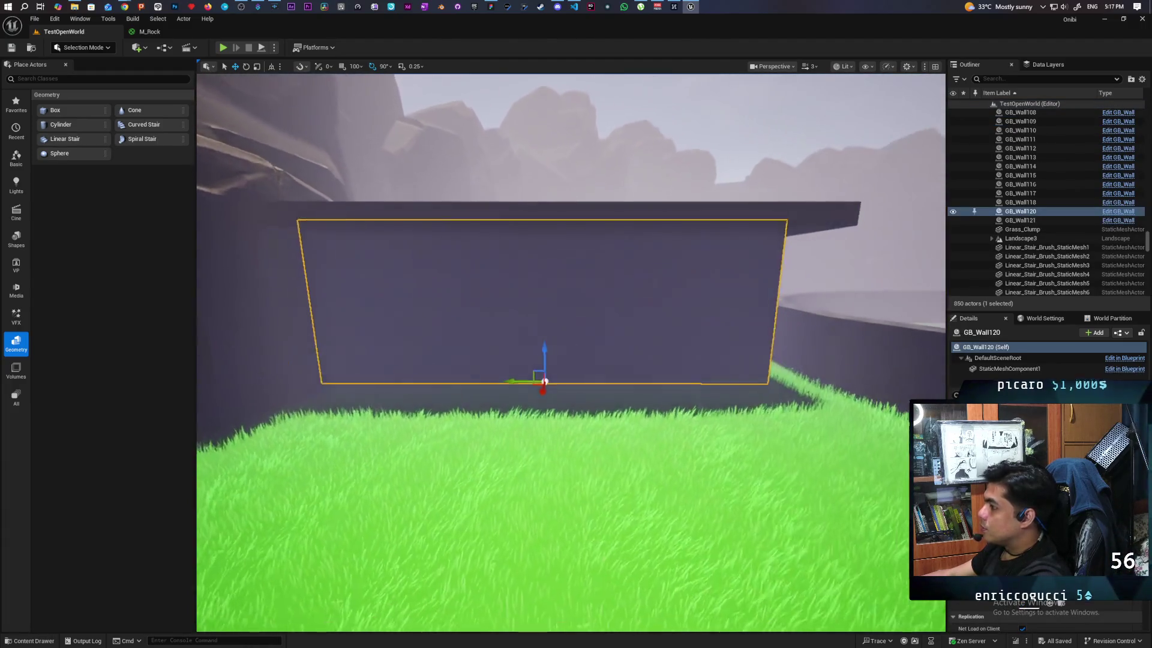
left_click_drag(522, 379, 553, 391)
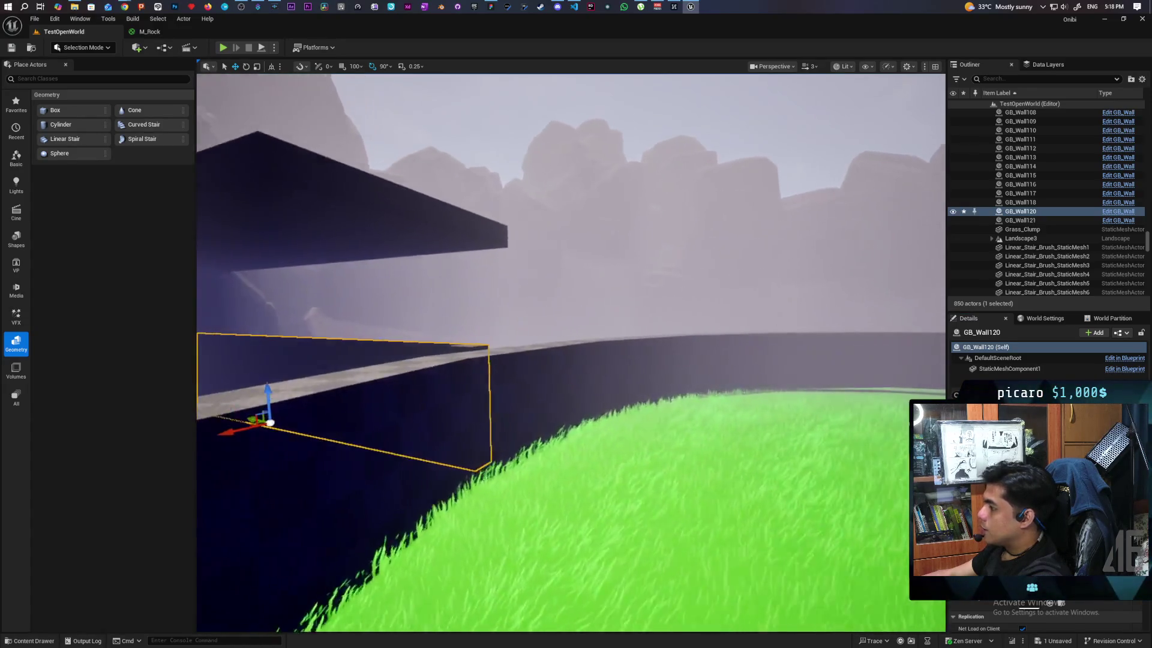
key("f")
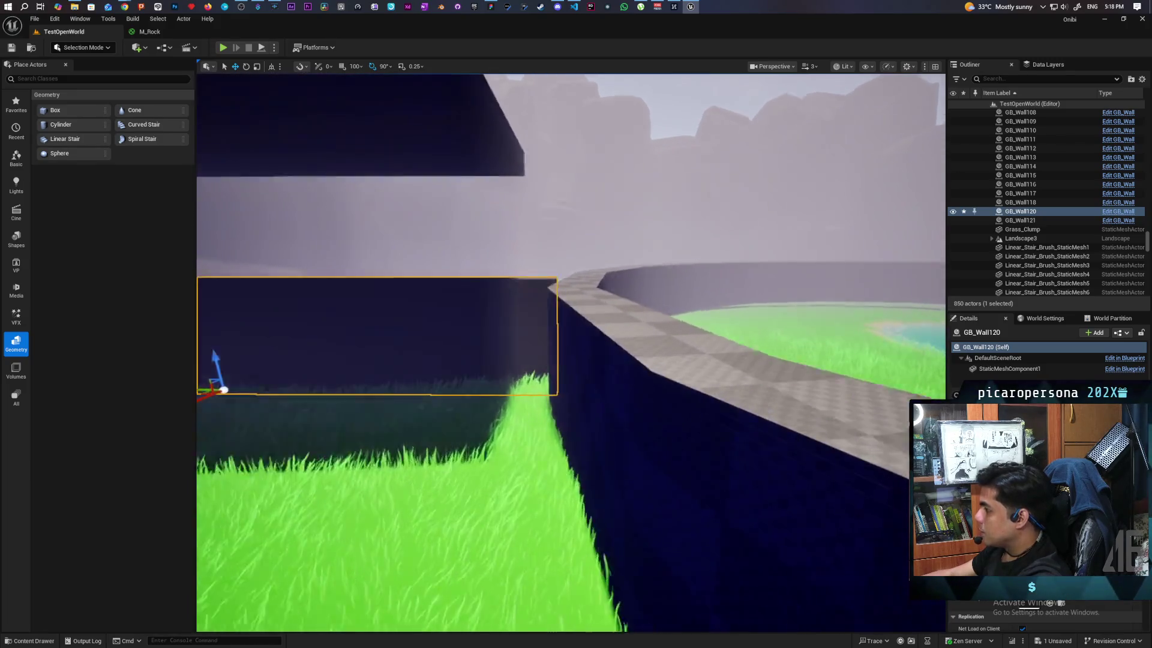
key("f")
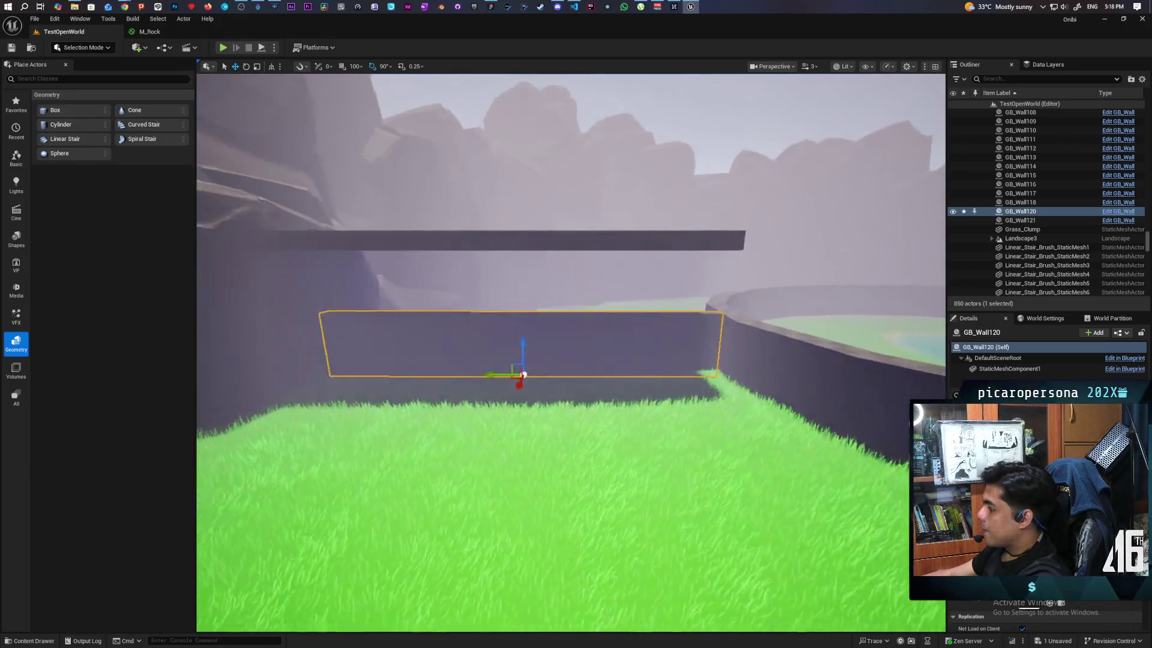
scroll(720, 487, "up", 1)
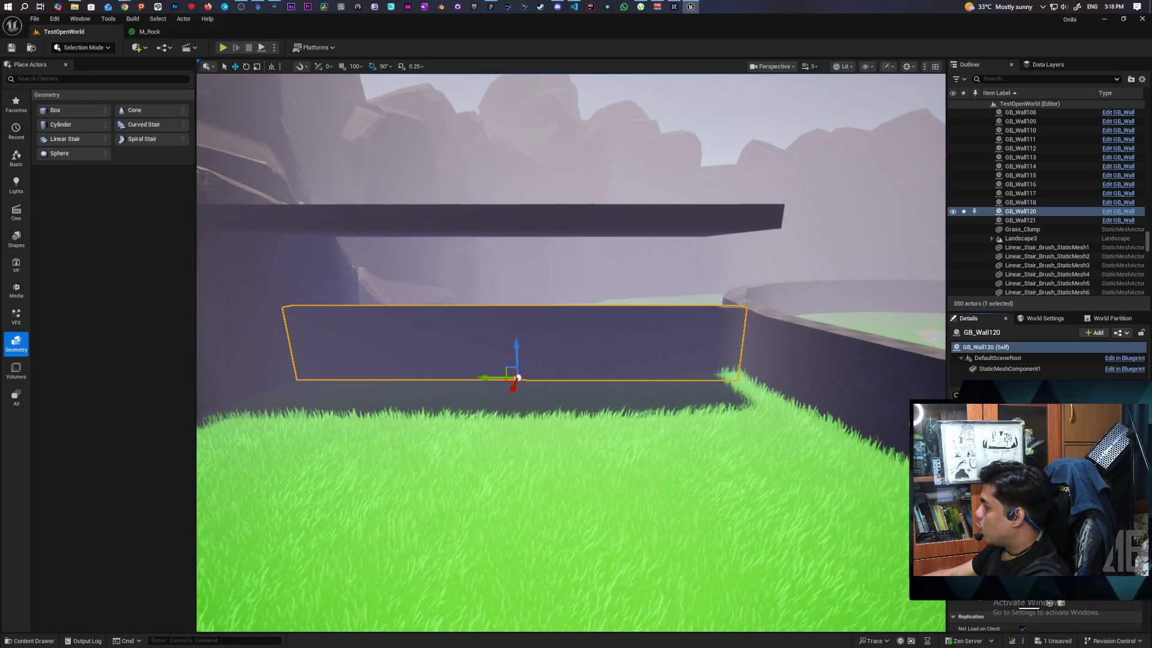
left_click(560, 226)
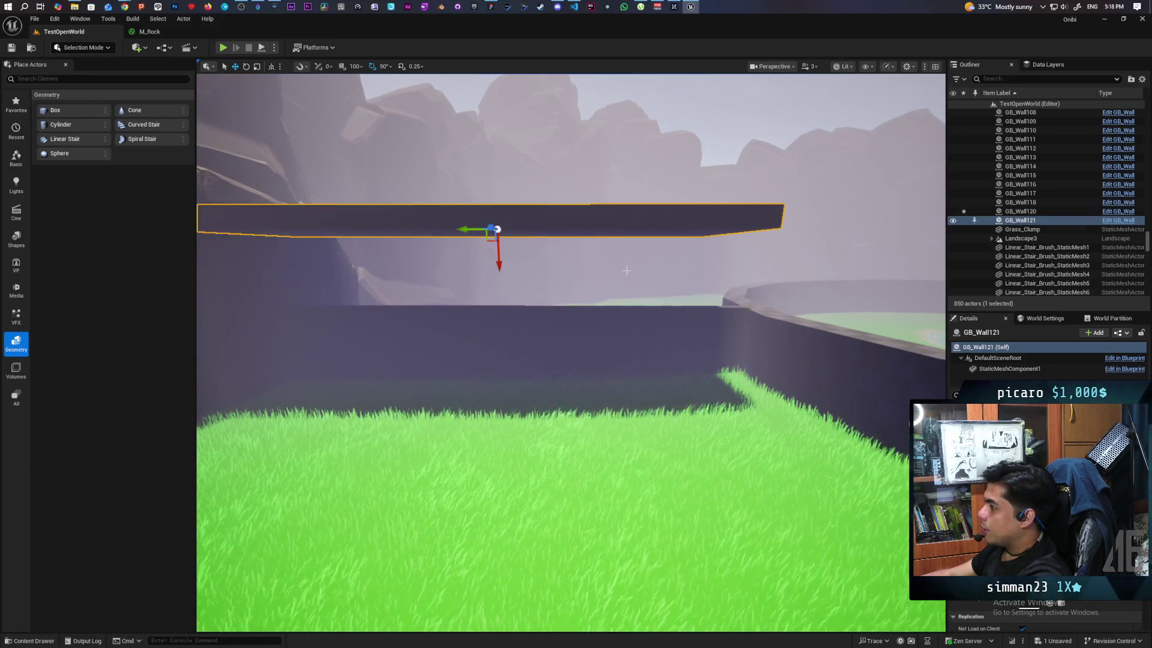
Slide GB_Wall121 slightly left, inspect the walls around the pond from above, then start a playtest
key("f")
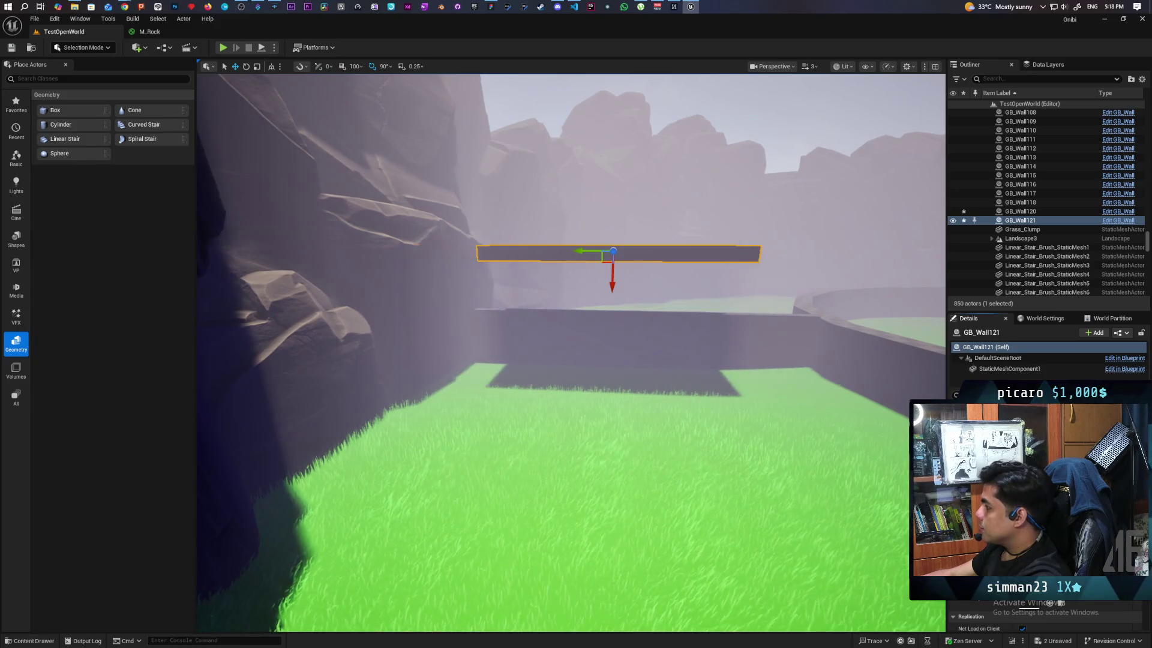
left_click_drag(606, 258, 552, 255)
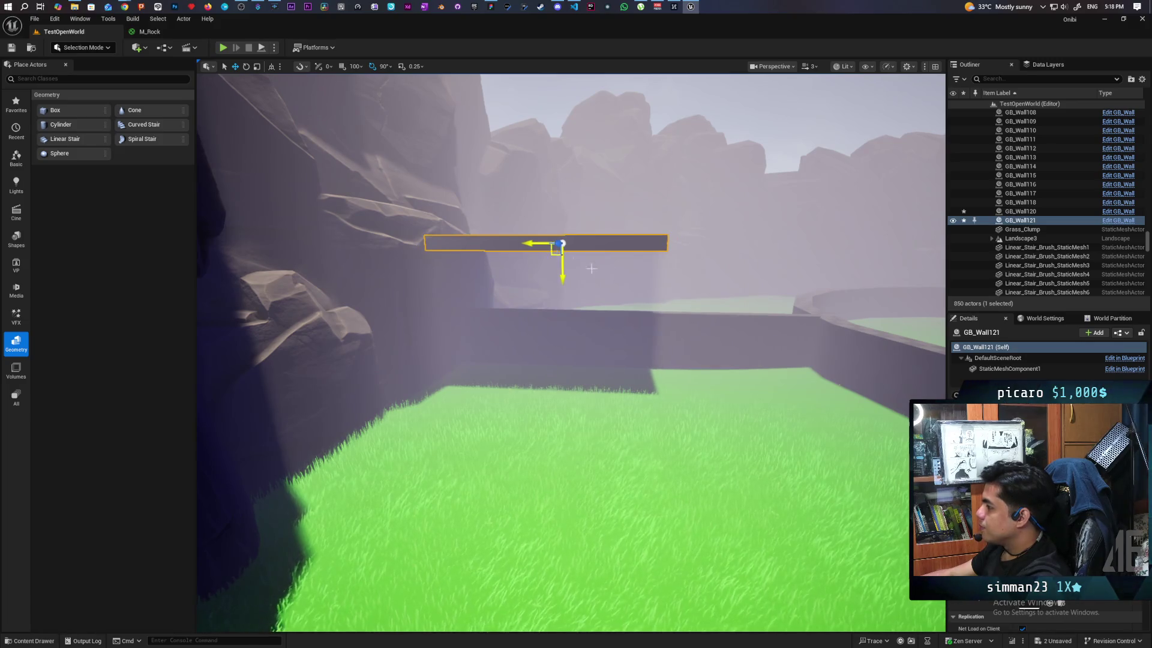
key("w")
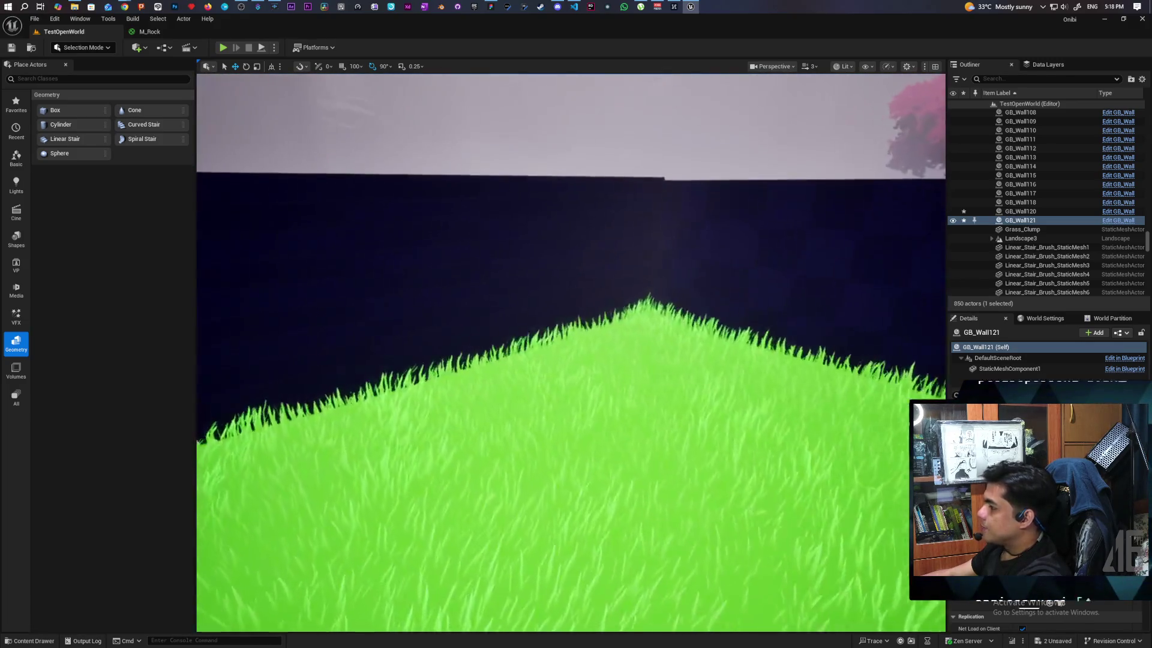
key("s")
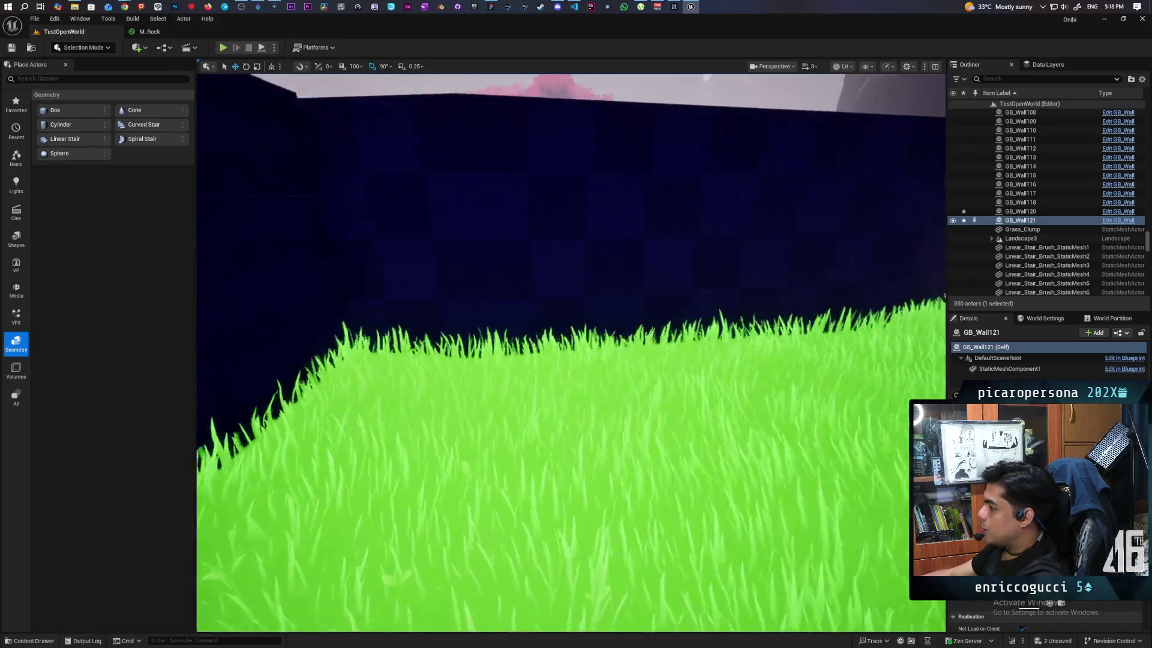
key("s")
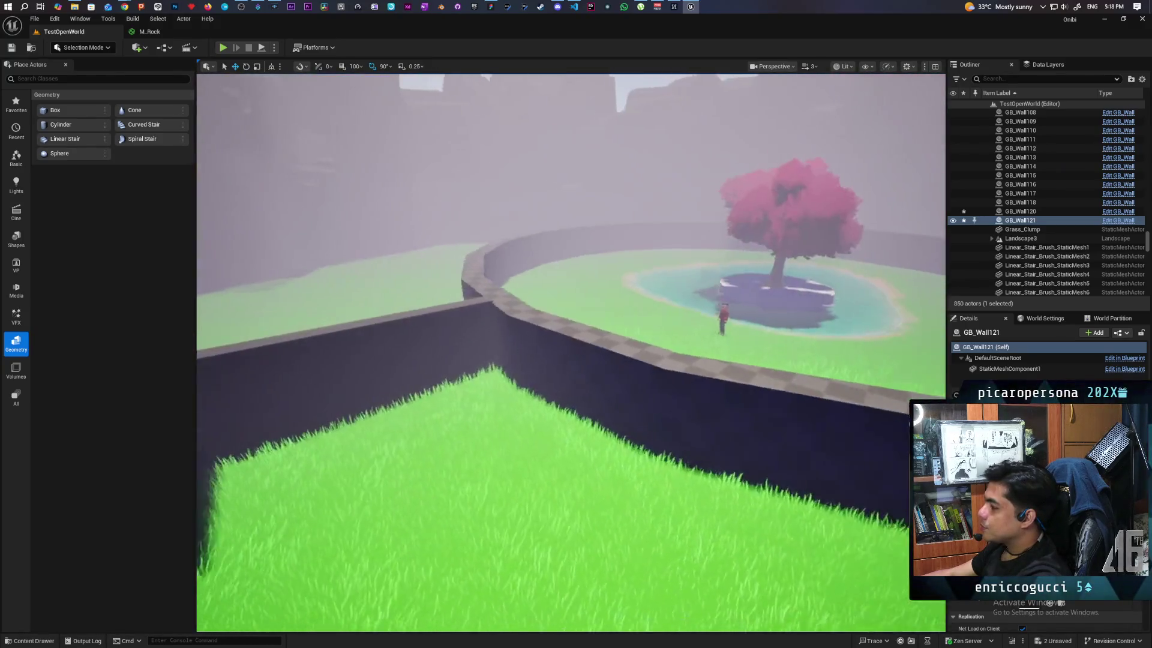
key("w")
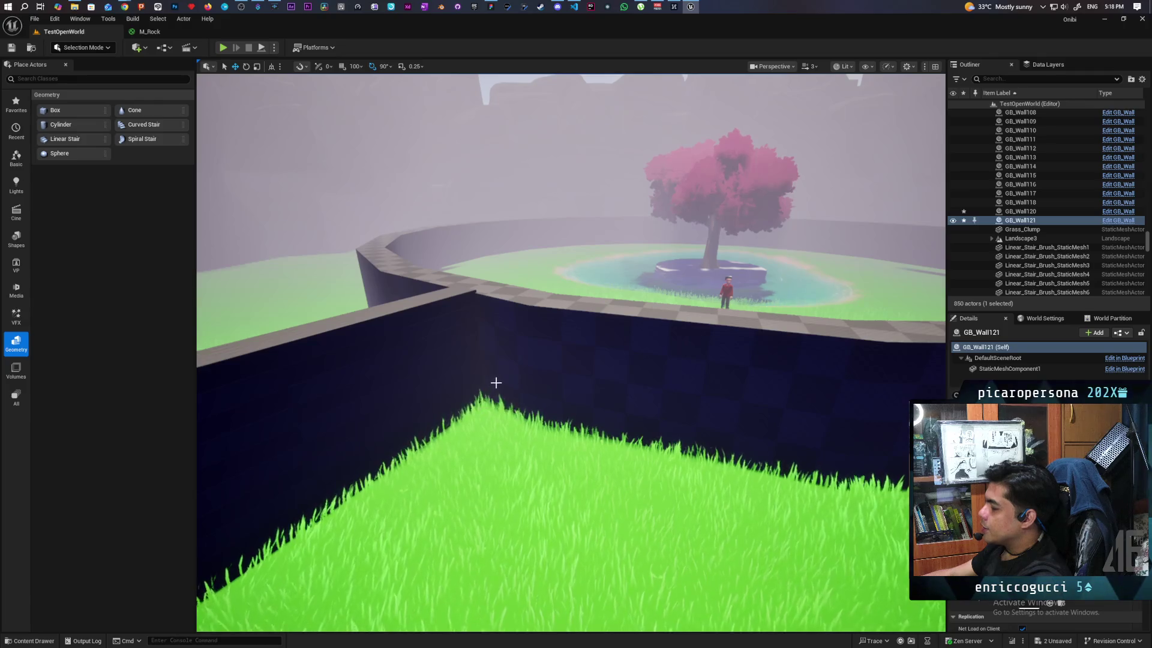
left_click_drag(656, 285, 753, 297)
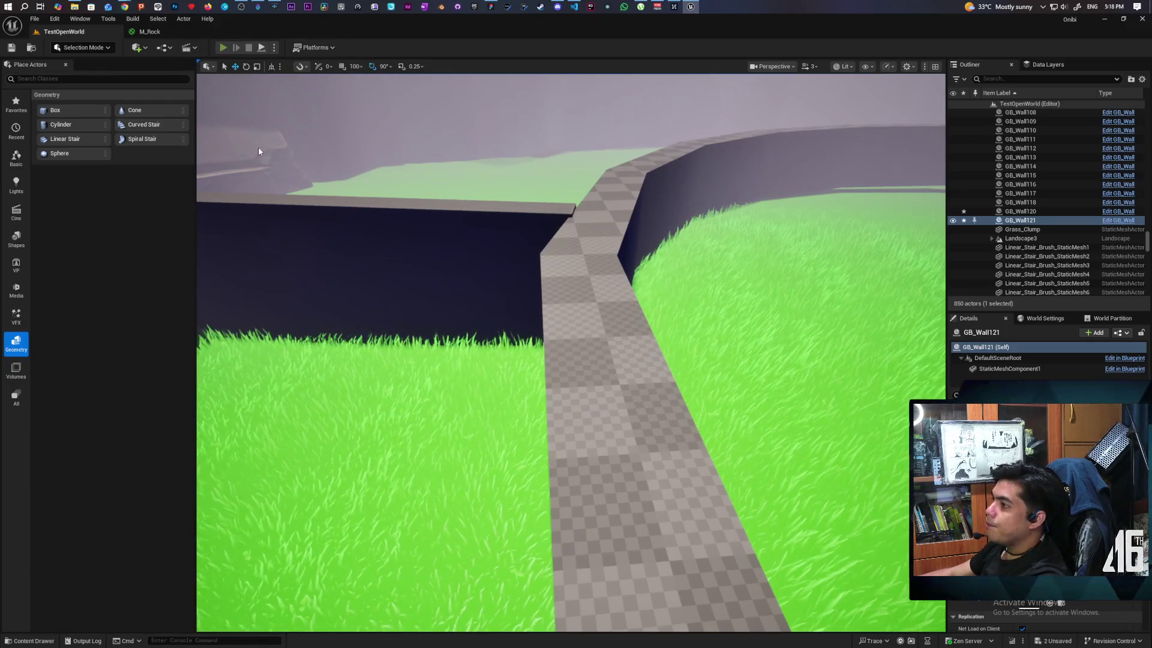
key("alt+p")
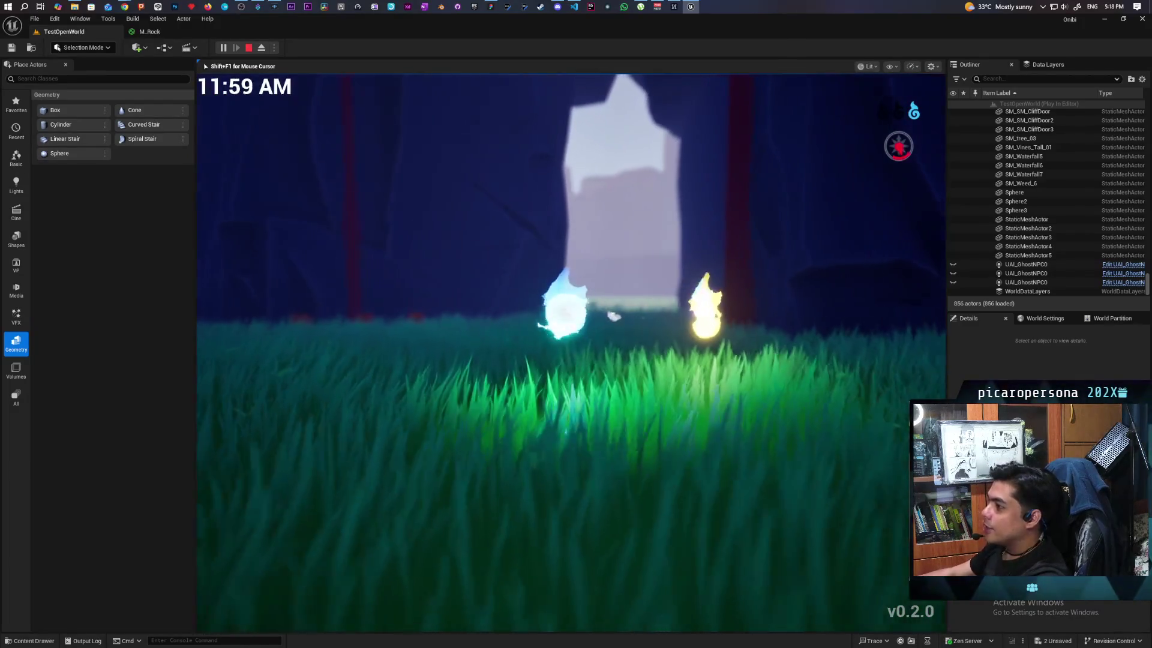
Move the ghost to the red pot, possess it, and walk it through the flowers to the grey wall
key("w")
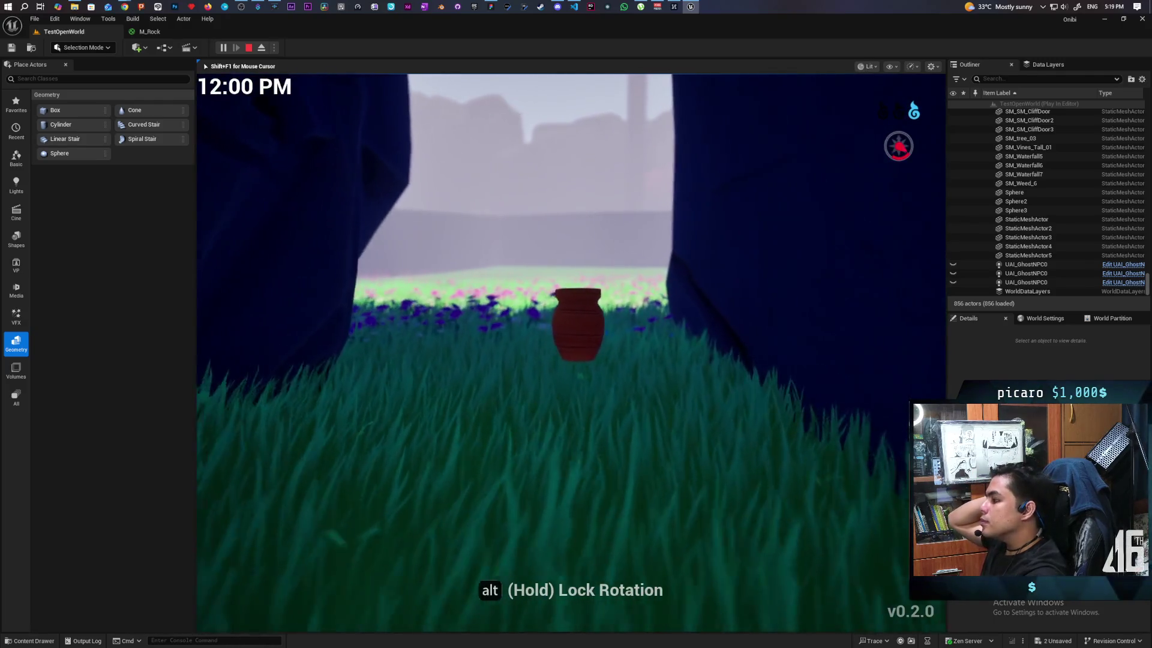
key("w")
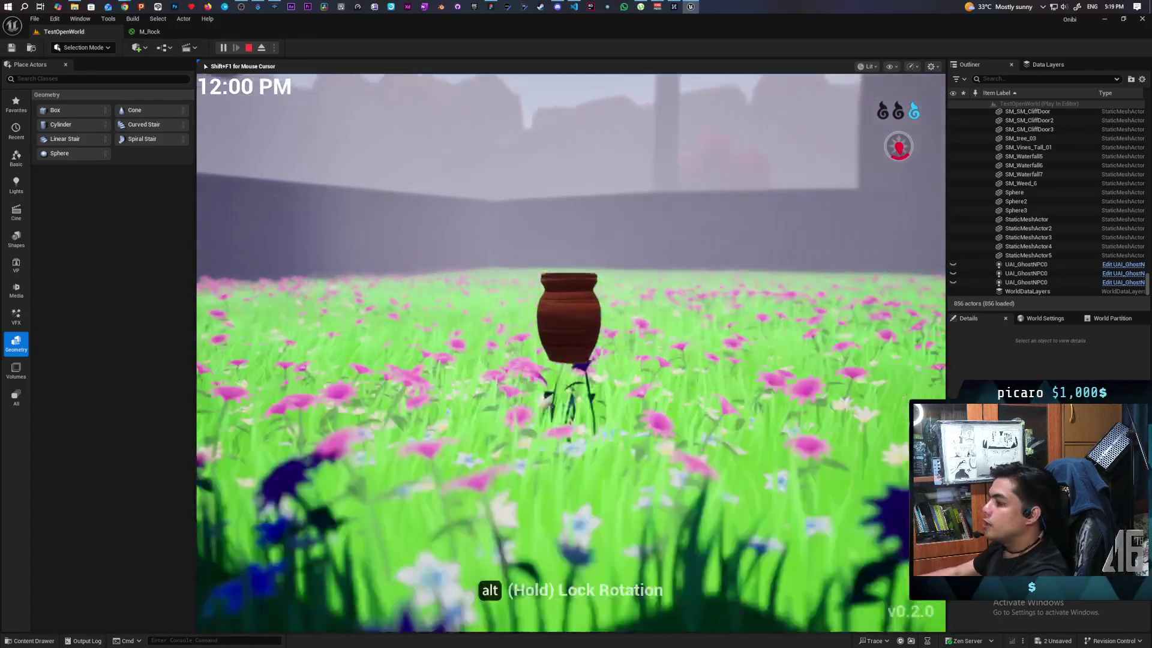
key("e")
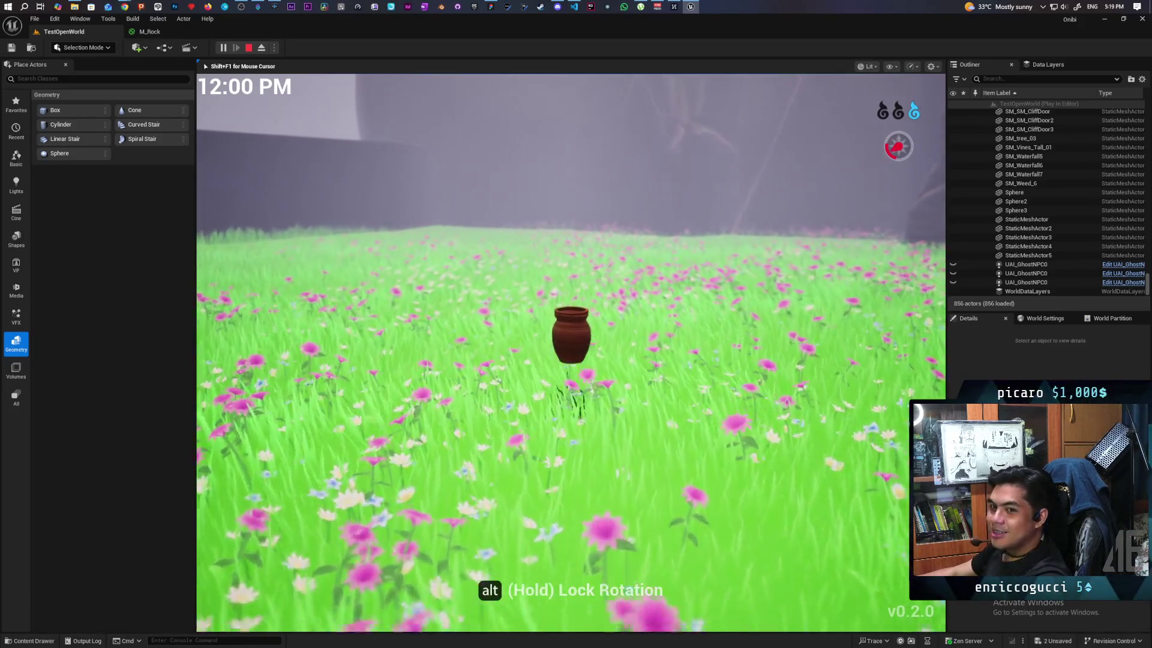
key("w")
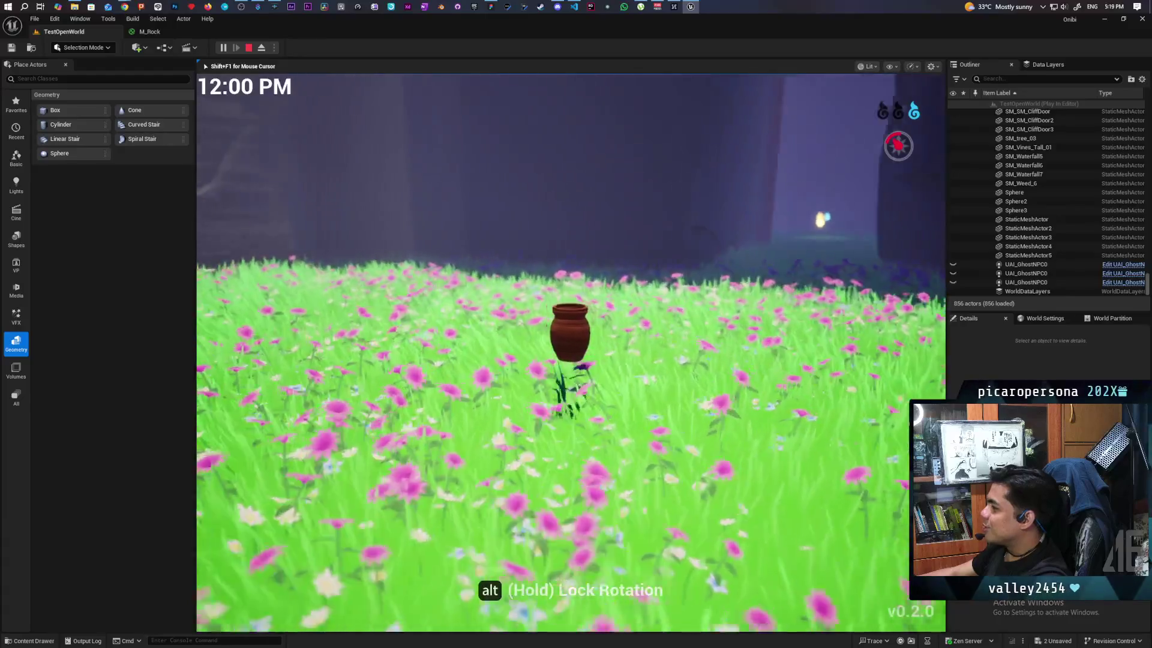
key("w")
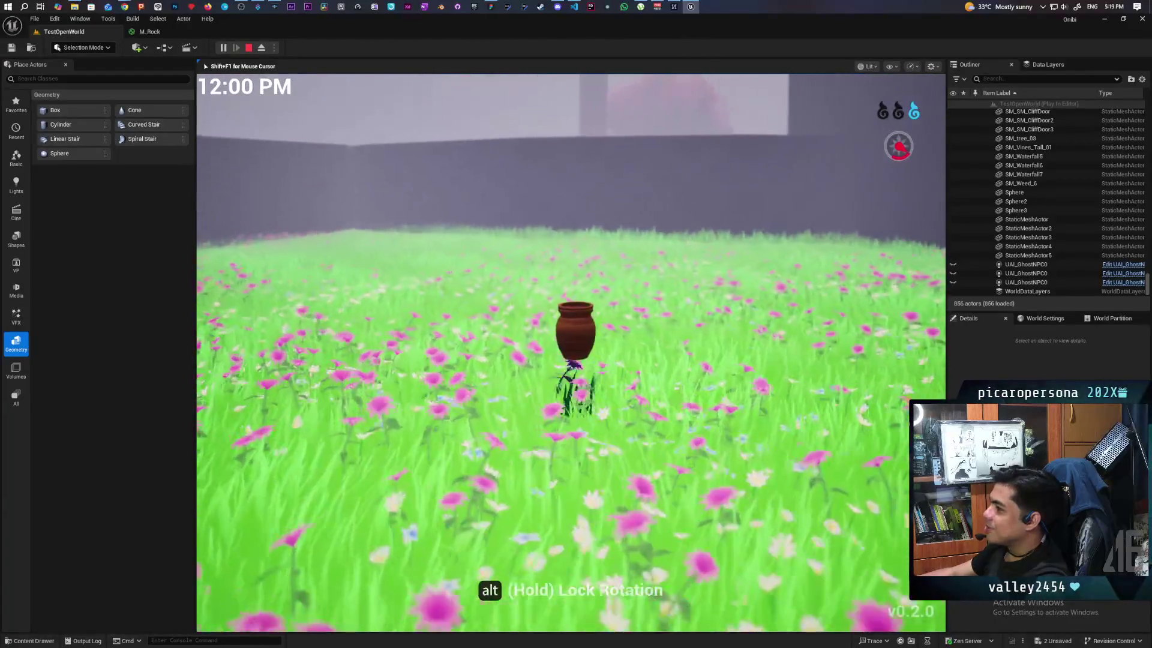
key("w")
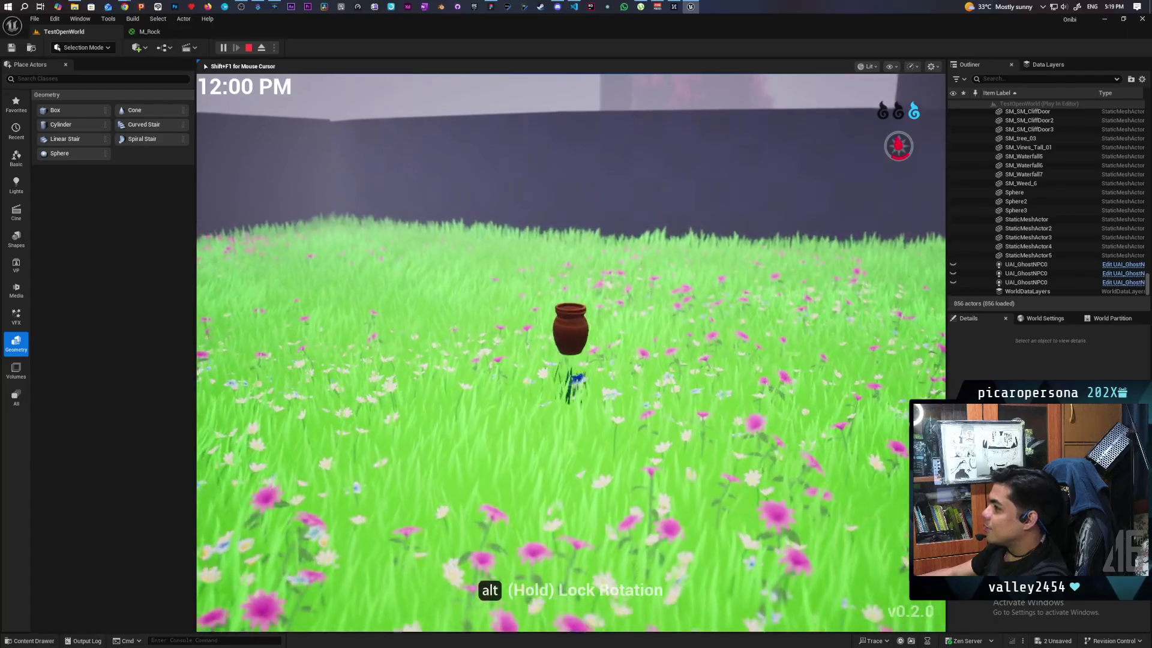
key("s")
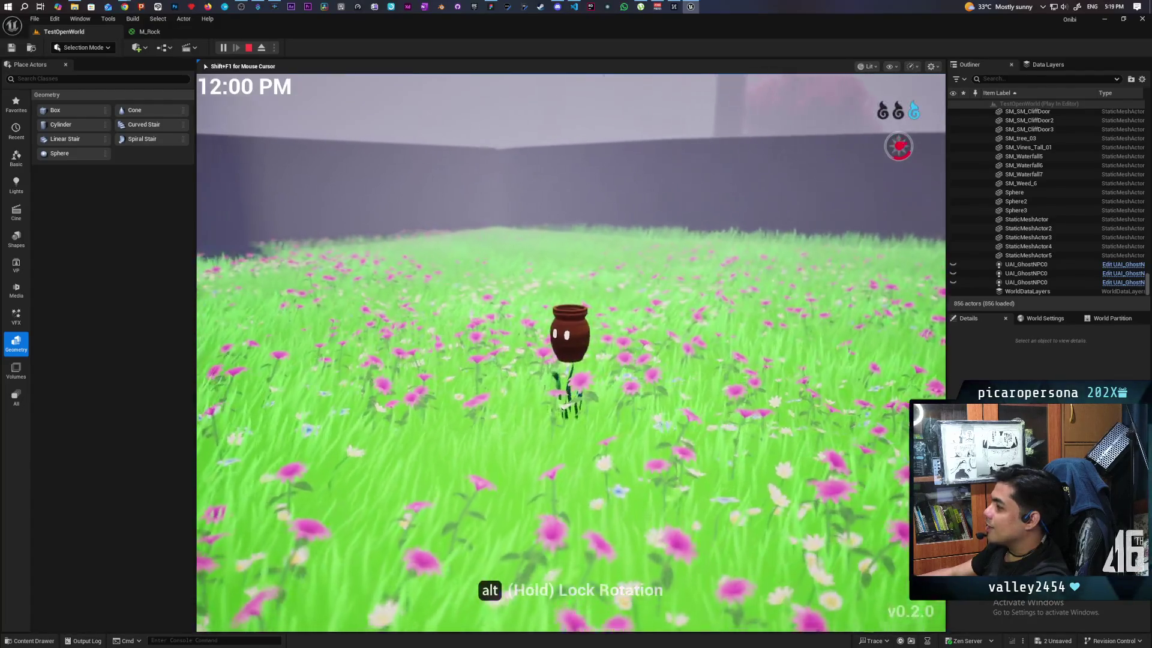
key("w")
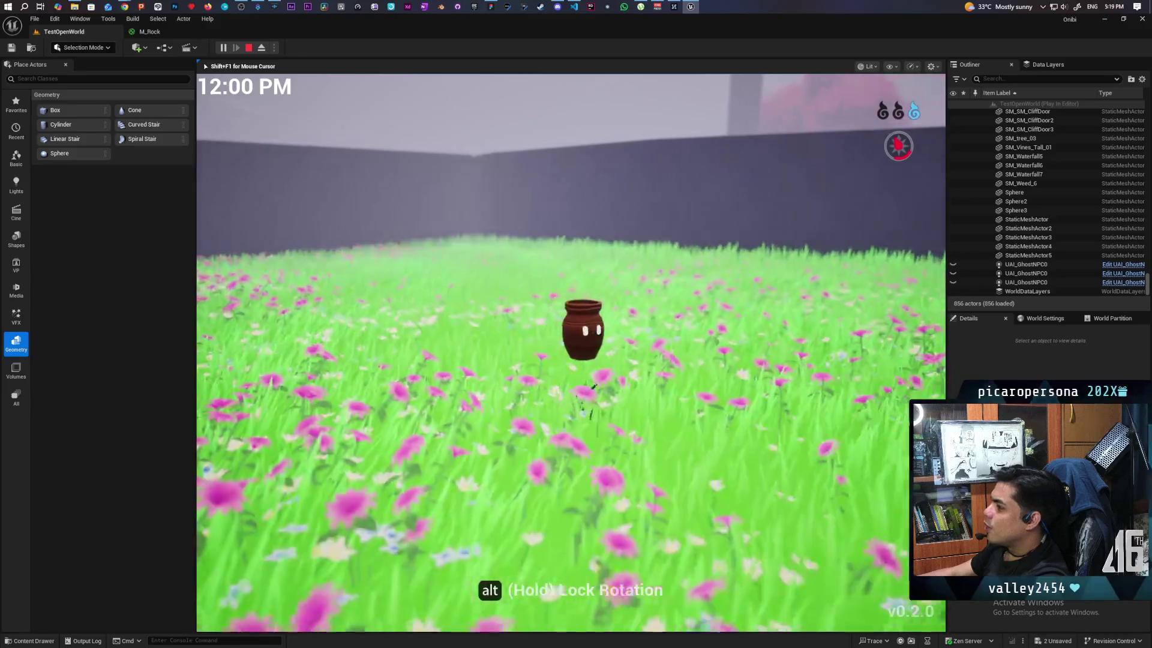
key("s")
key("w")
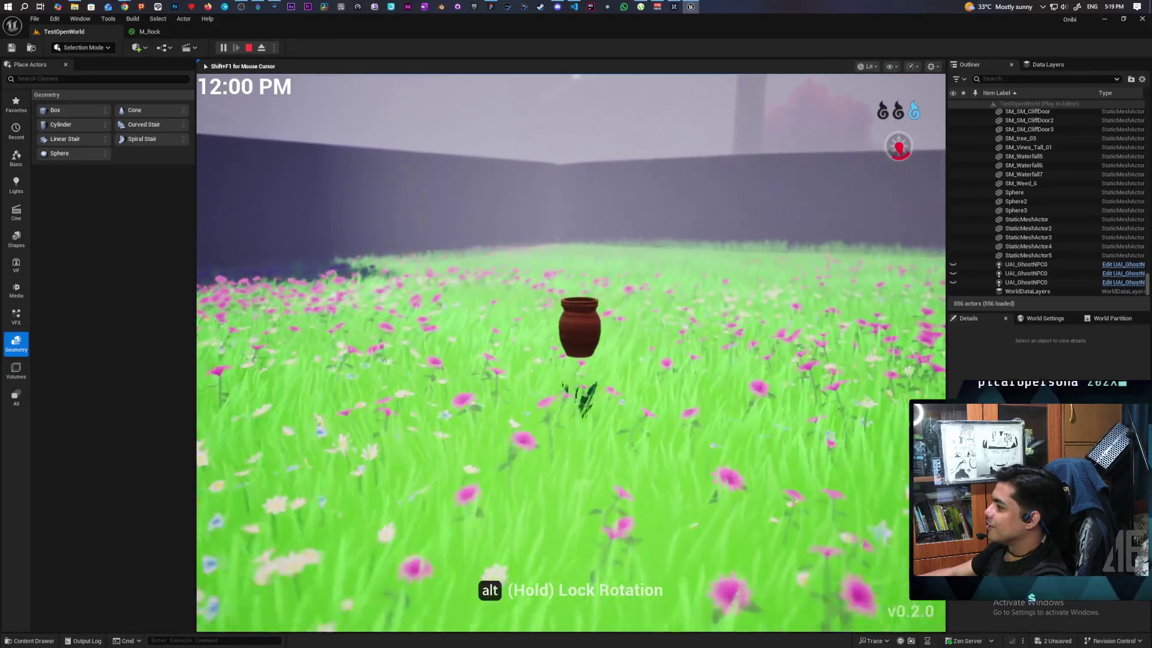
Walk the possessed pot up to the blue wall and look around from the wall top
key("w")
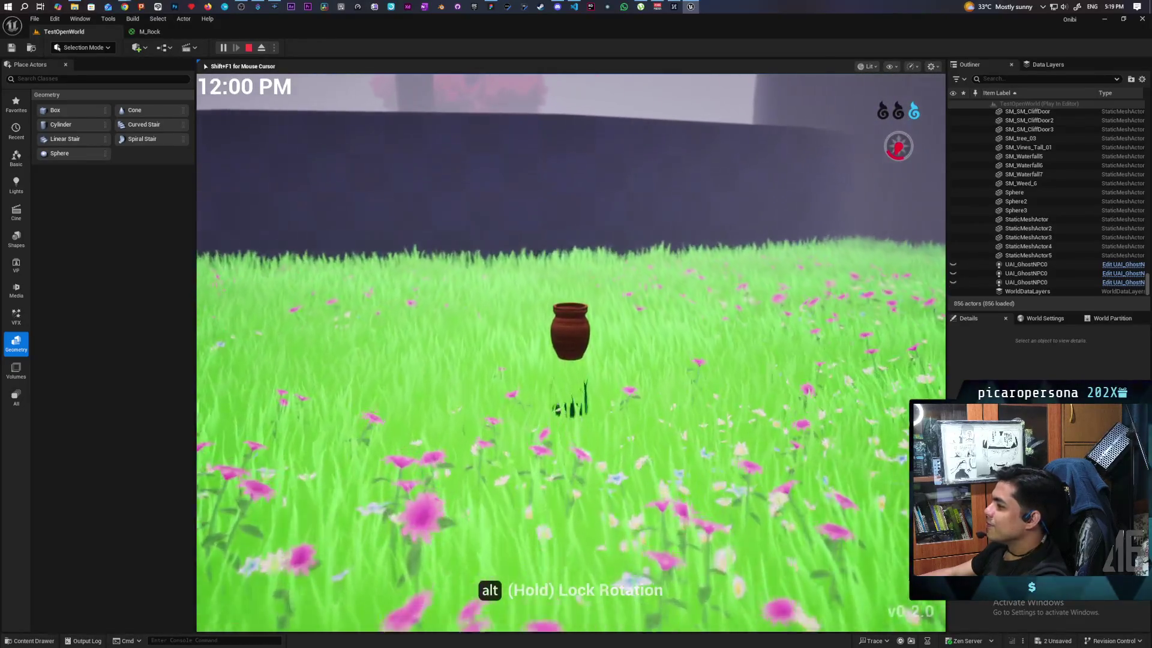
key("w")
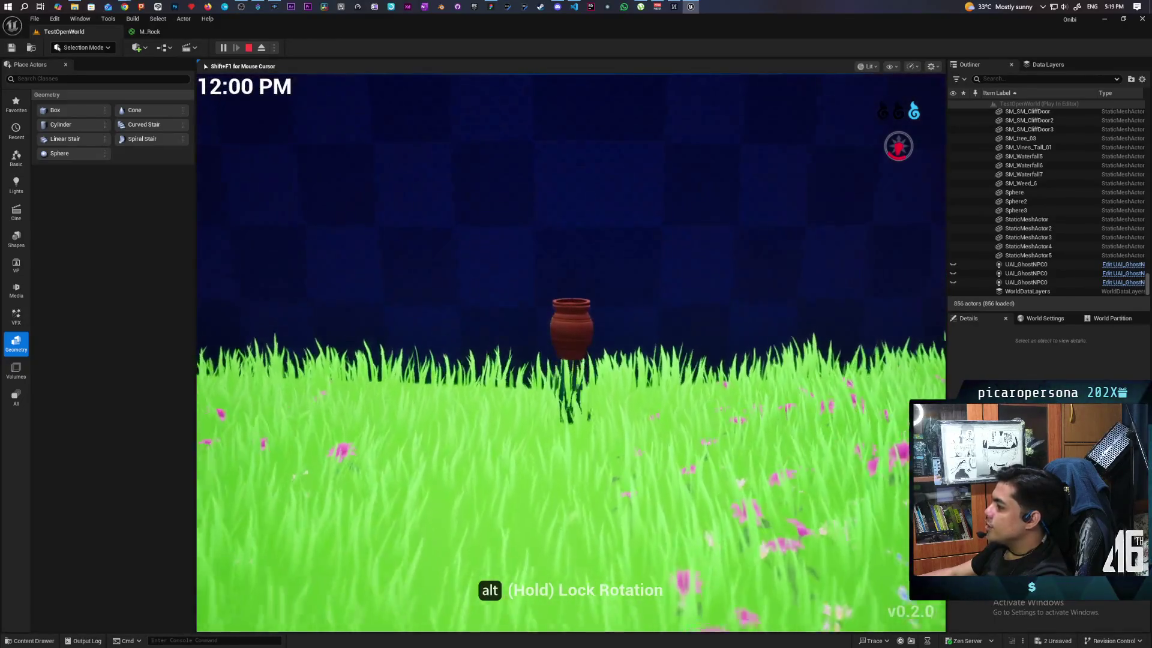
key("w")
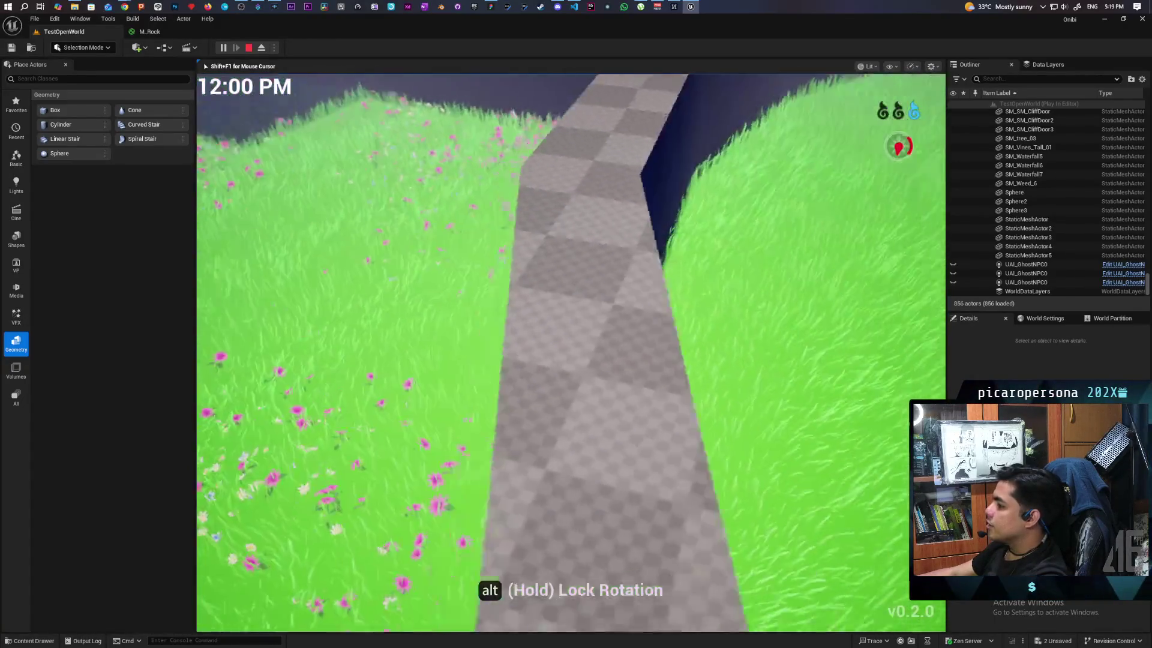
key("w")
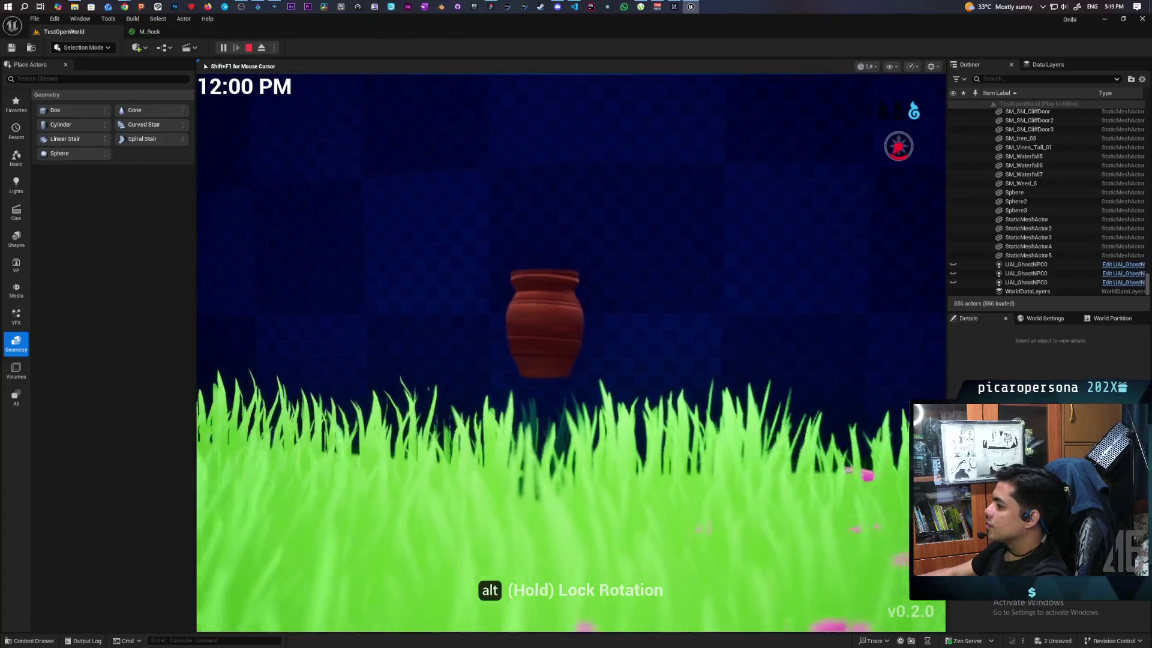
key("w")
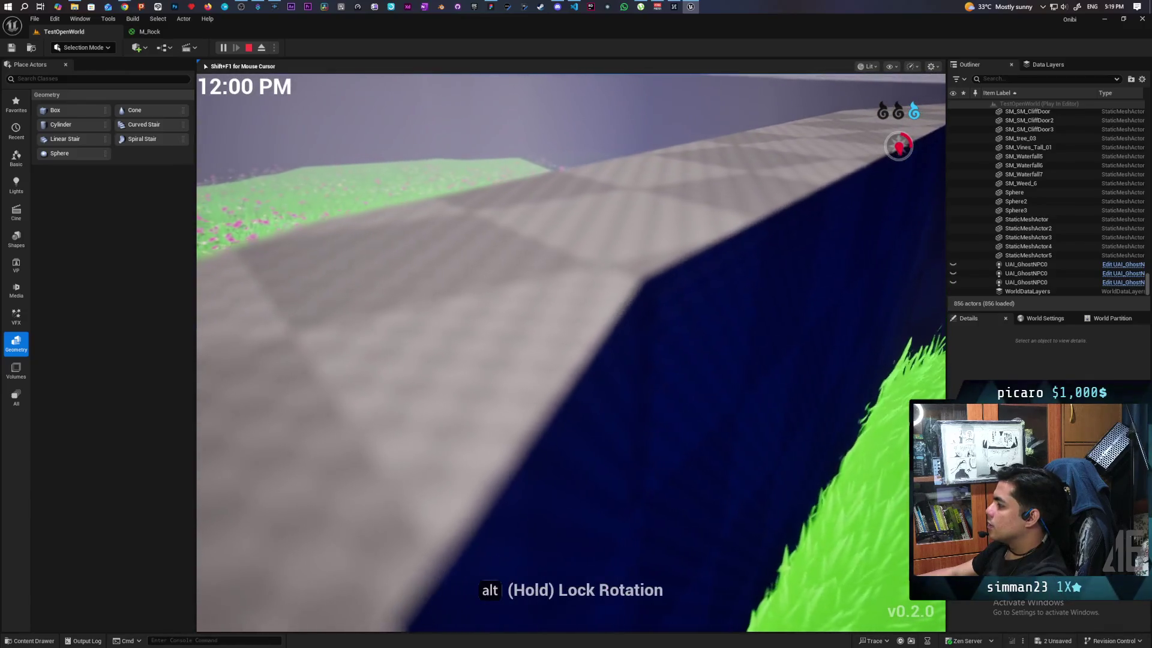
key("w")
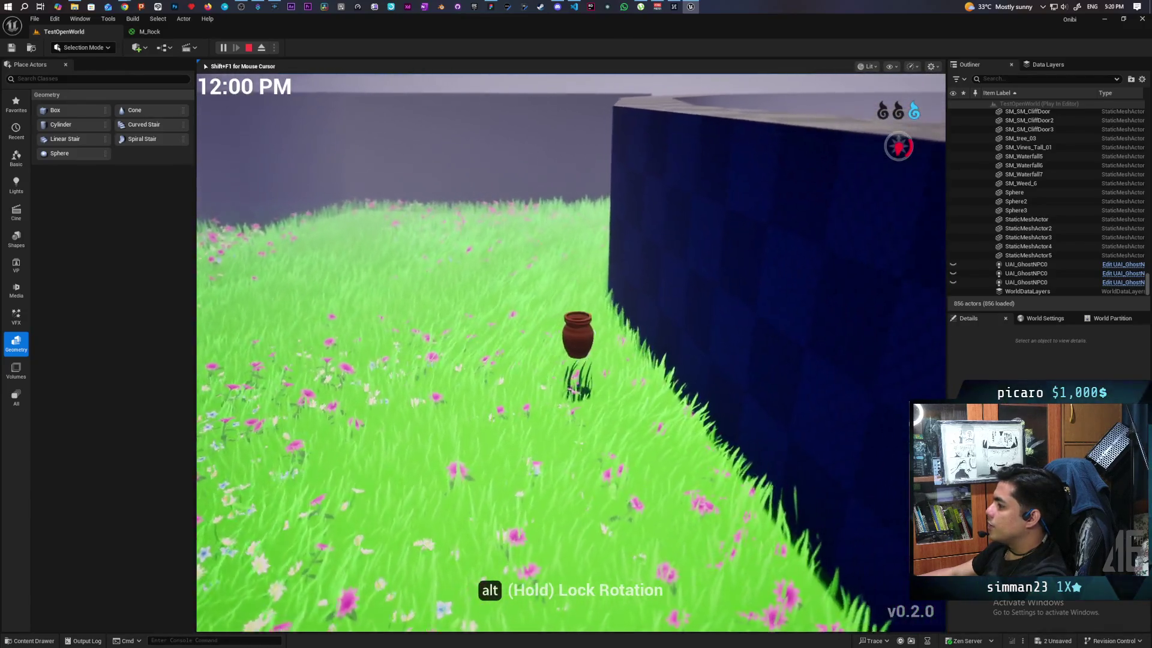
key("w")
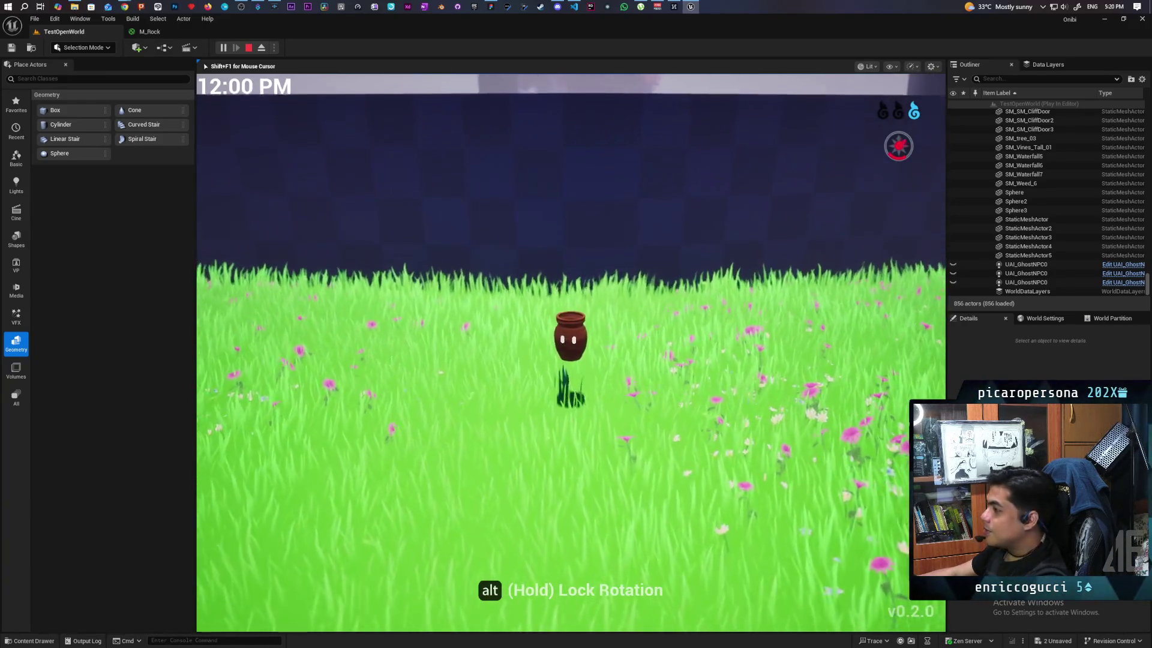
Release the pot, guide the wisp to a red pot, possess it across the flowers, then stop playing
key("e")
key("w")
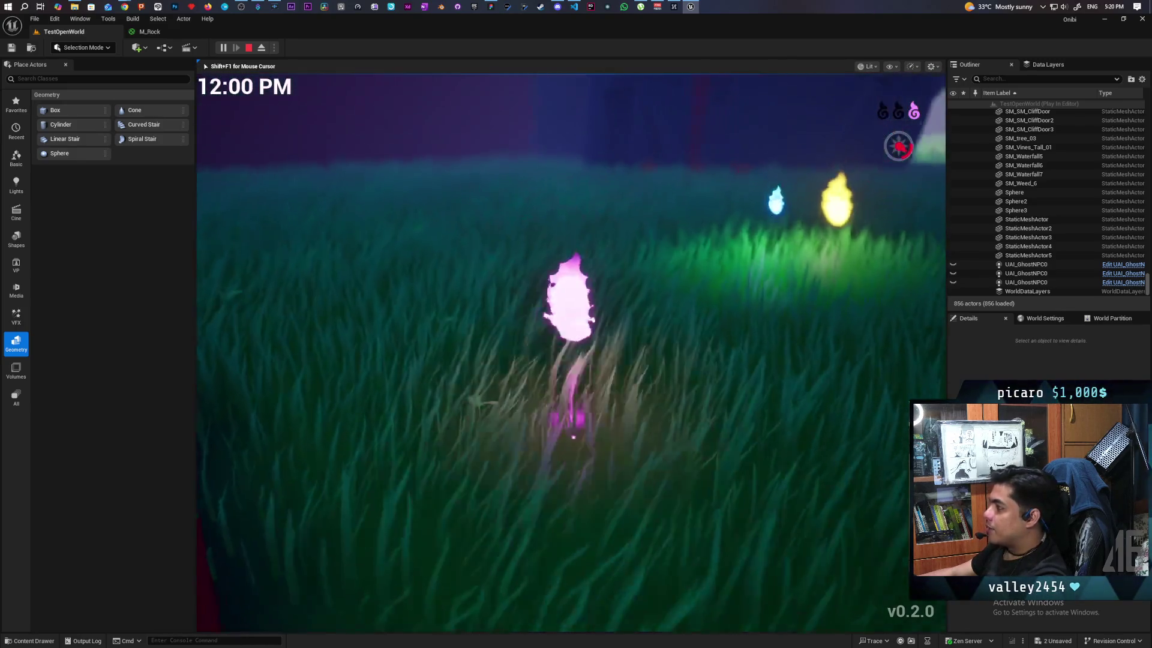
key("w")
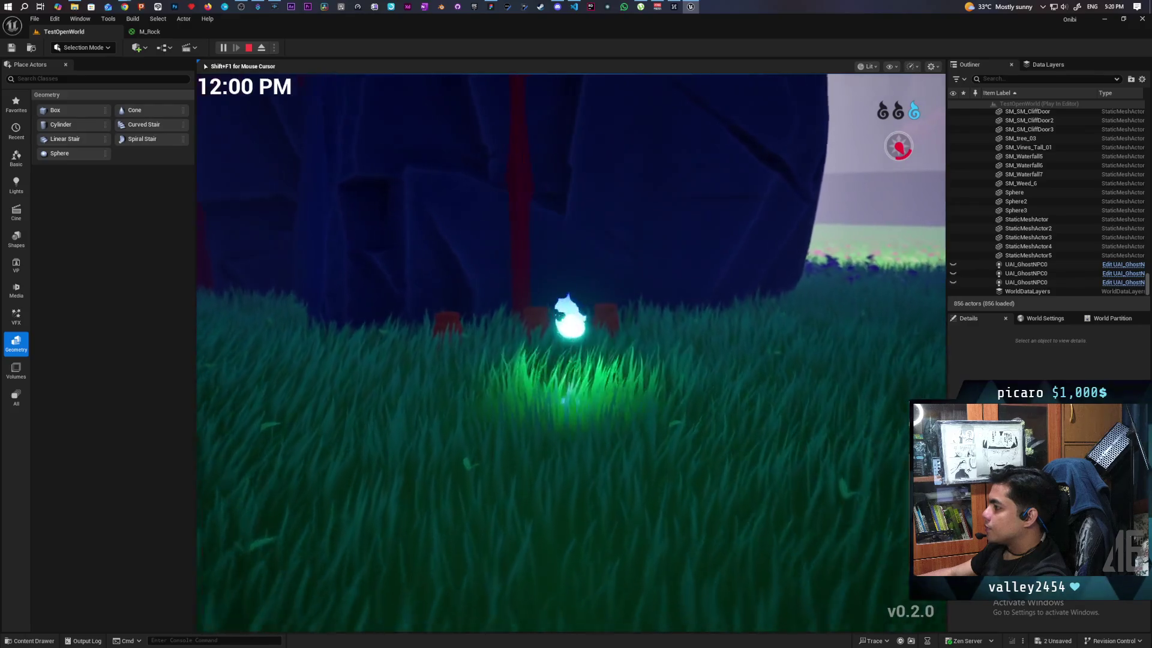
left_click(572, 353)
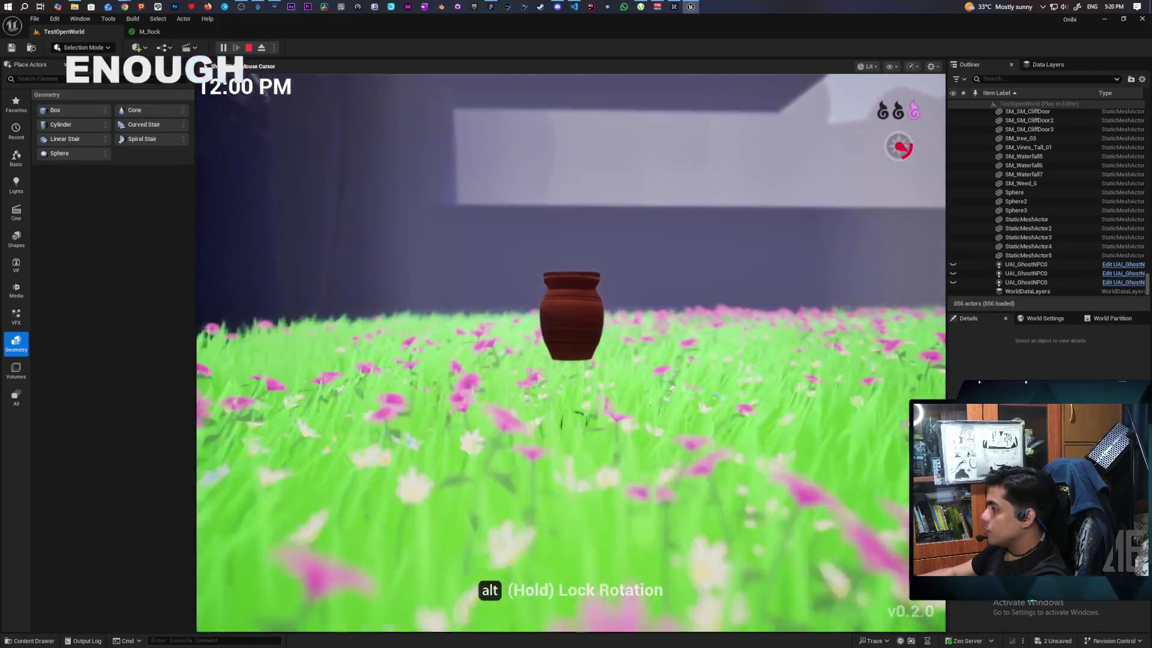
key("w")
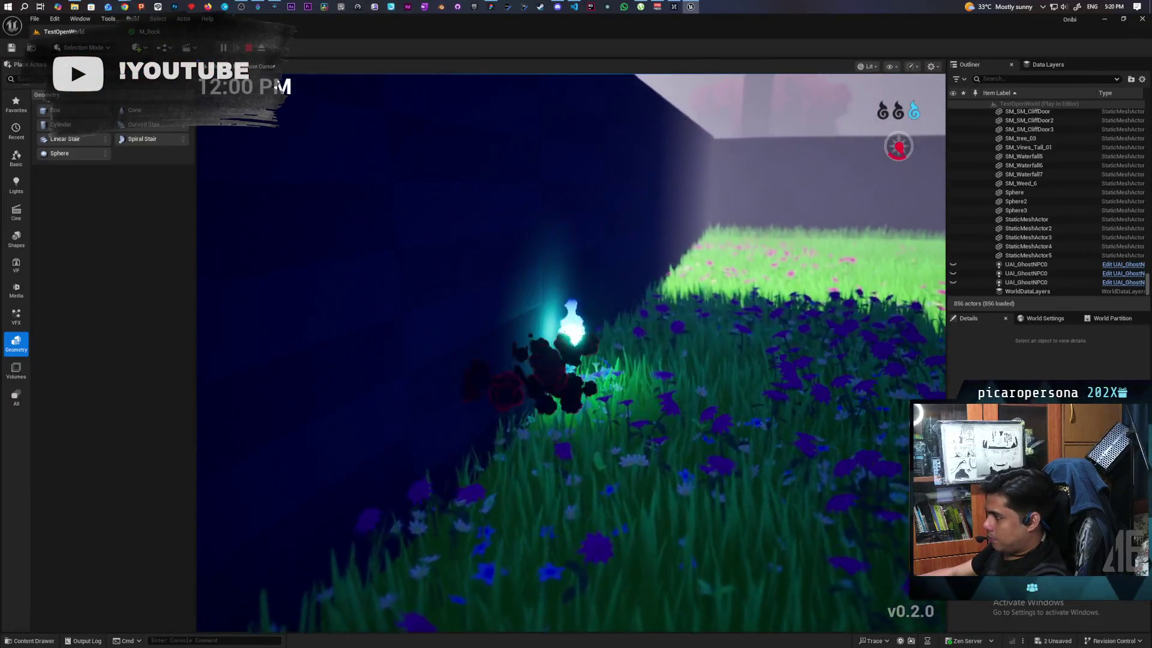
key("w")
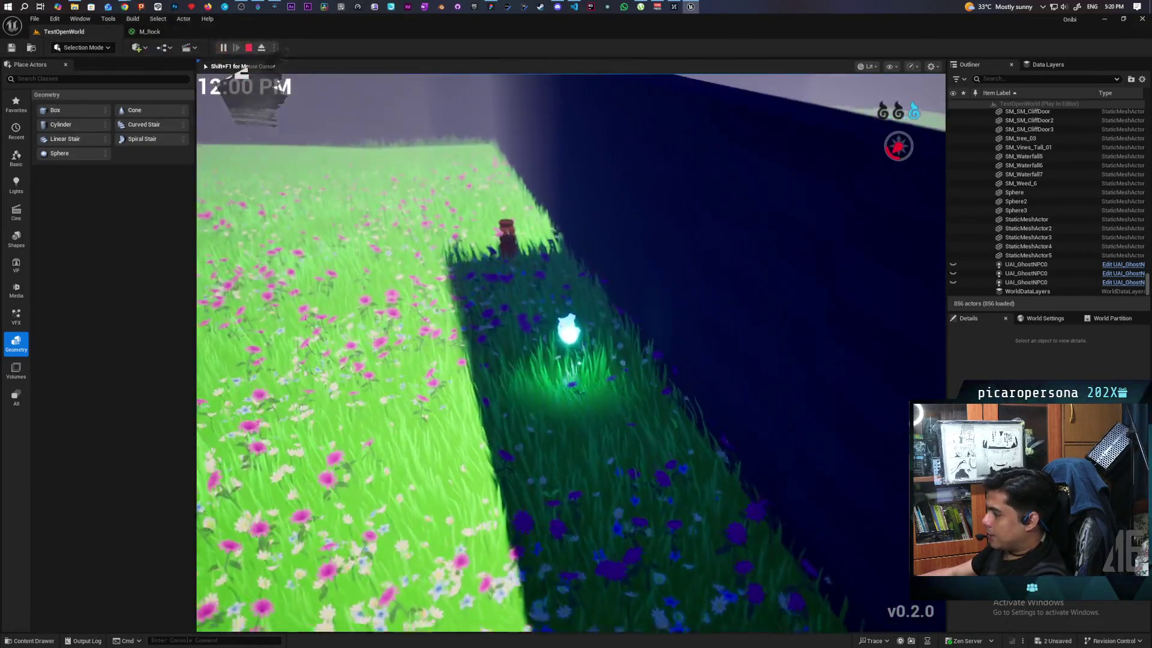
key("Escape")
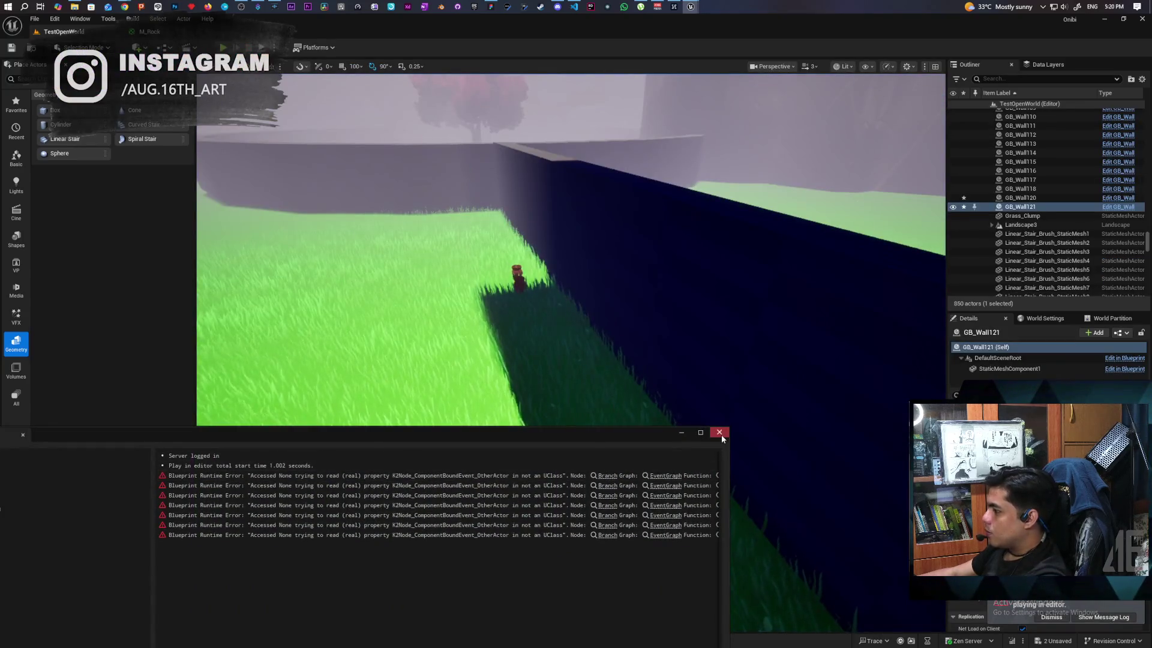
Close the Output Log and select red pots BP_Pot13 and BP_Pot14 beside the wall
left_click(720, 433)
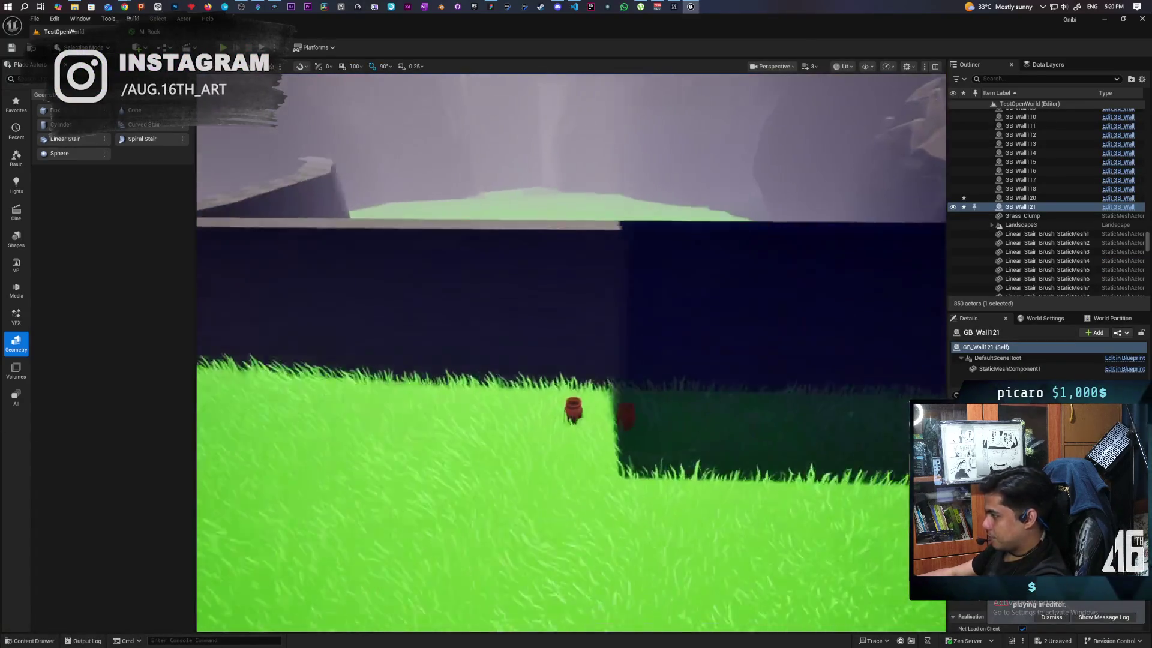
left_click(360, 462)
left_click(282, 453, "ctrl")
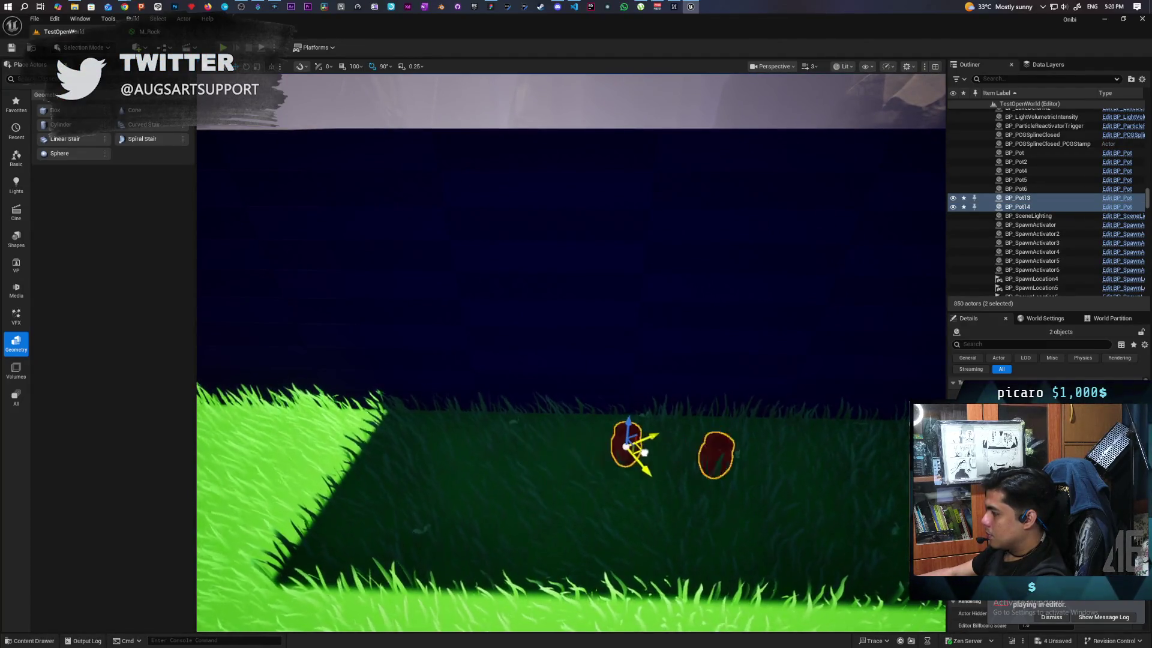
scroll(685, 491, "down", 5)
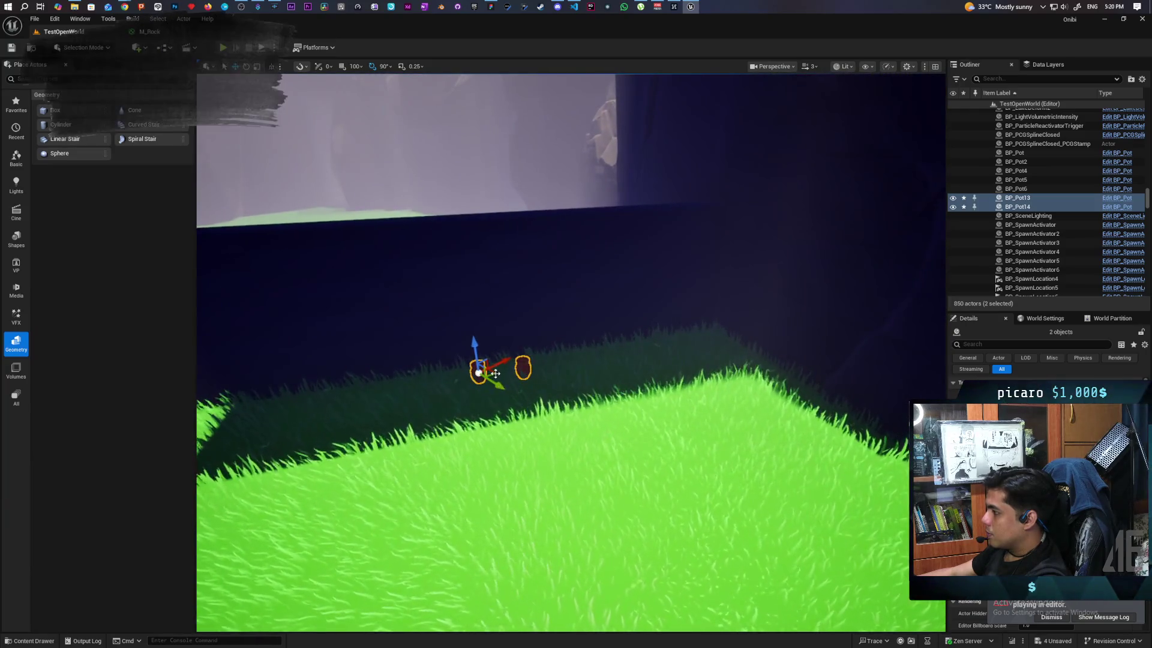
mouse_move(679, 346)
left_mouse_down()
mouse_move(672, 336)
mouse_move(690, 318)
mouse_move(622, 404)
mouse_move(669, 351)
mouse_move(670, 333)
mouse_move(564, 363)
mouse_move(624, 359)
mouse_move(410, 456)
left_mouse_up()
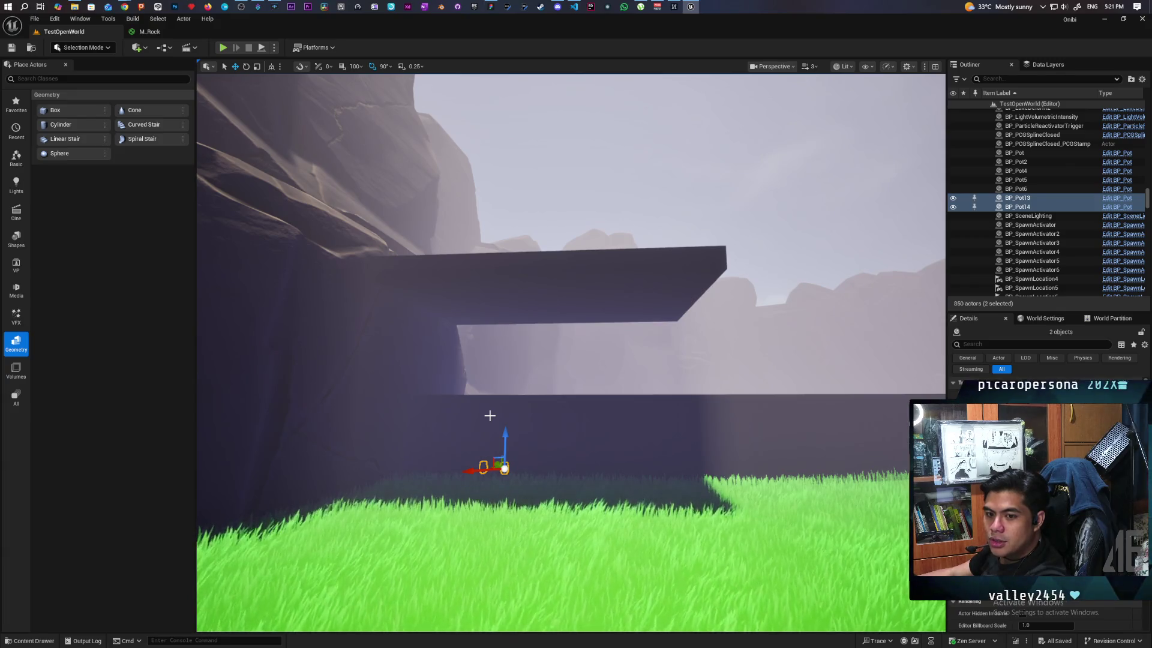
Fly over the wall toward the pink island tree and back to the selected pots
mouse_move(490, 415)
left_mouse_down()
mouse_move(490, 336)
mouse_move(489, 402)
mouse_move(490, 372)
left_mouse_up()
key("w")
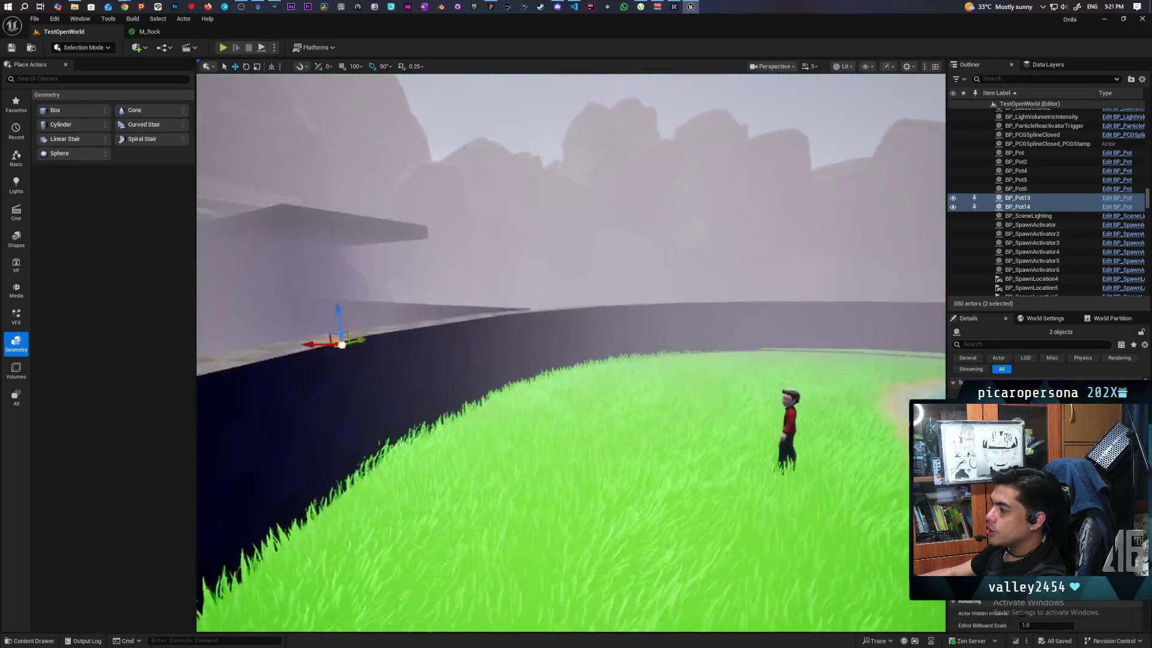
key("w")
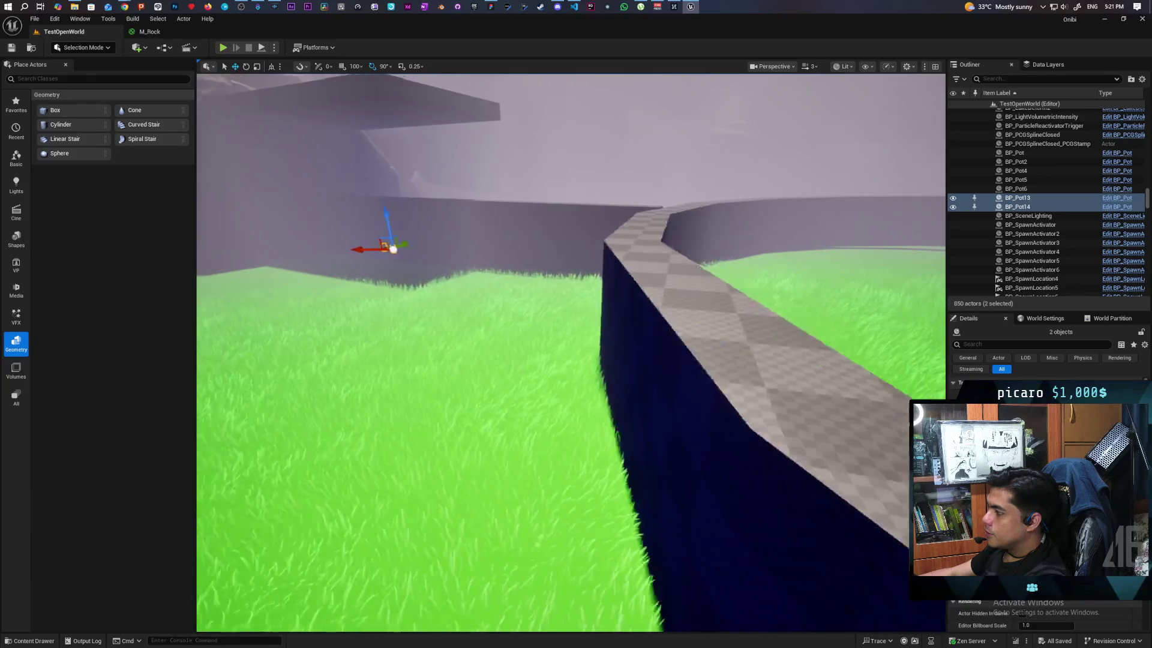
key("w")
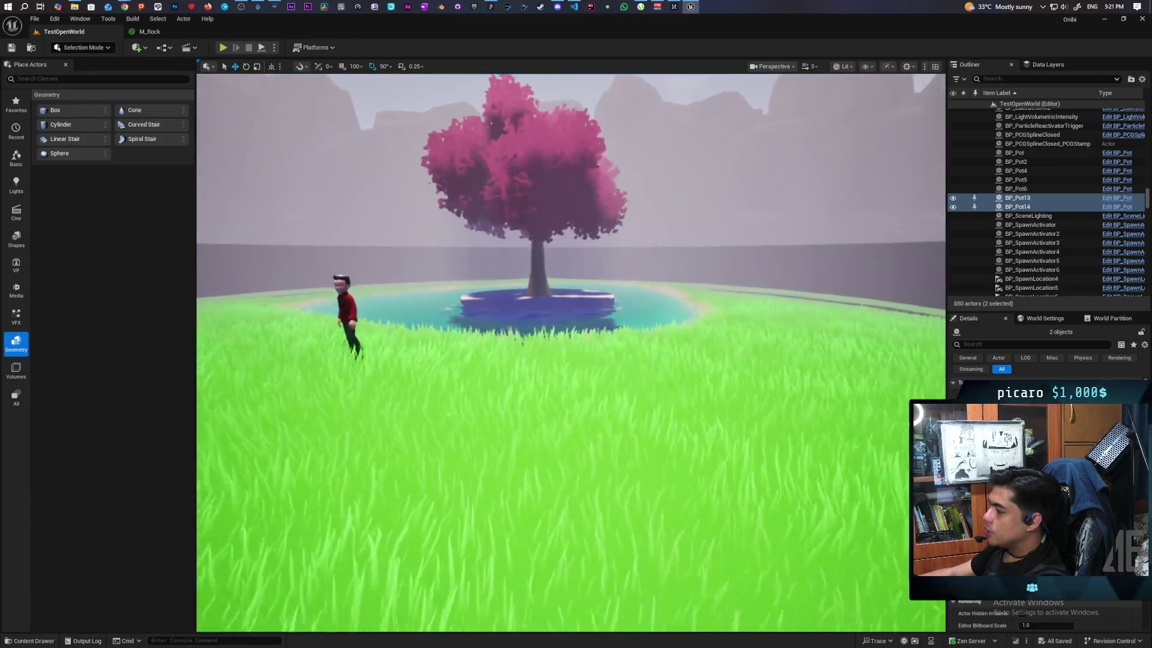
key("s")
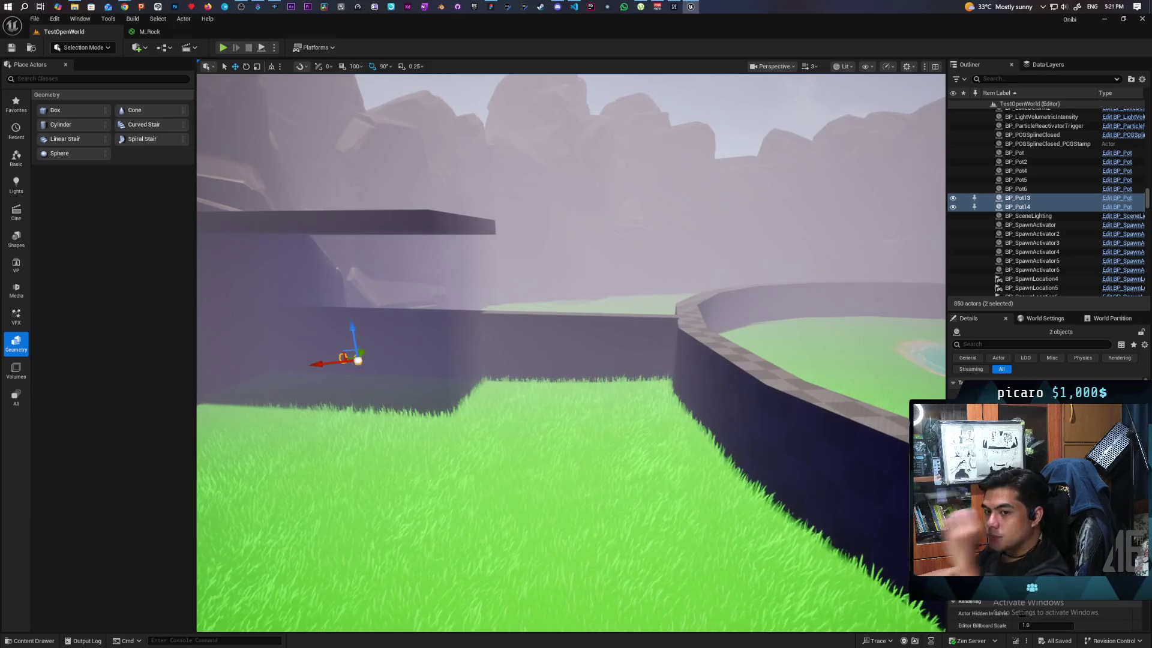
Inspect the pink tree, island edge and pond up close, then fly into the dark corridor
key("w")
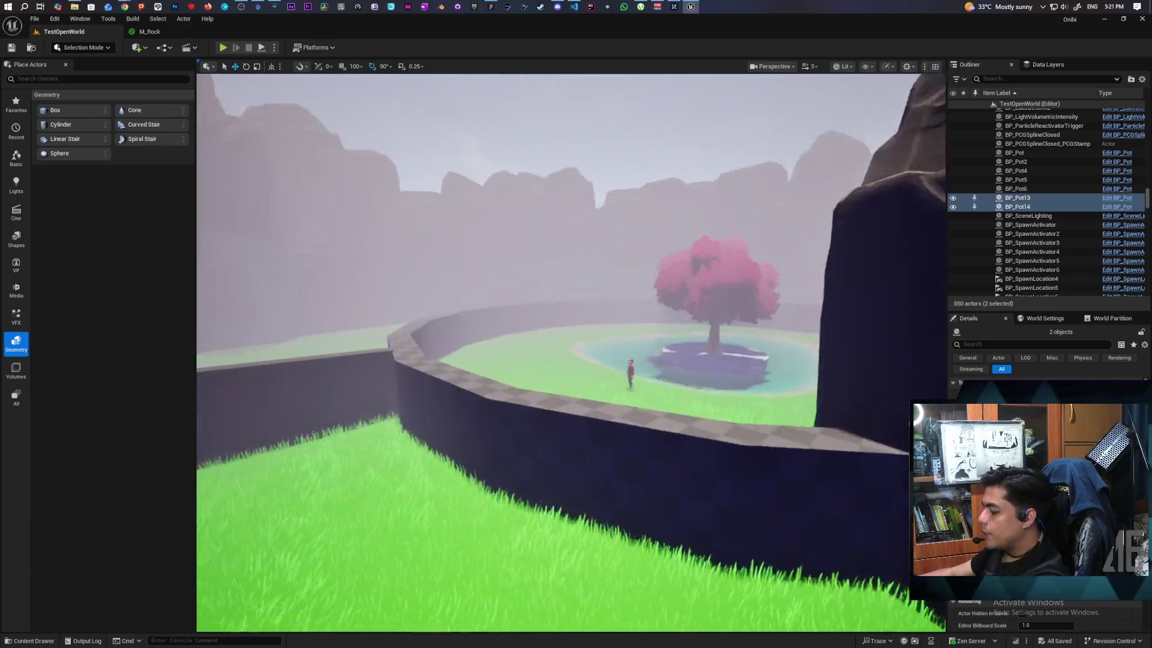
key("w")
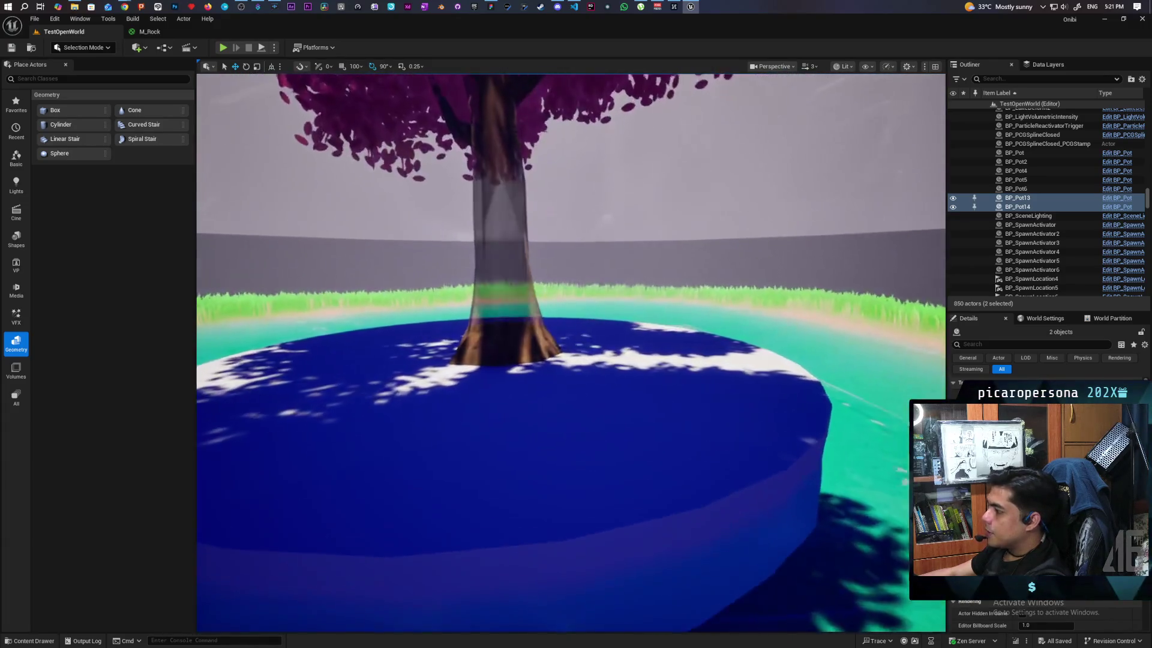
key("s")
key("w")
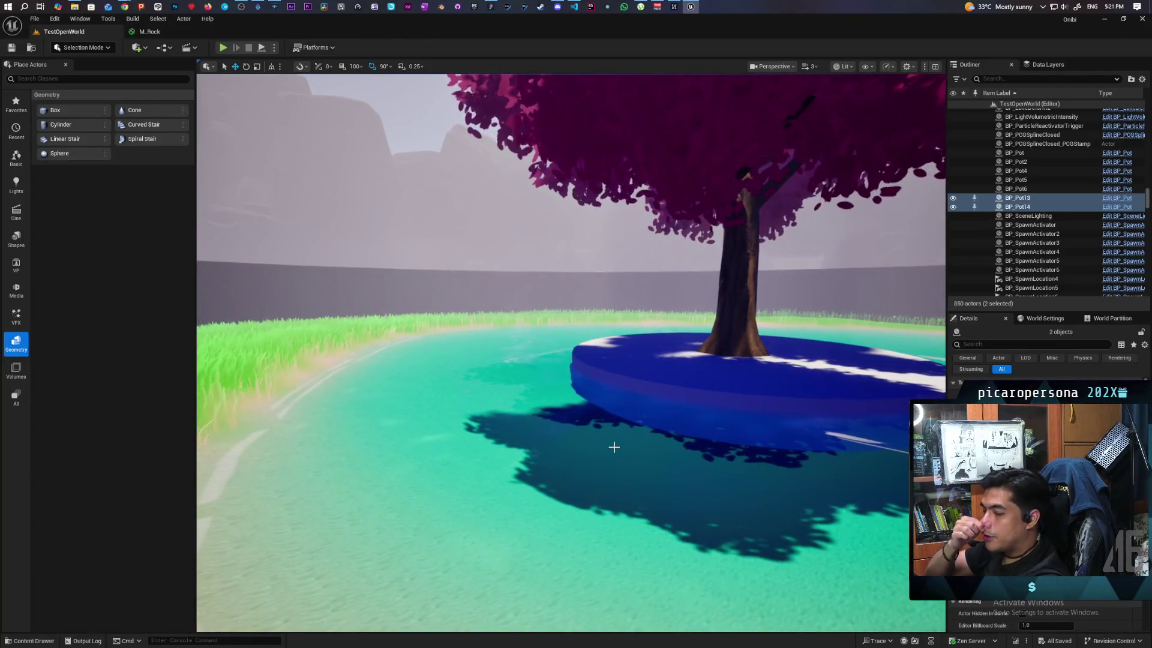
mouse_move(614, 447)
left_mouse_down()
mouse_move(750, 444)
mouse_move(738, 384)
mouse_move(732, 447)
mouse_move(720, 456)
mouse_move(654, 456)
mouse_move(608, 430)
left_mouse_up()
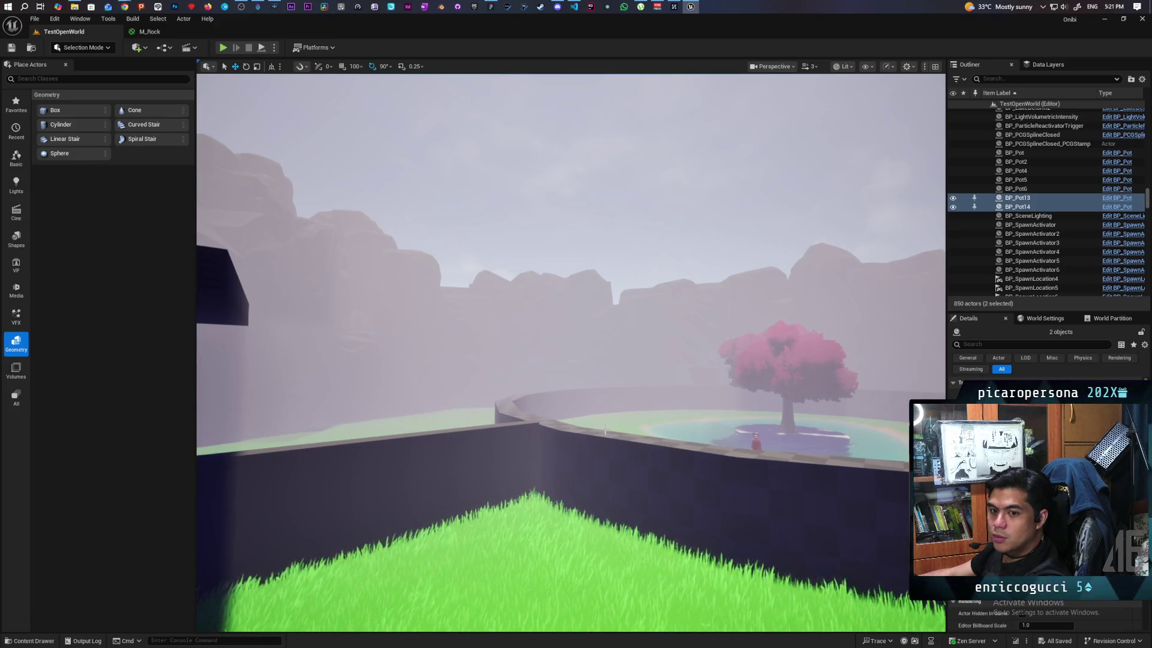
mouse_move(608, 430)
left_mouse_down()
mouse_move(594, 420)
mouse_move(587, 372)
mouse_move(564, 375)
mouse_move(433, 133)
left_mouse_up()
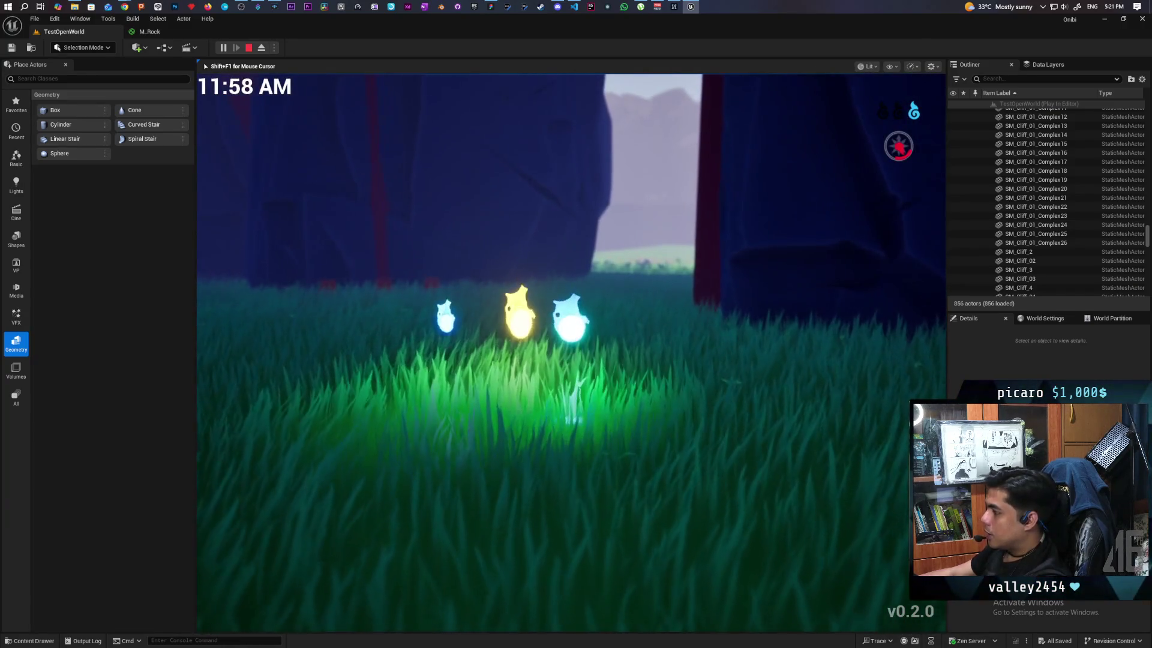
Absorb two essence wisps, possess the red pot and move it through the gap into the flowers
key("f")
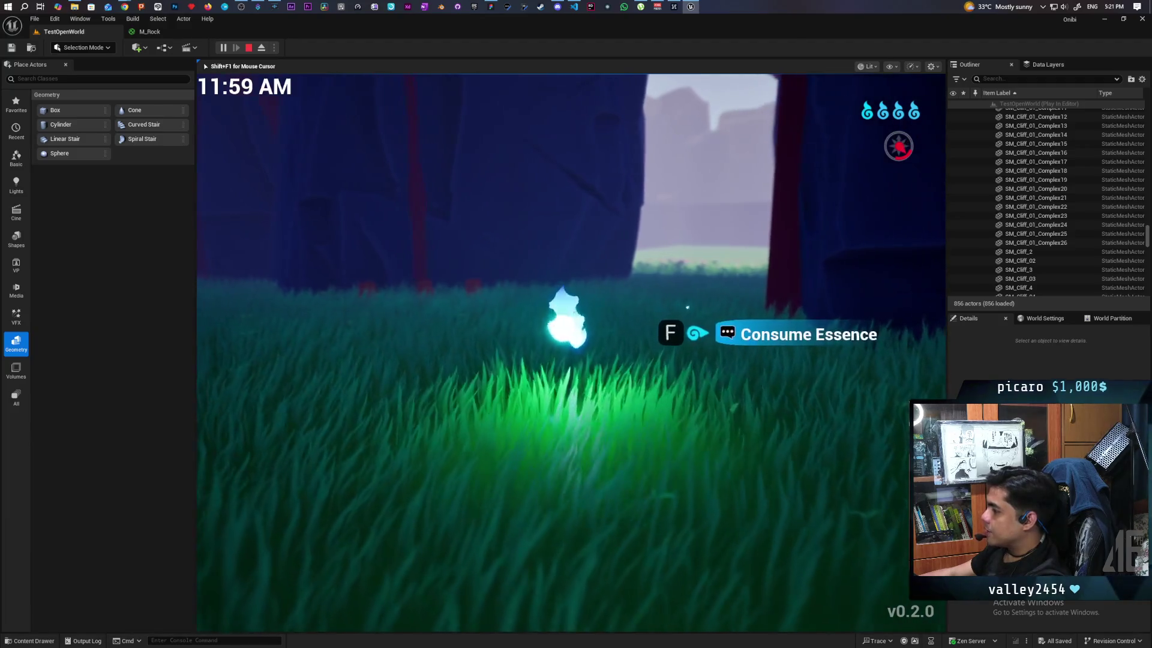
key("f")
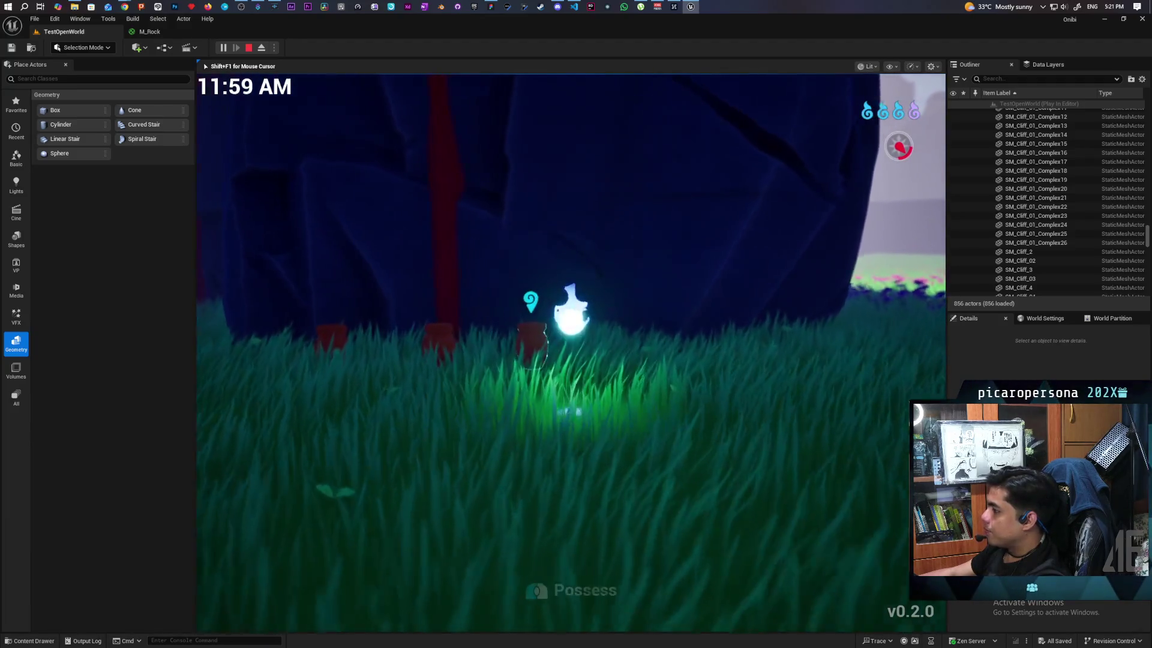
key("f")
key("d")
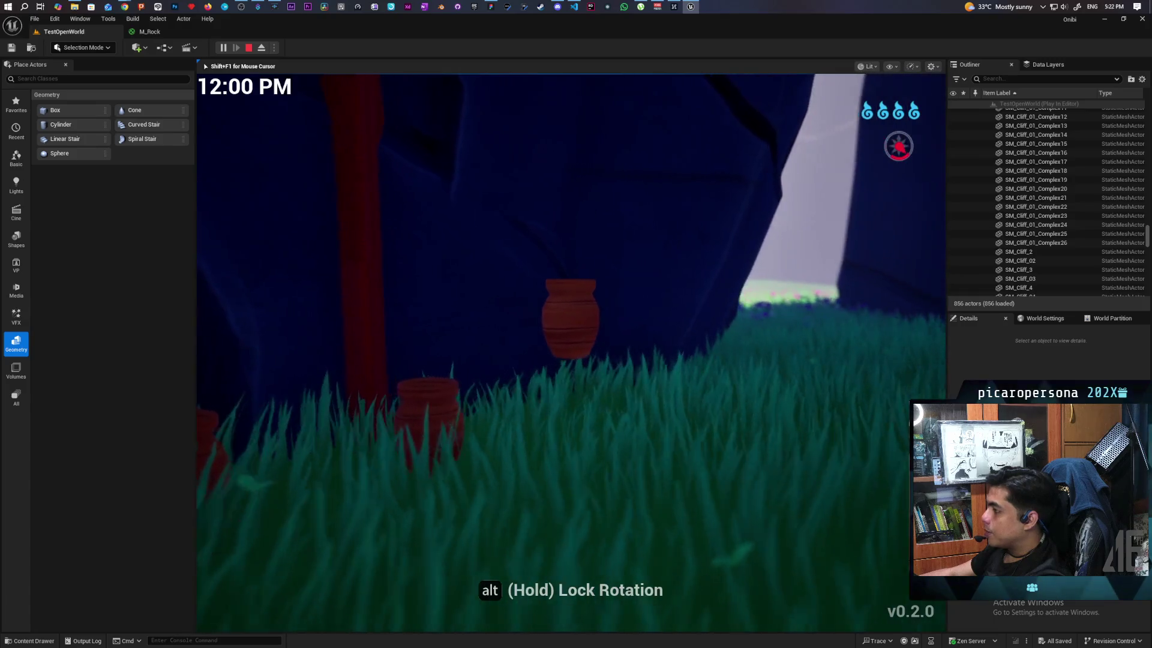
key("w")
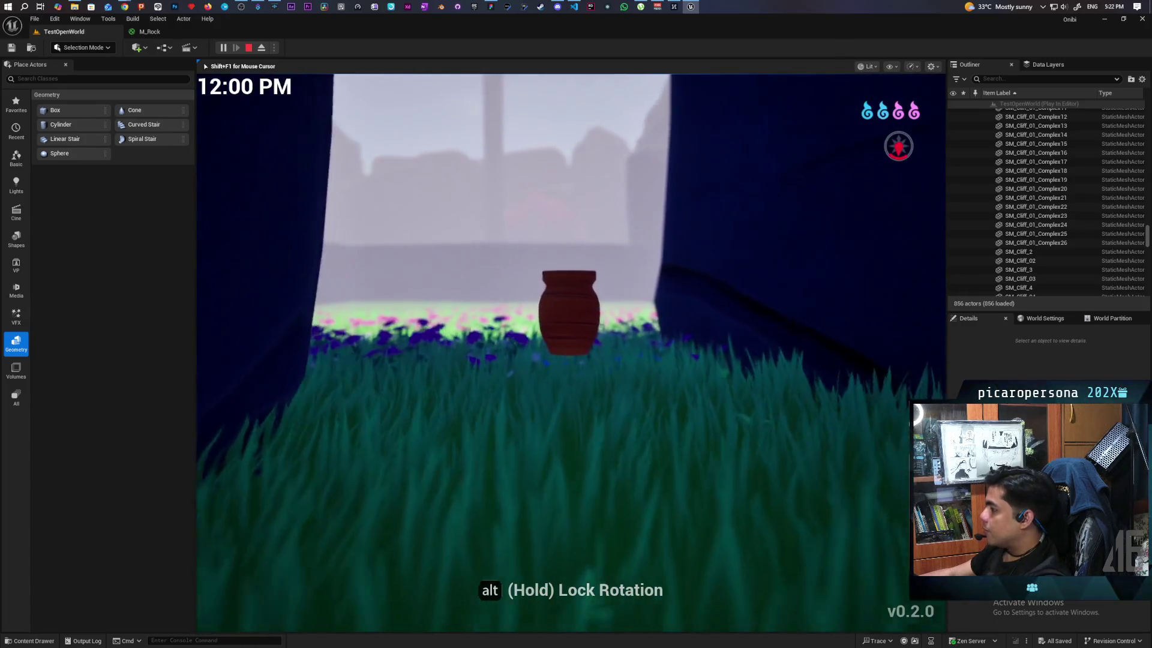
key("w")
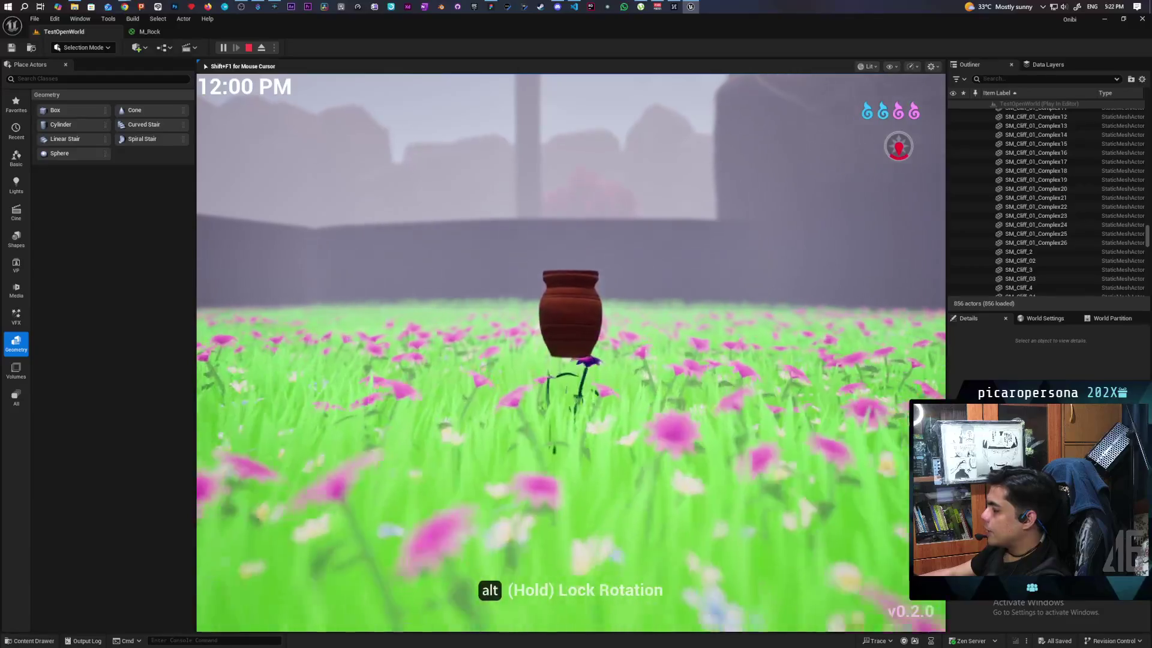
Walk through the flower meadow up to the red pot and smash it
key("w")
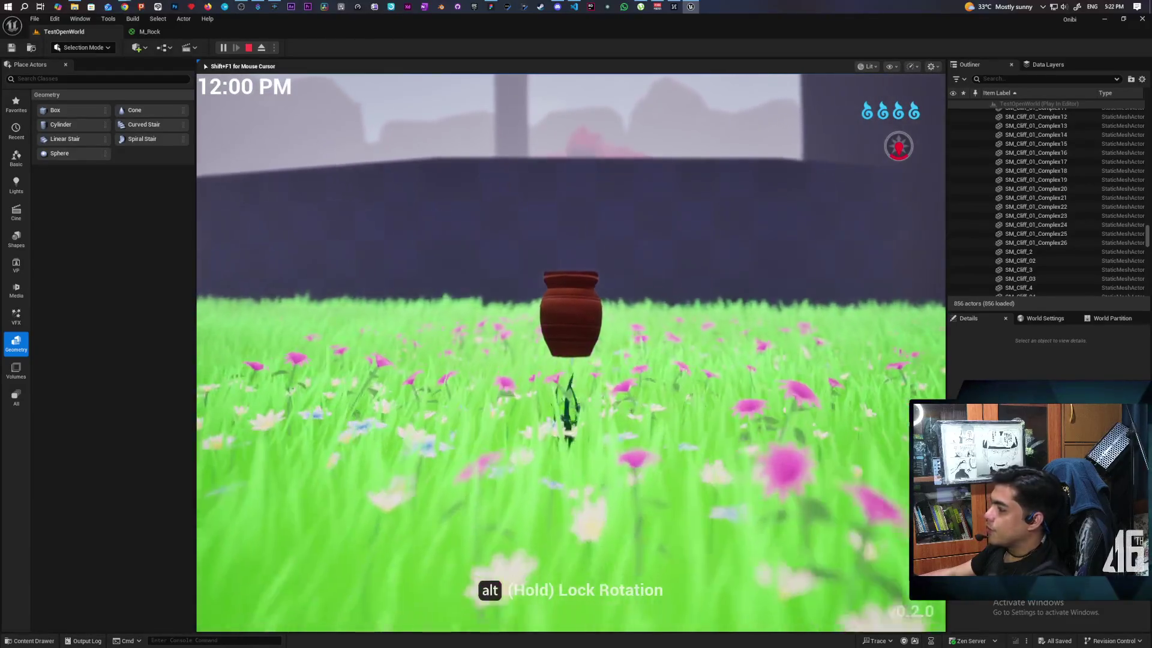
key("w")
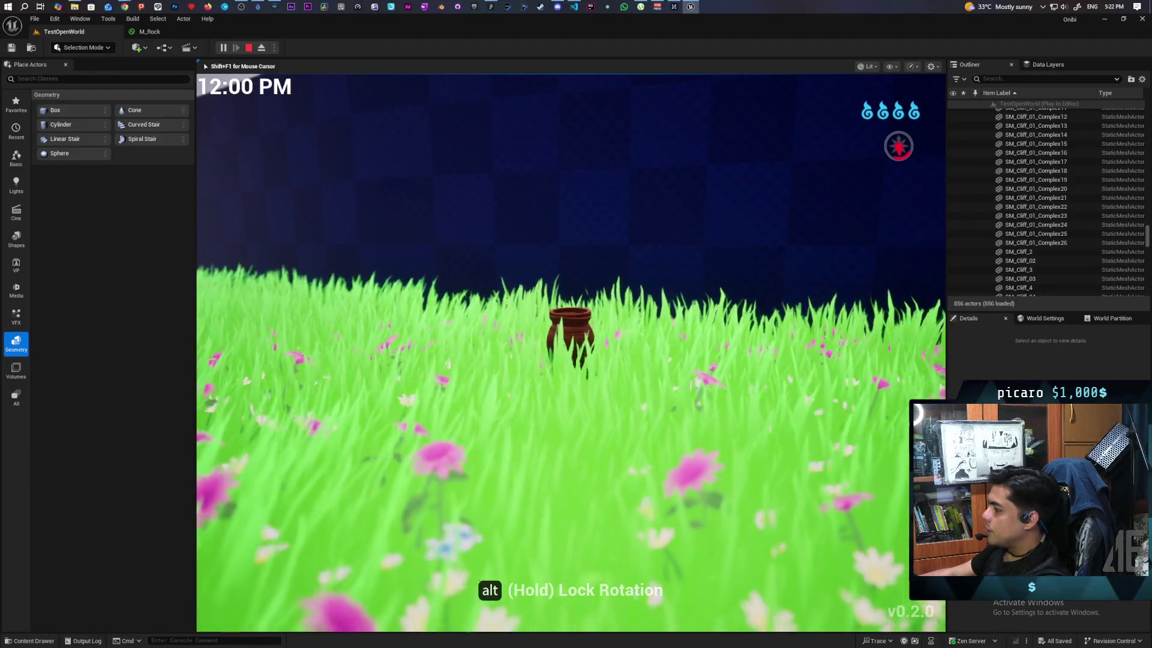
key("w")
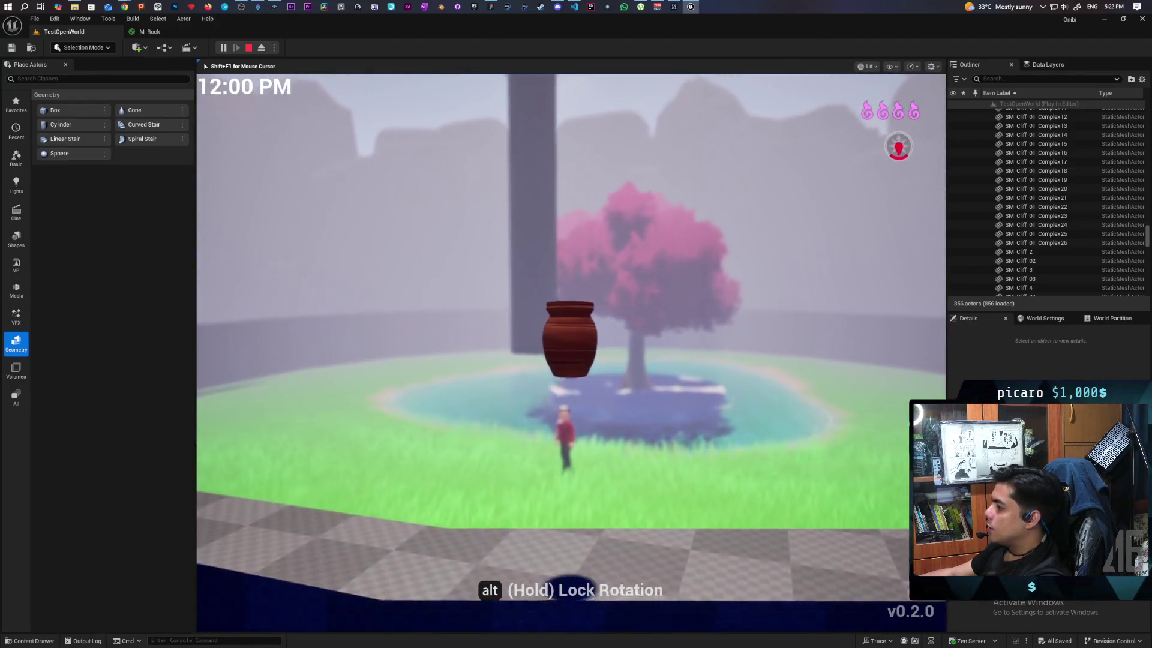
key("w")
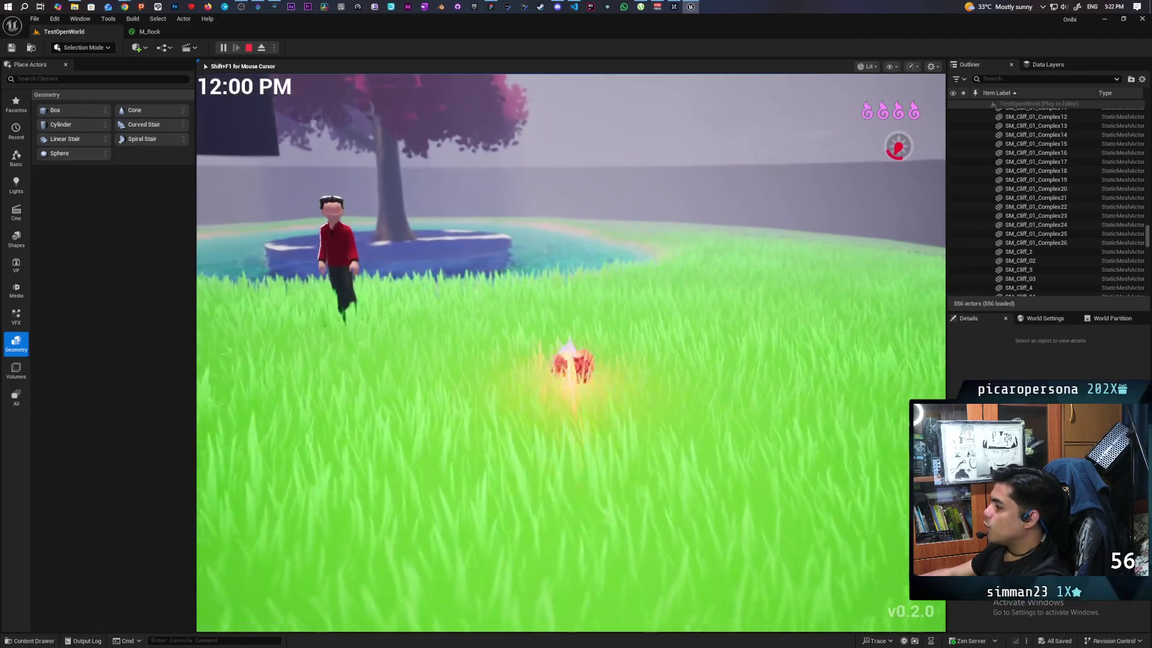
Steer the glowing wisp over the pond and around the pink tree
key("w")
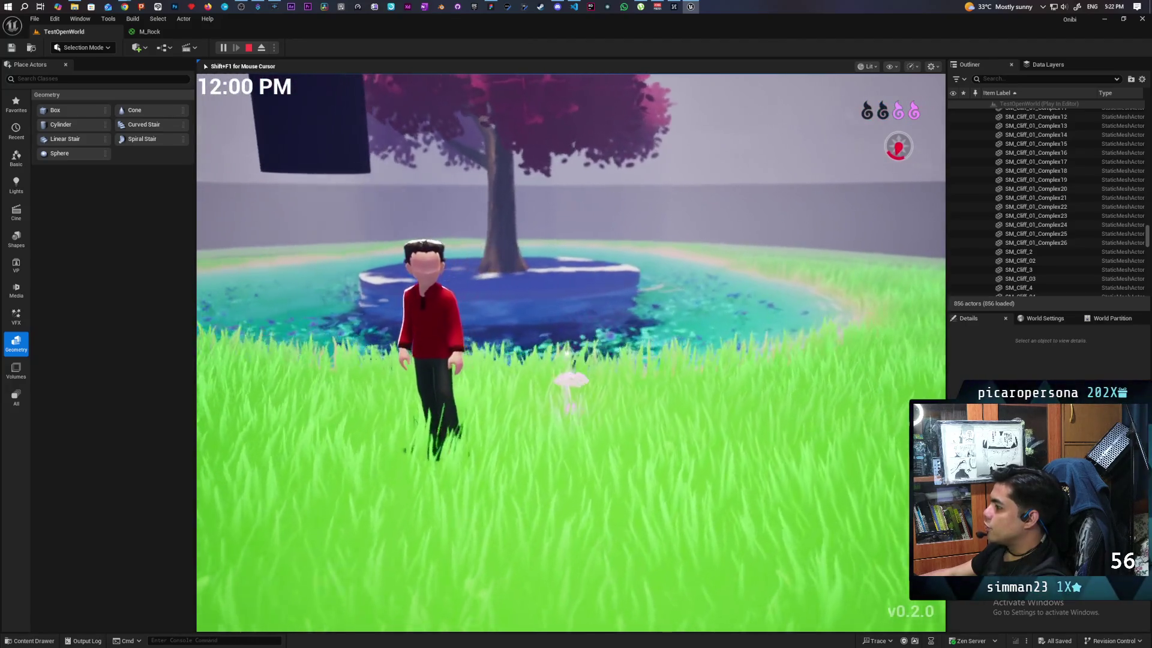
key("w")
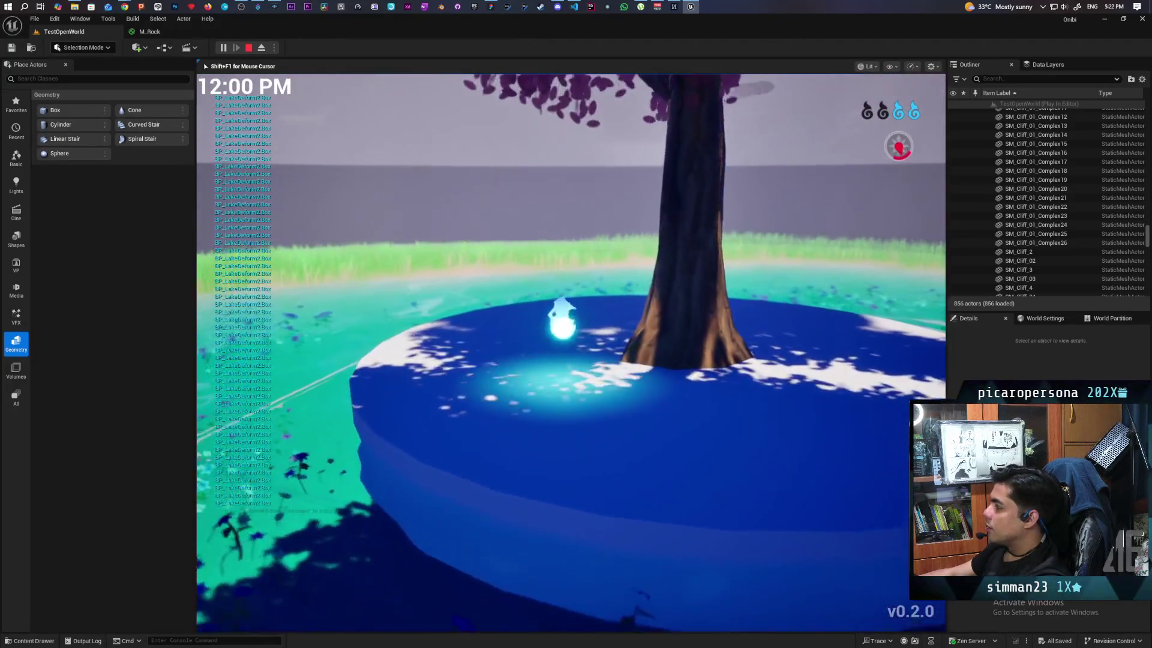
key("w")
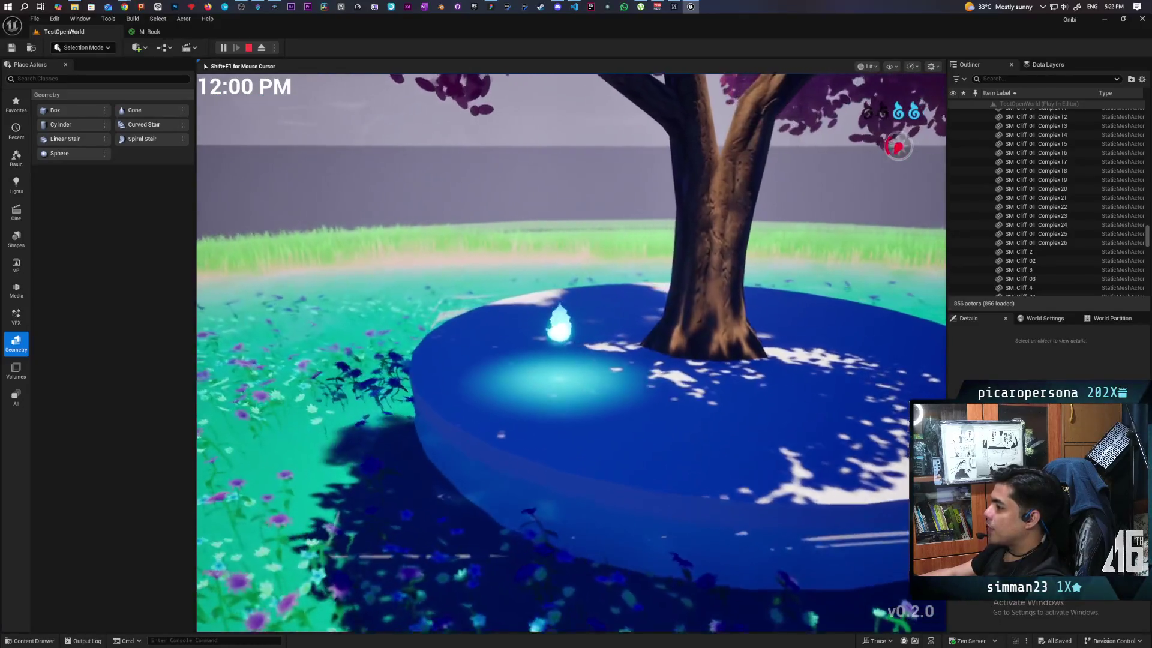
key("w")
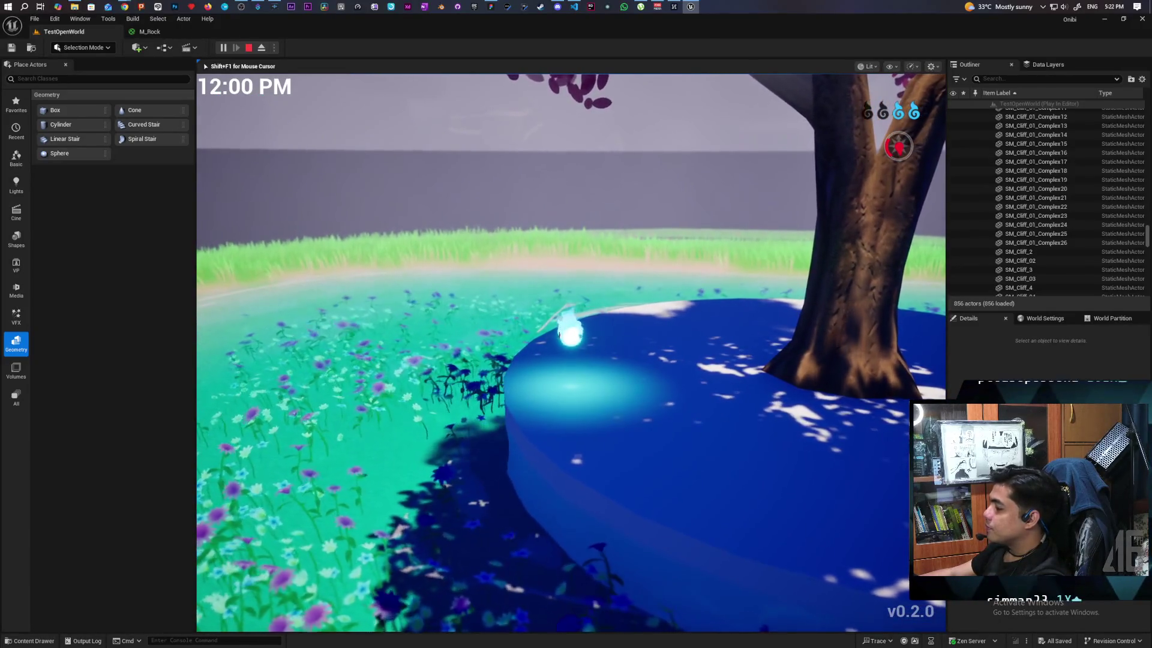
key("w")
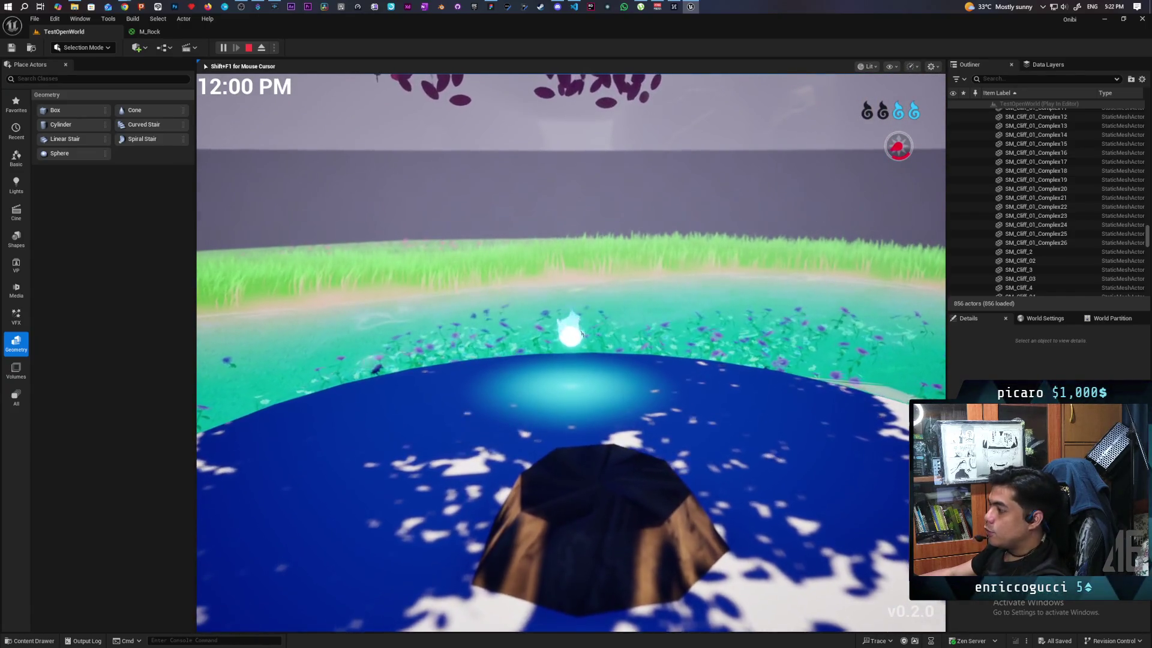
key("w")
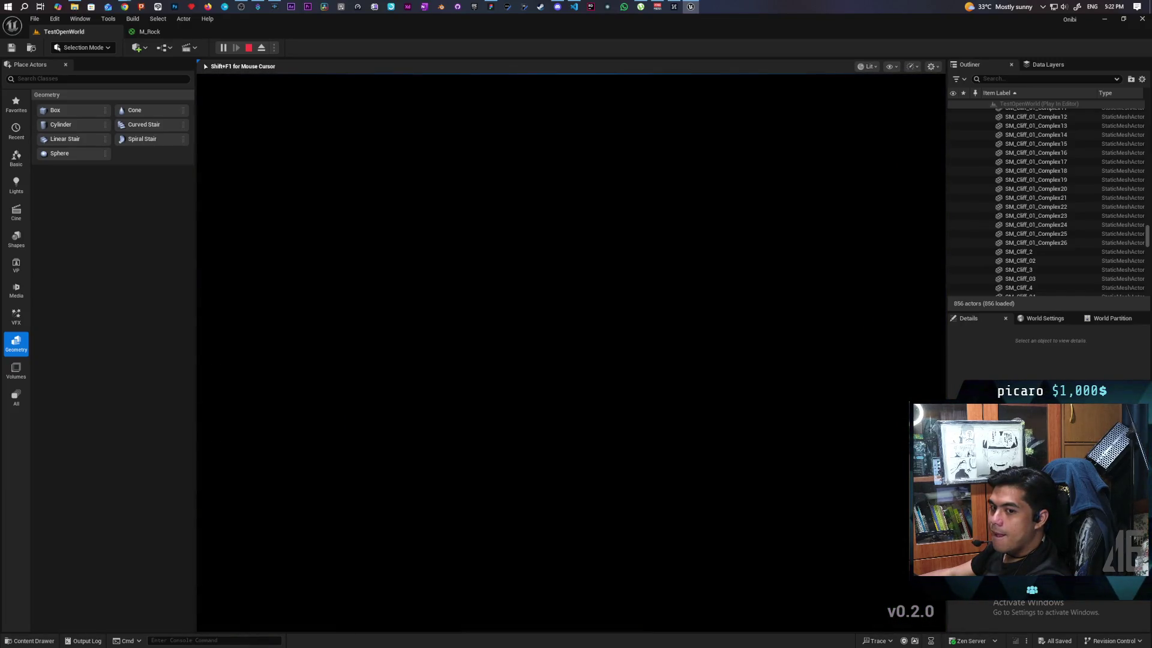
Stop the playtest and focus the viewport on the selected red pots
key("Escape")
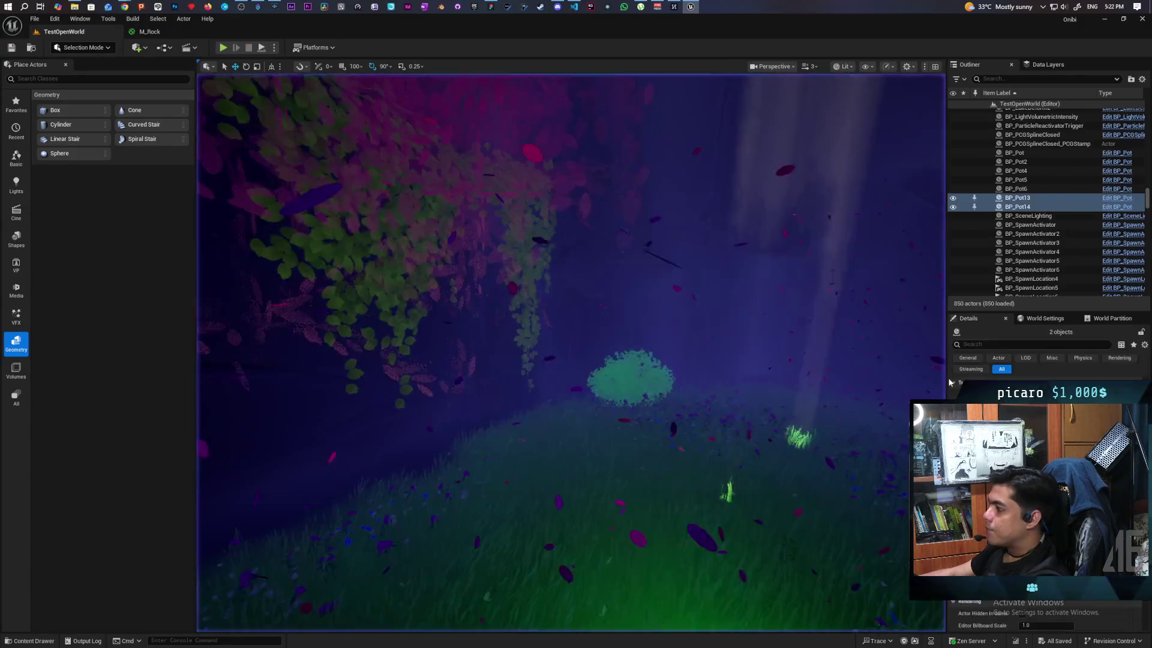
key("f")
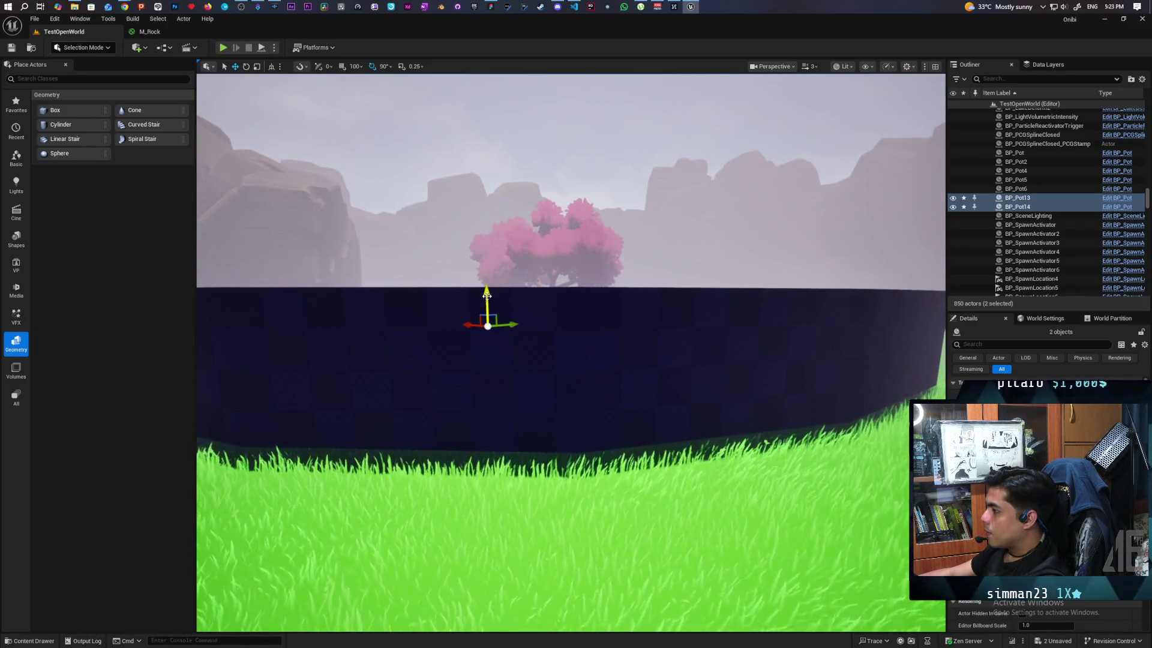
Undo the pots' Move Elements, select Cylinder Brush and Cylinder Brush2, and frame them
key("ctrl+z")
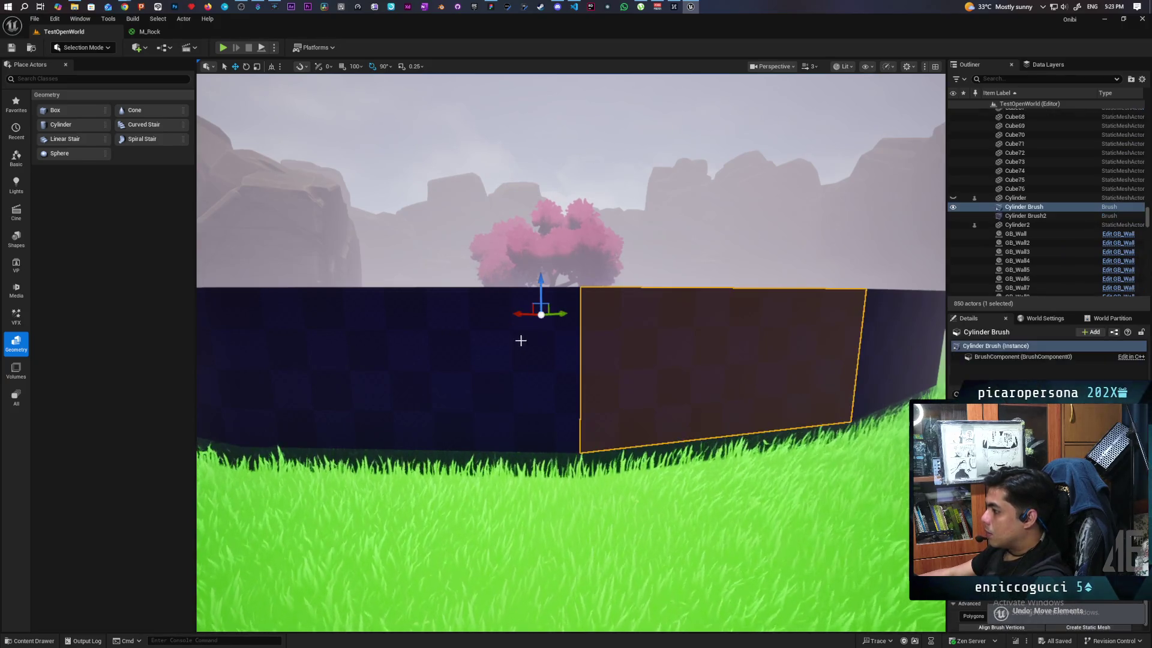
left_click(1009, 216, "ctrl")
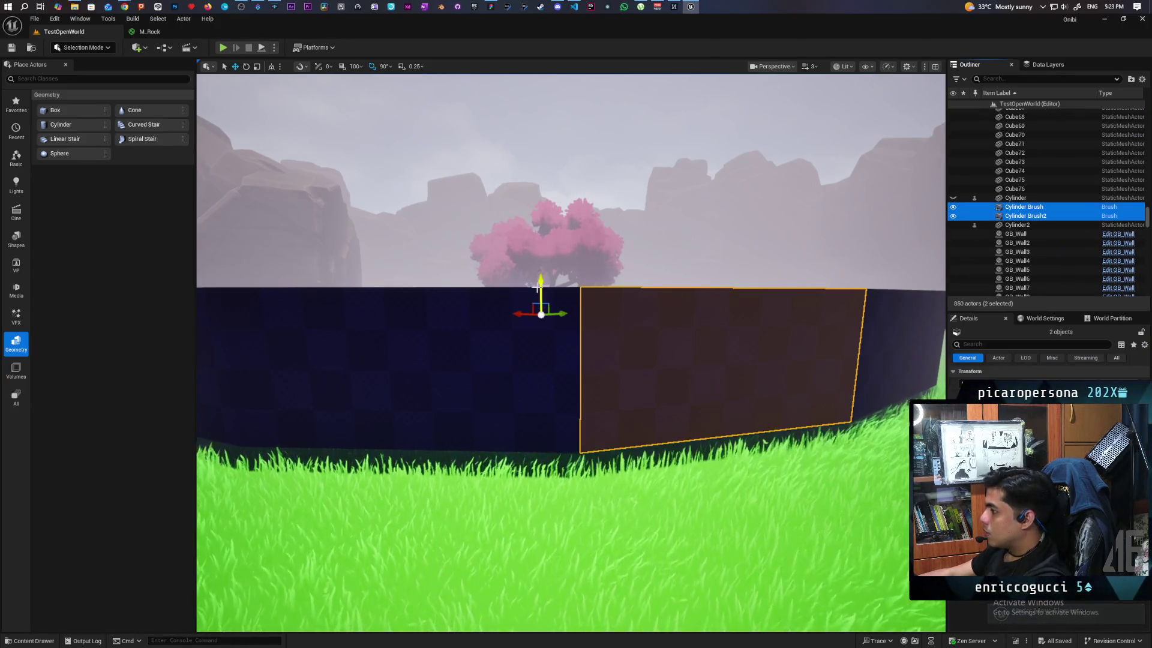
key("ctrl+z")
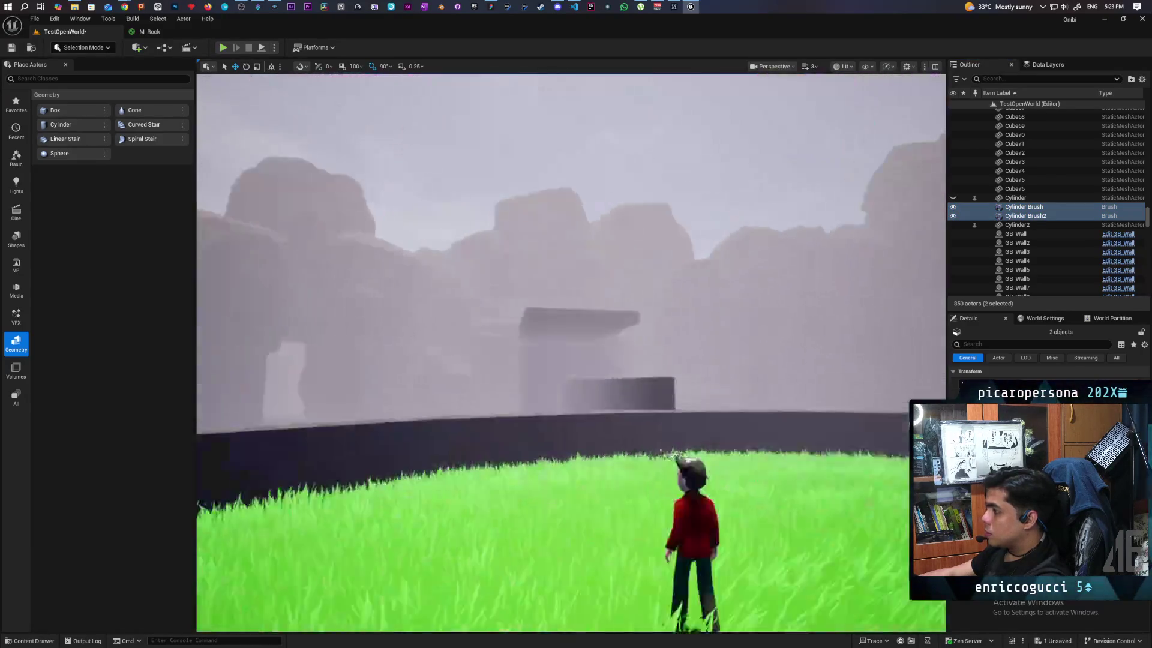
key("f")
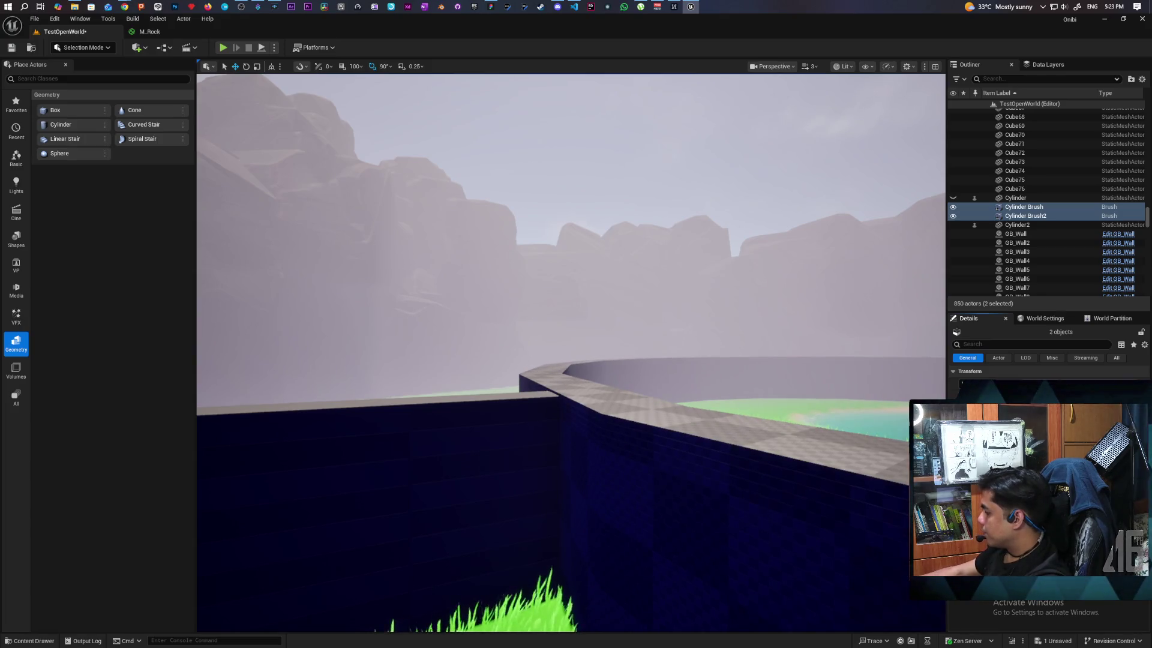
key("w")
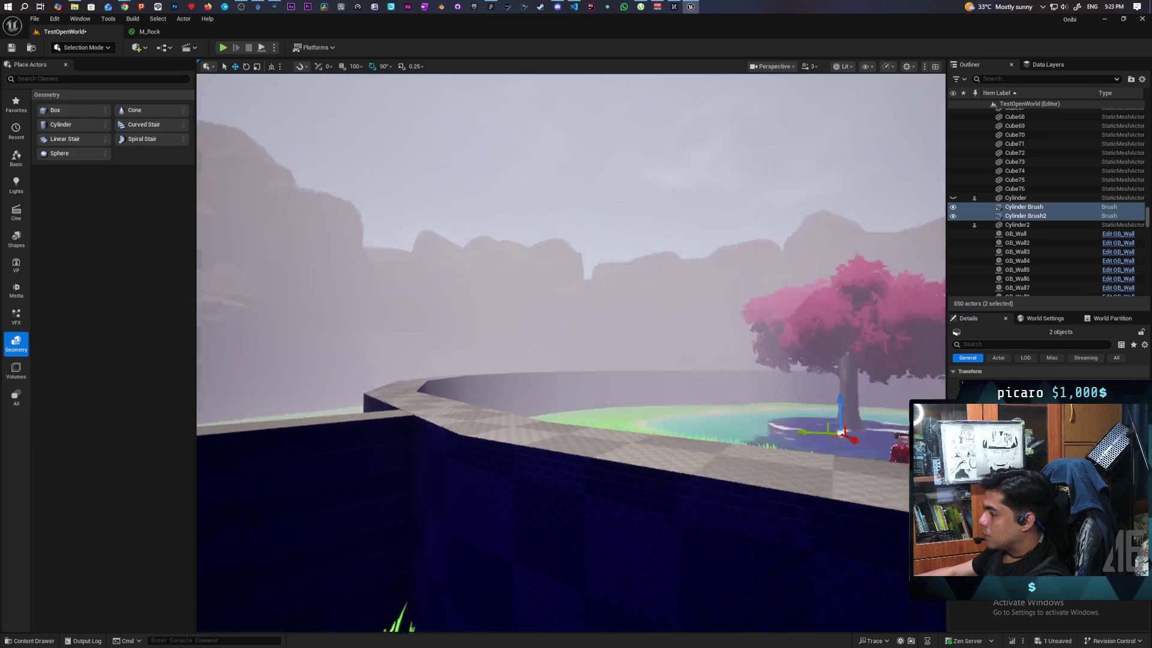
key("s")
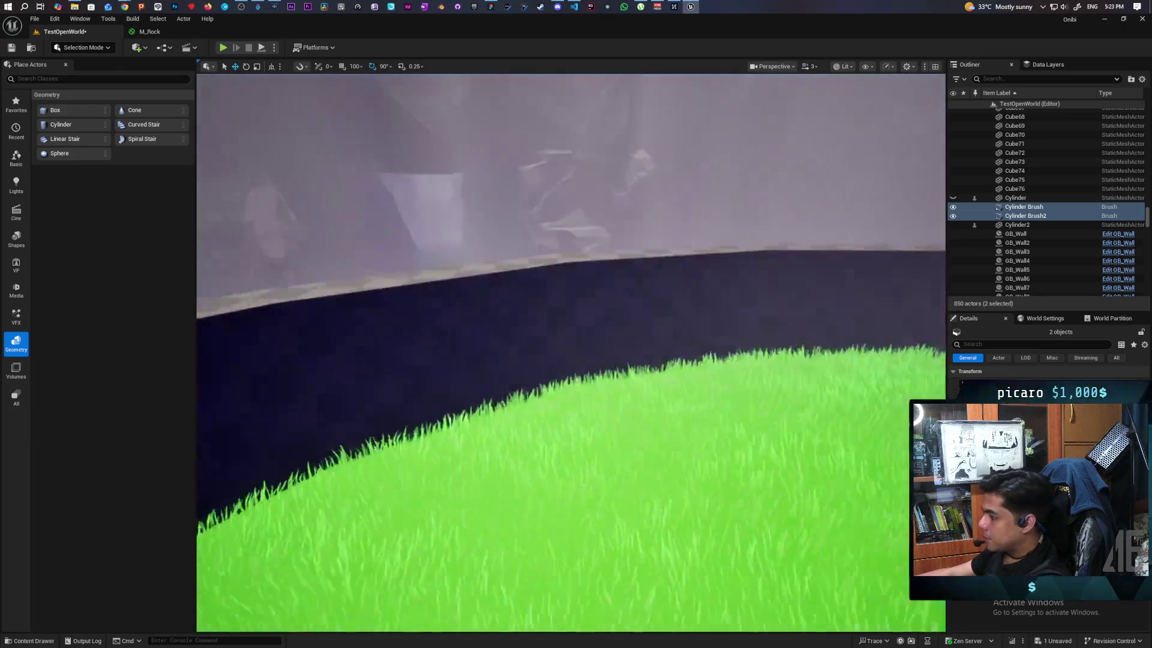
key("s")
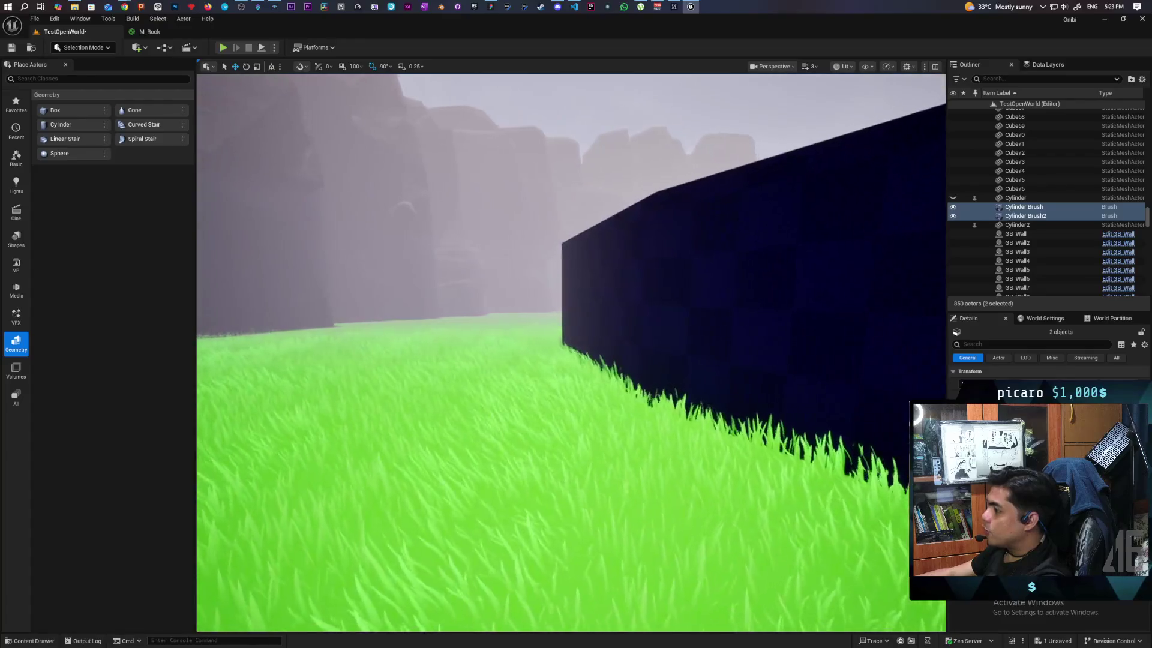
key("s")
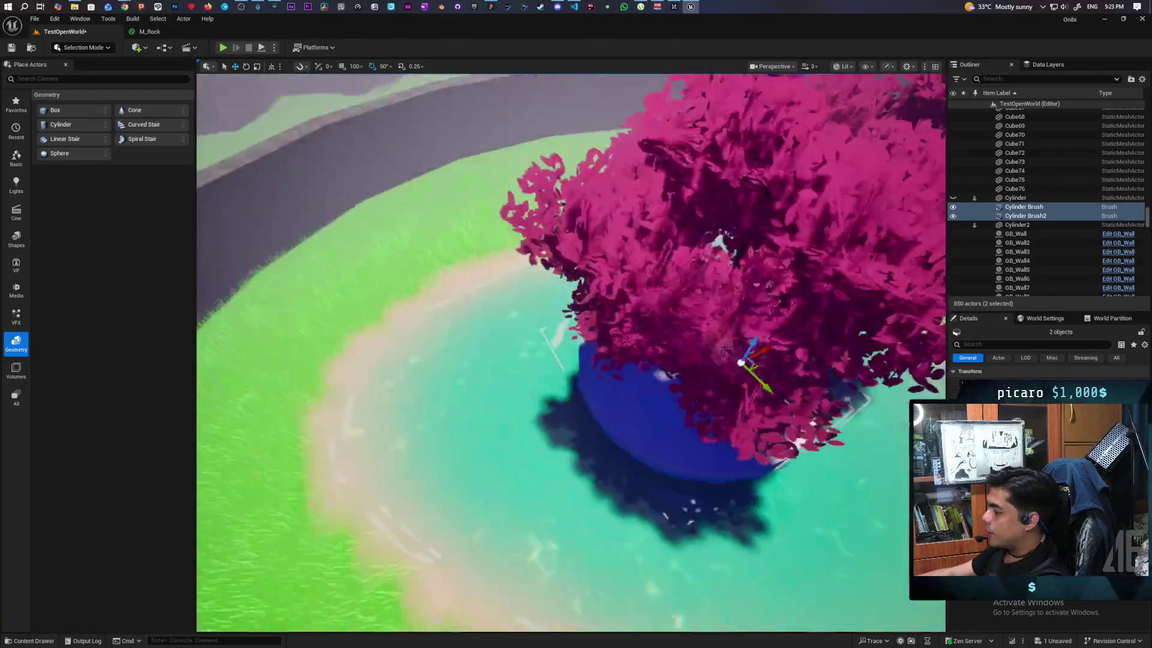
key("d")
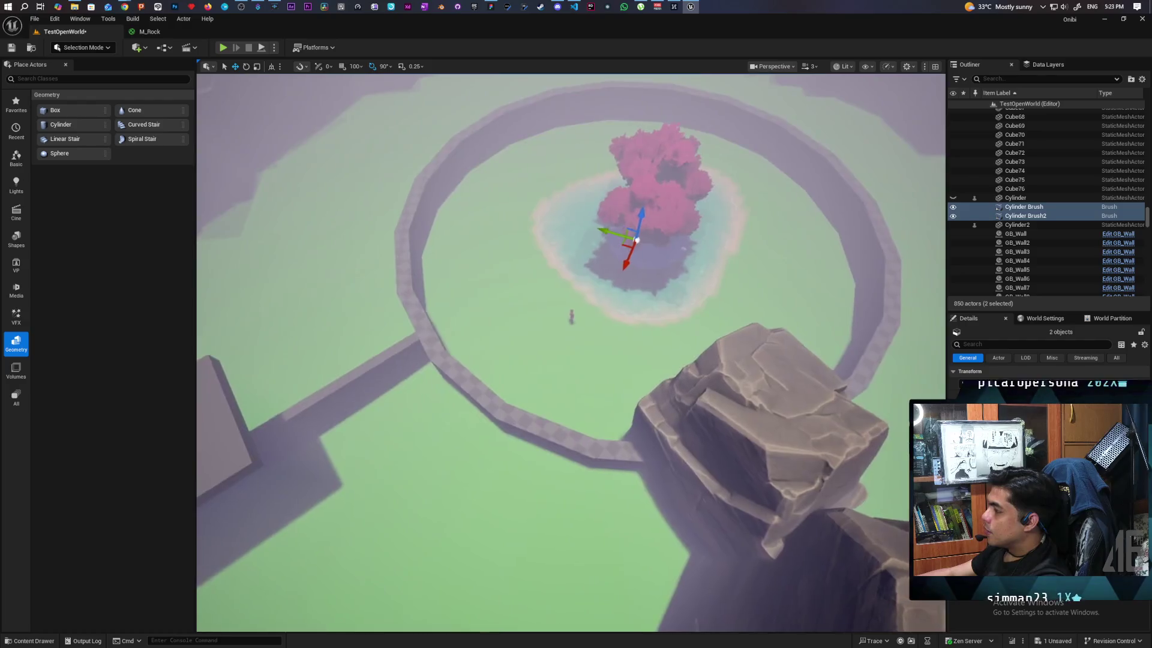
key("a")
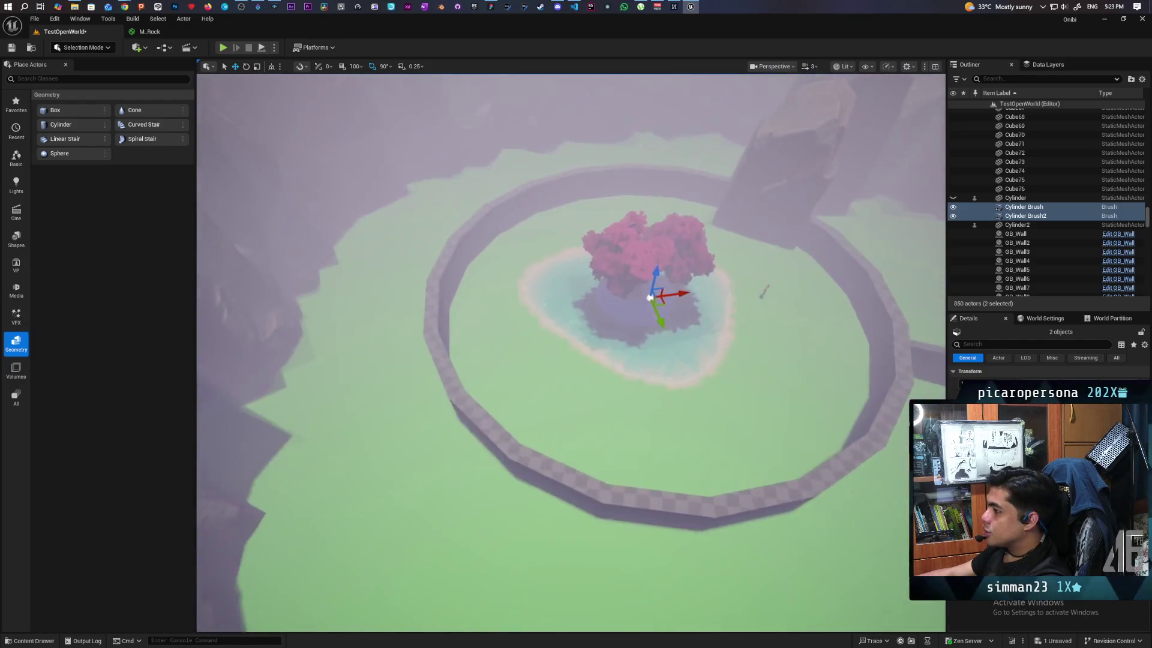
key("w")
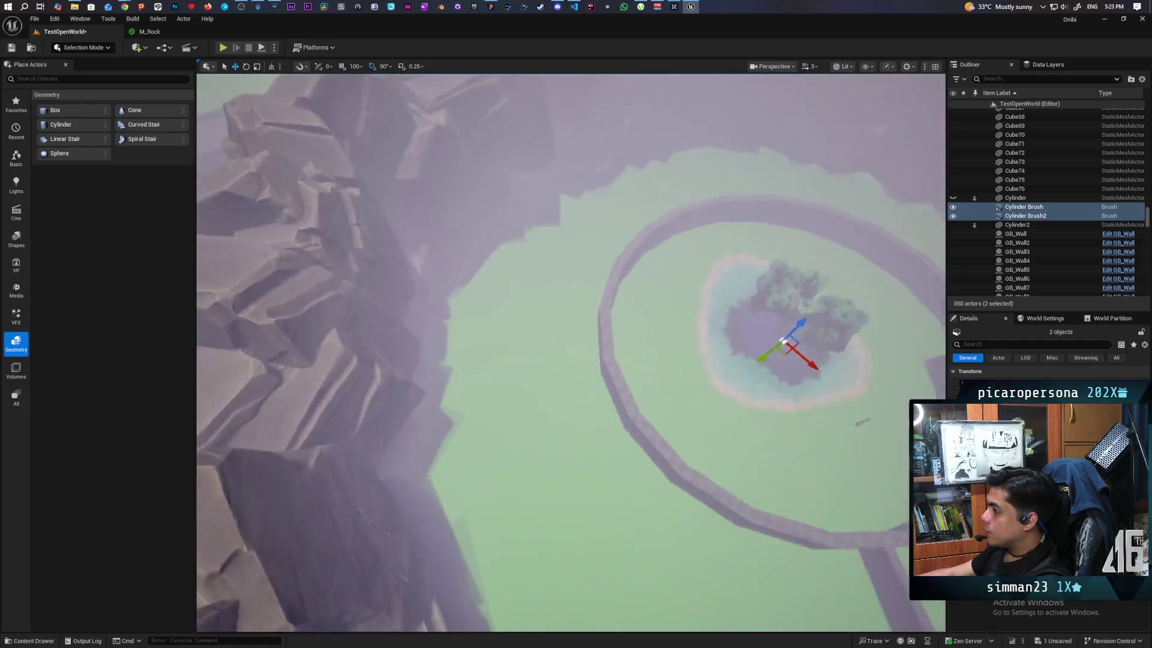
key("s")
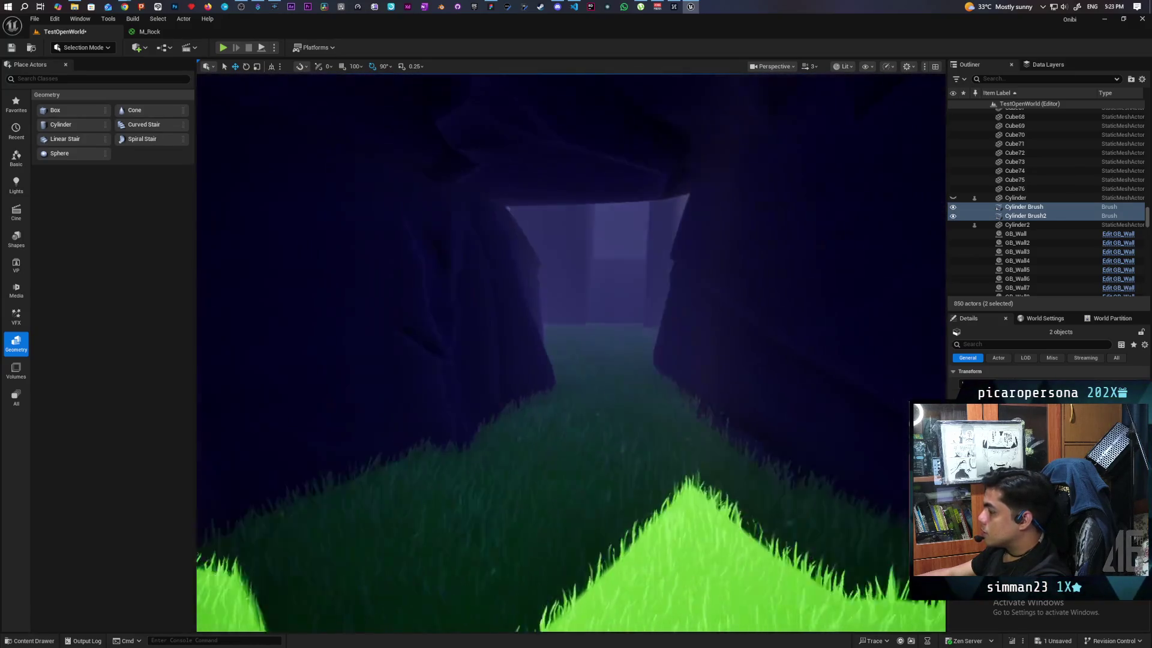
key("s")
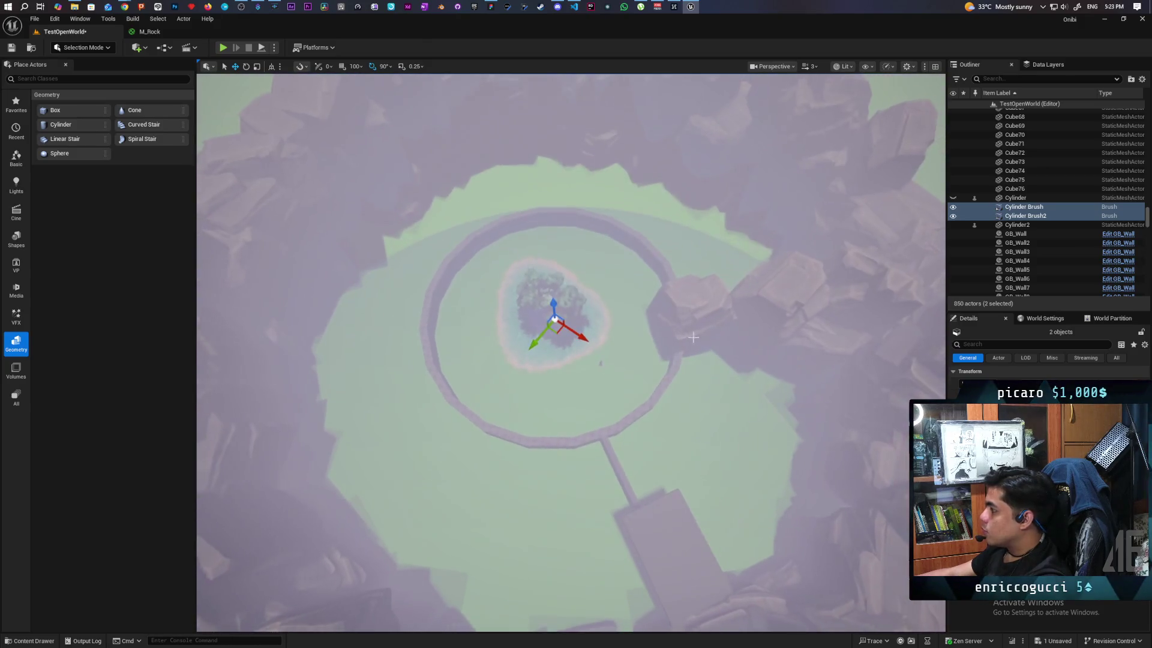
left_click(690, 318)
left_click(822, 294, "ctrl")
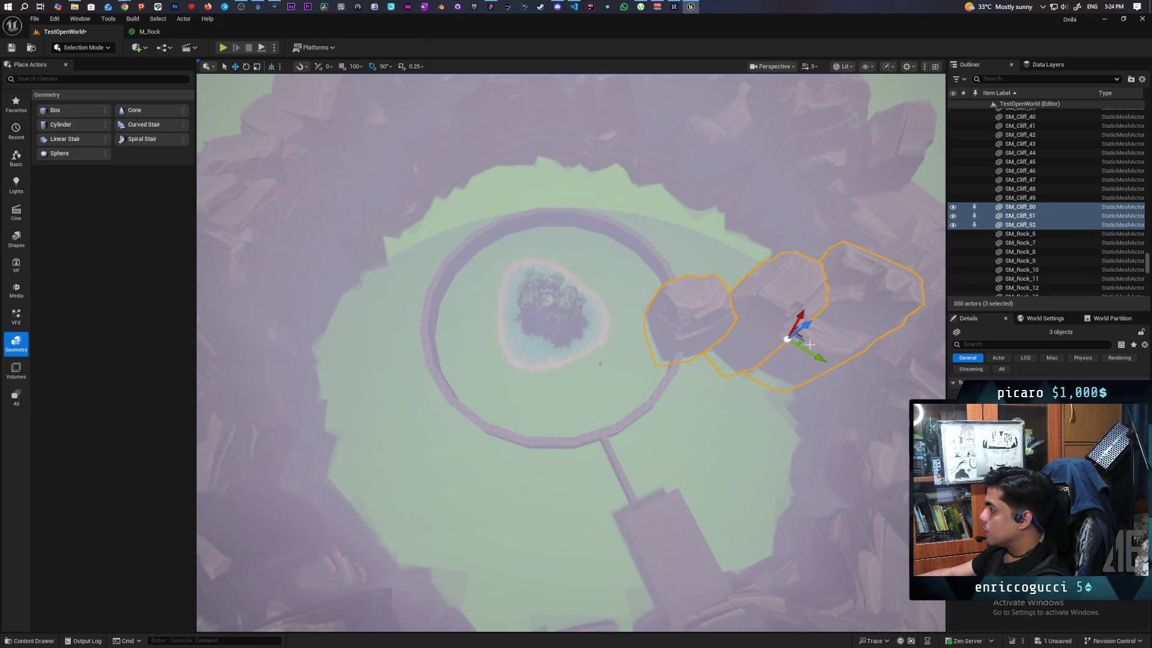
Copy the three cliff rocks to the ring's left side and frame them
left_click_drag(805, 337, 713, 345)
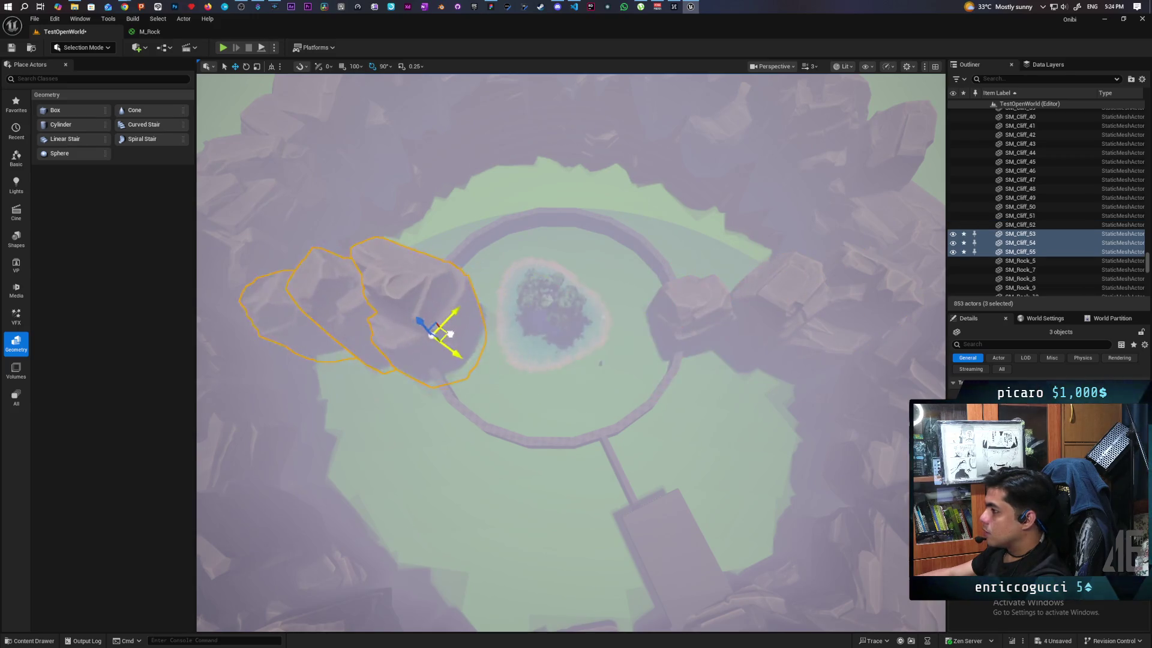
key("f")
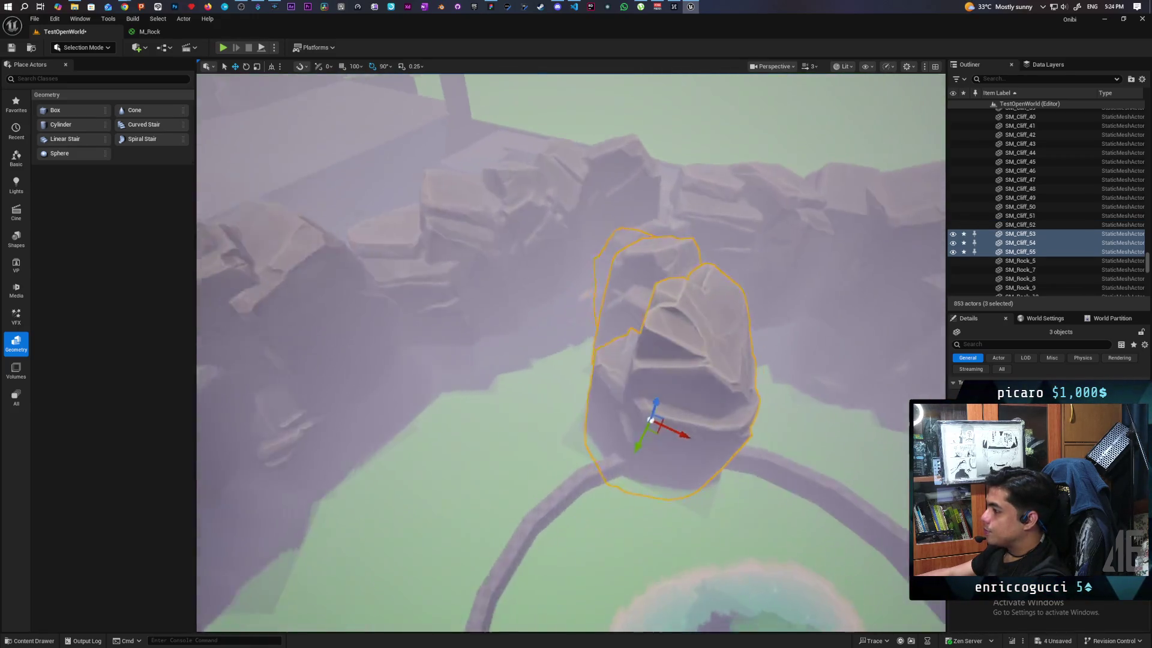
key("f")
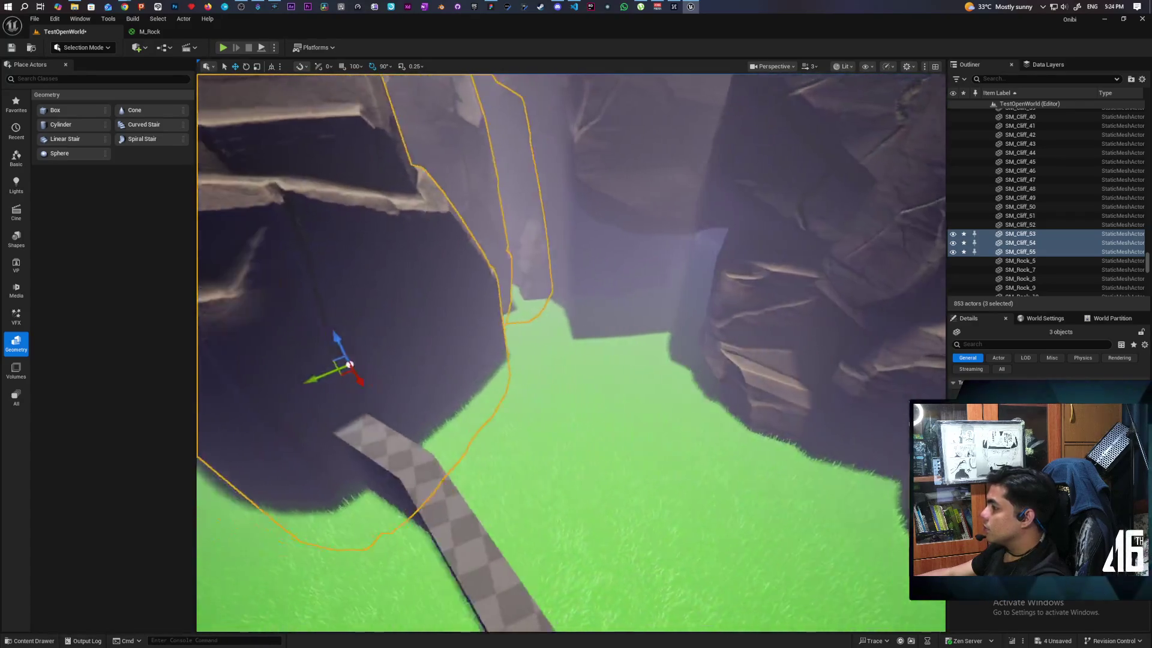
scroll(570, 354, "down", 10)
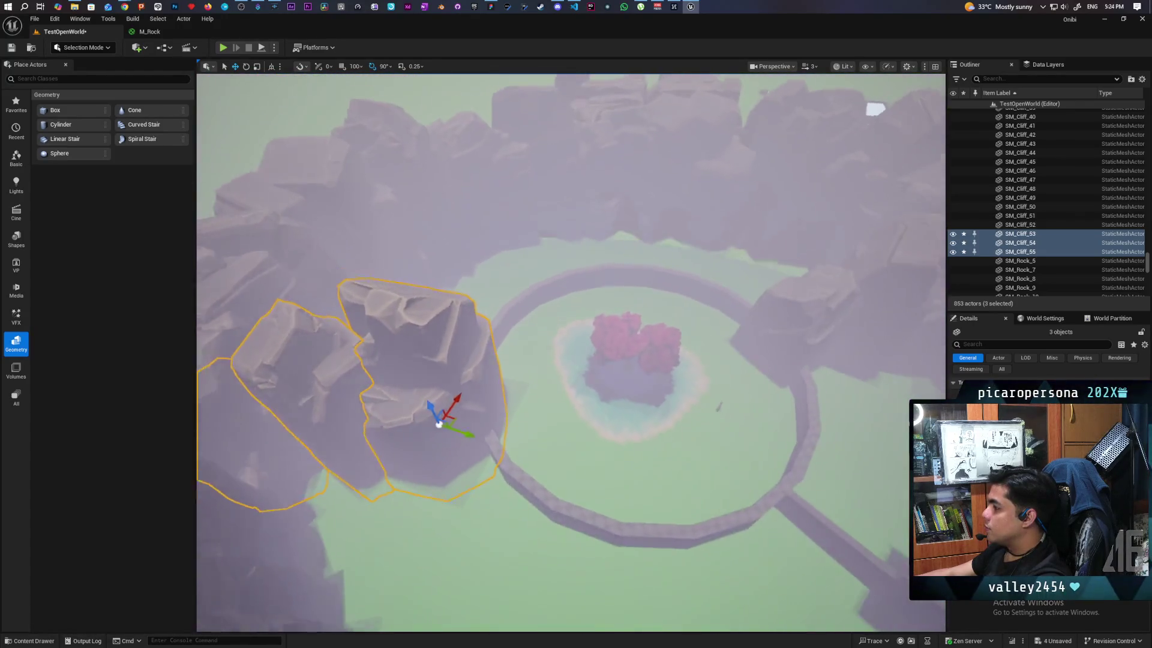
key("f")
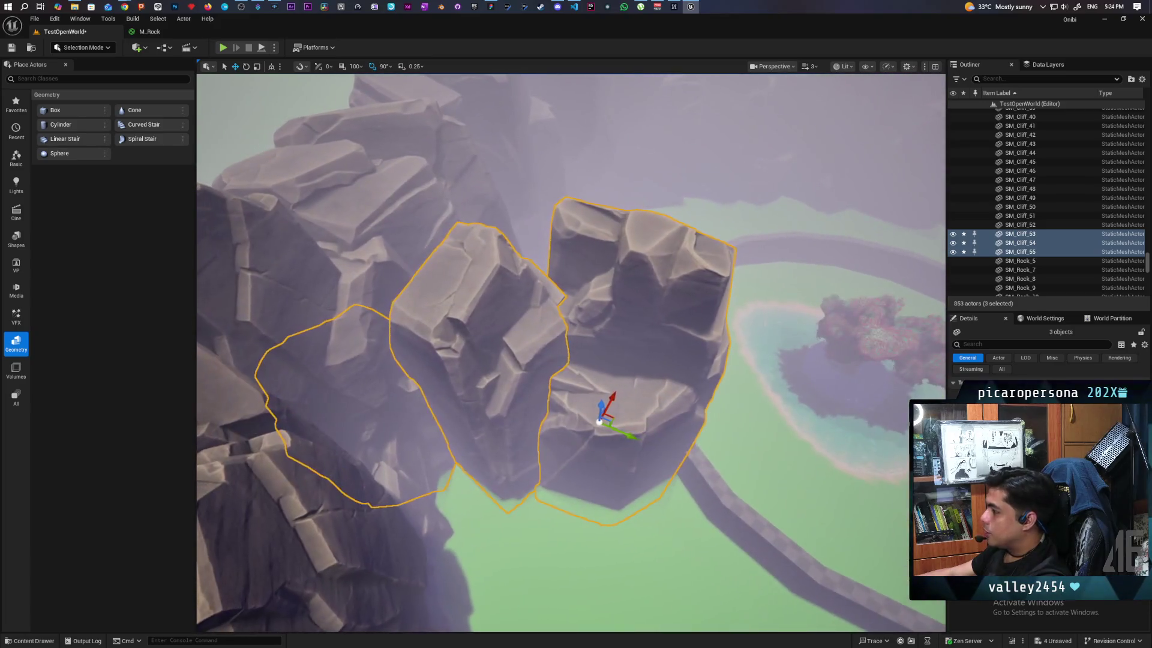
Rotate the three cliffs and shift them left beside the ringed pond island
left_click_drag(605, 472, 543, 494)
left_click_drag(587, 430, 429, 408)
key("w")
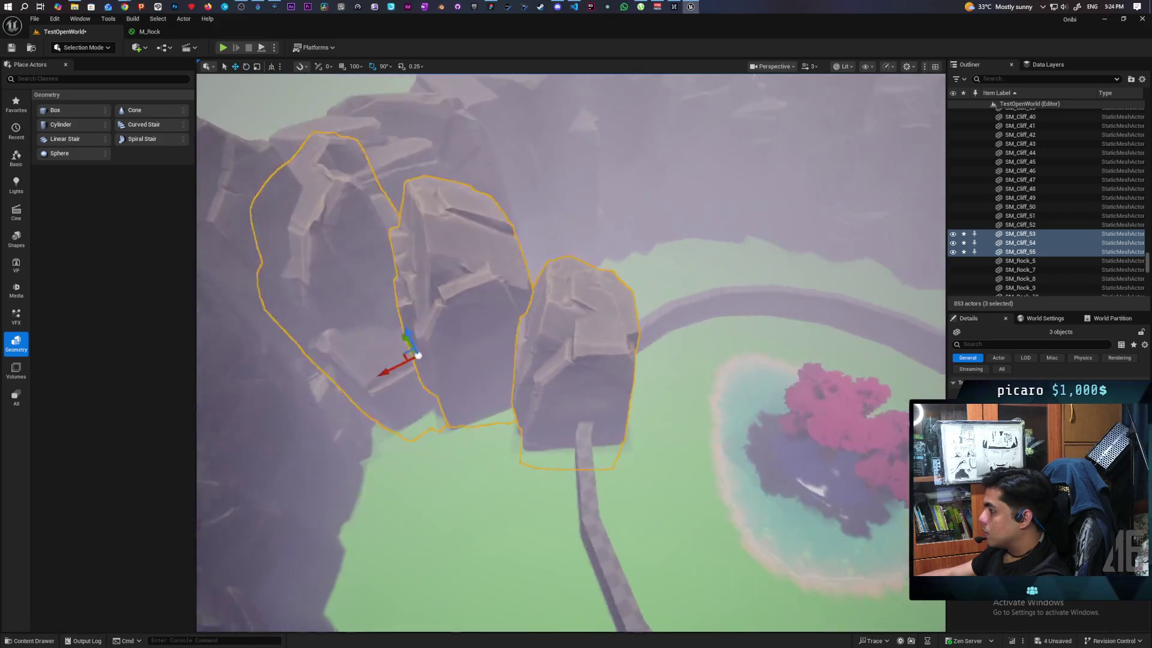
key("s")
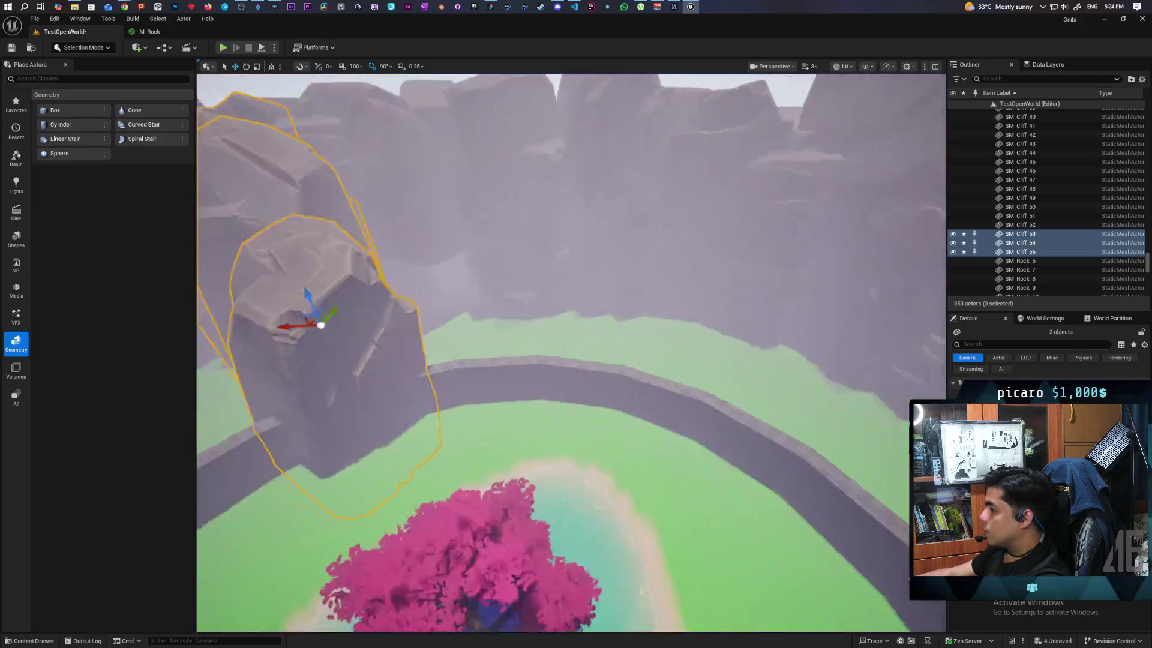
key("s")
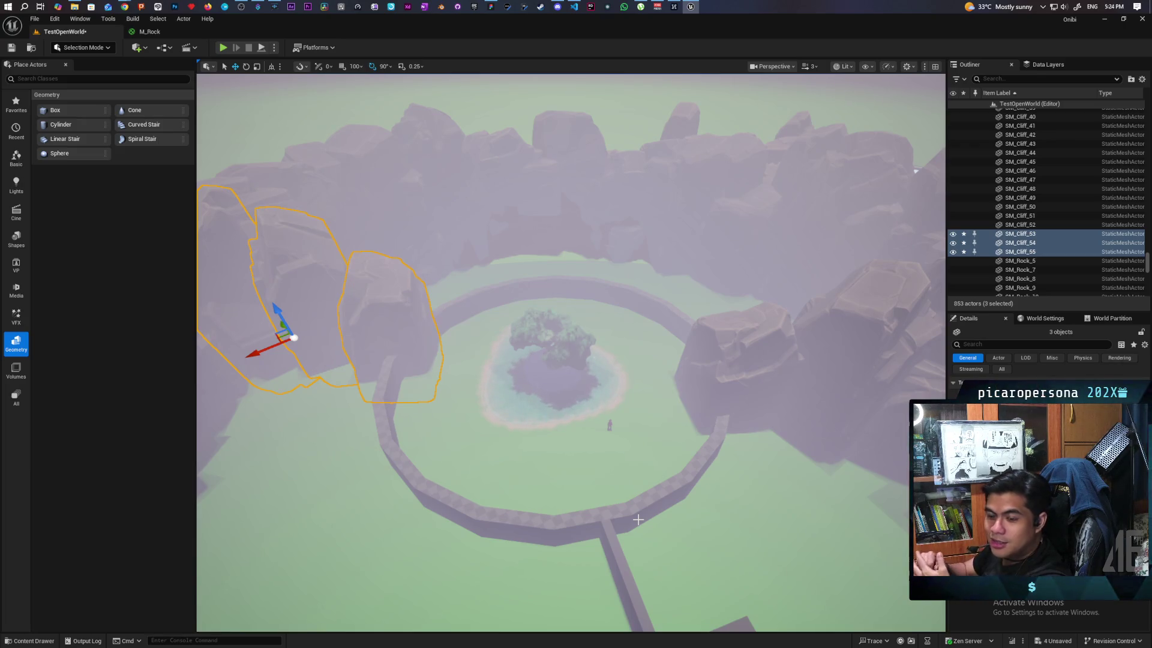
Save the TestOpenWorld level, then select the cylinder brush in front of the wall
scroll(517, 529, "up", 5)
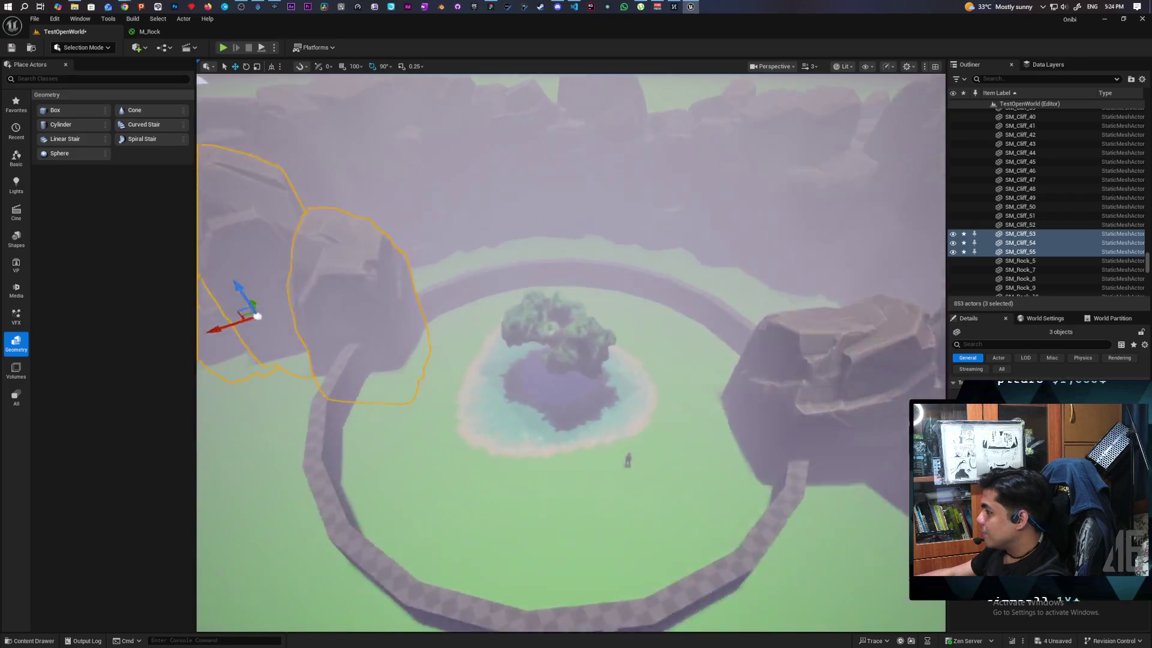
scroll(505, 510, "up", 5)
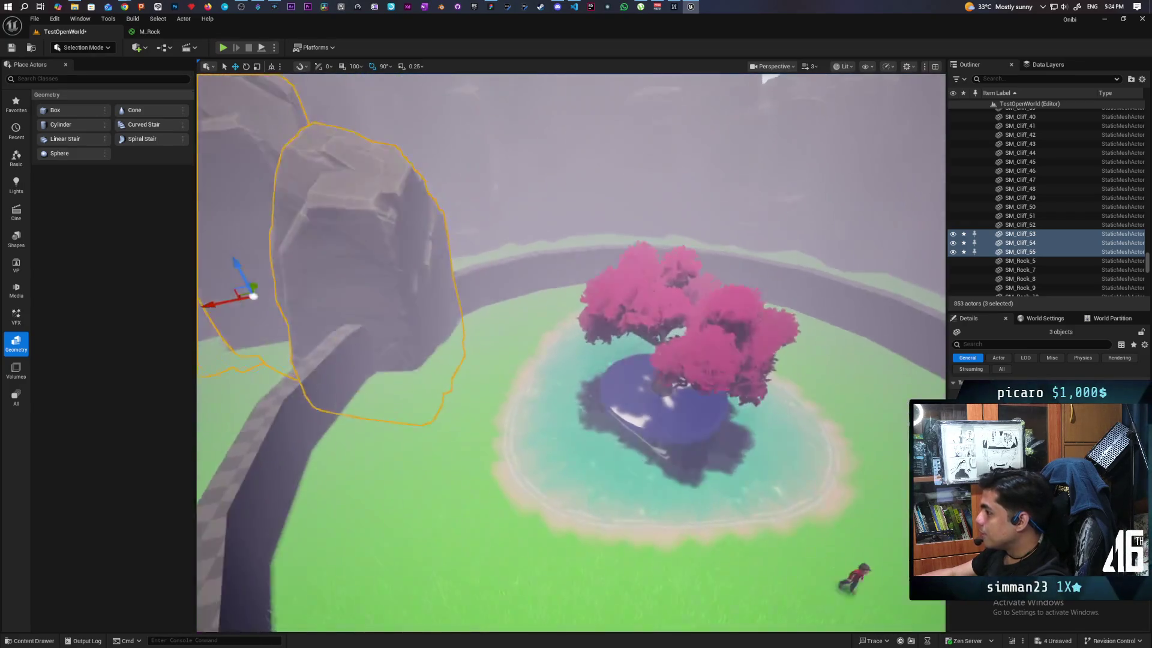
key("ctrl+s")
scroll(571, 352, "up", 10)
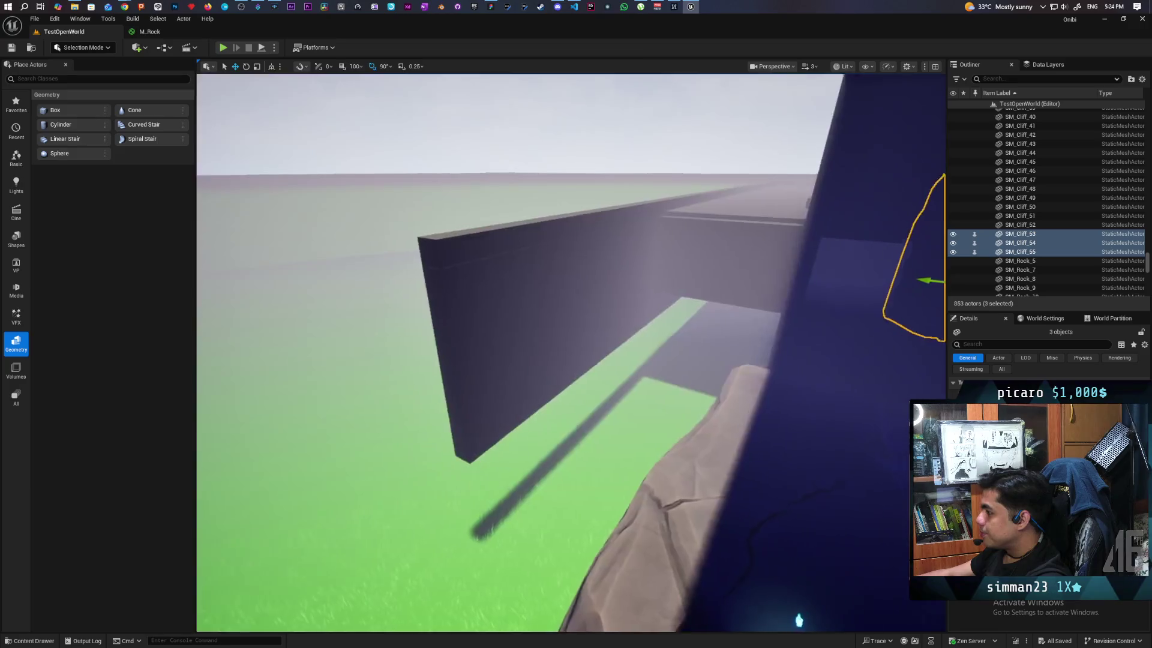
scroll(571, 353, "up", 10)
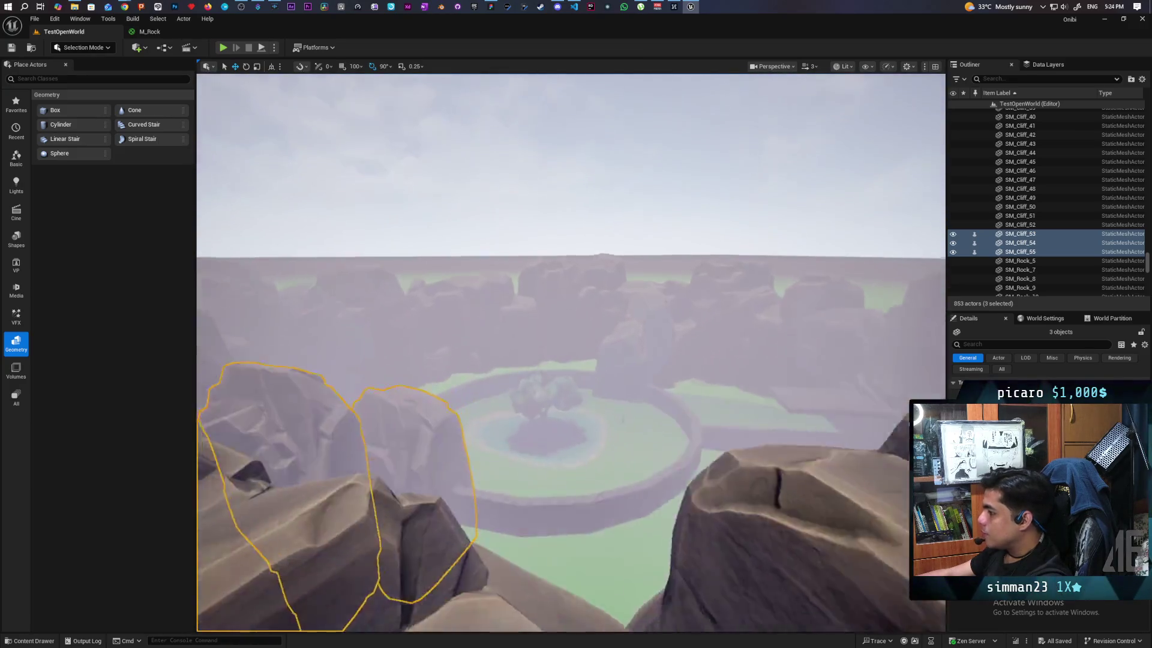
scroll(571, 353, "up", 10)
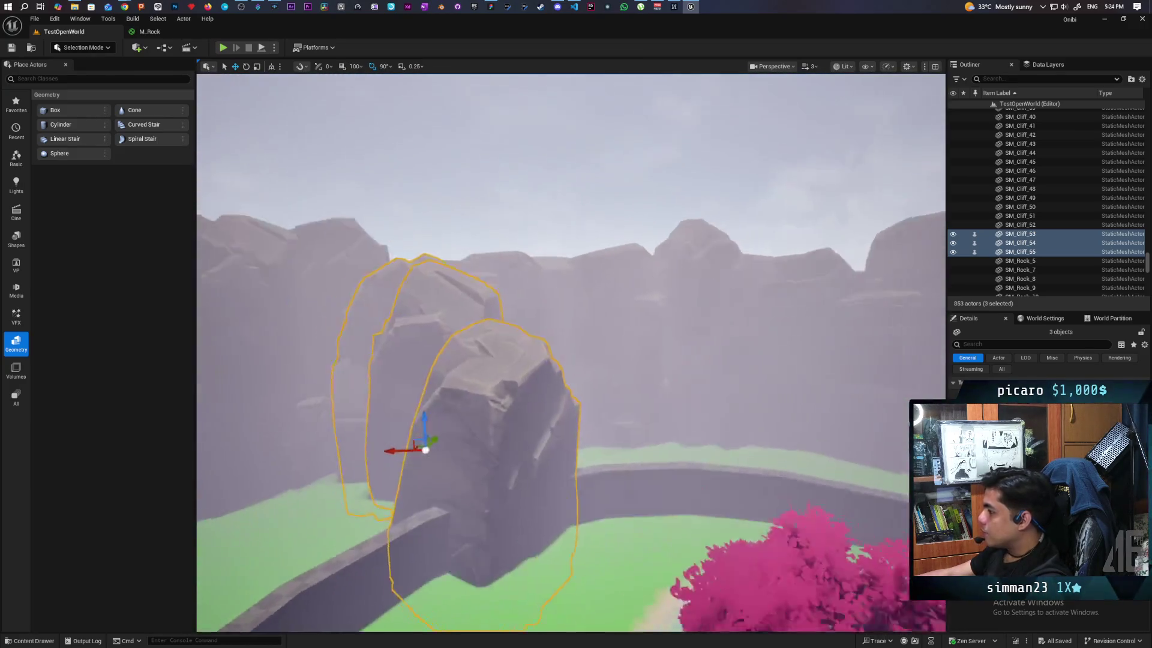
scroll(571, 353, "down", 10)
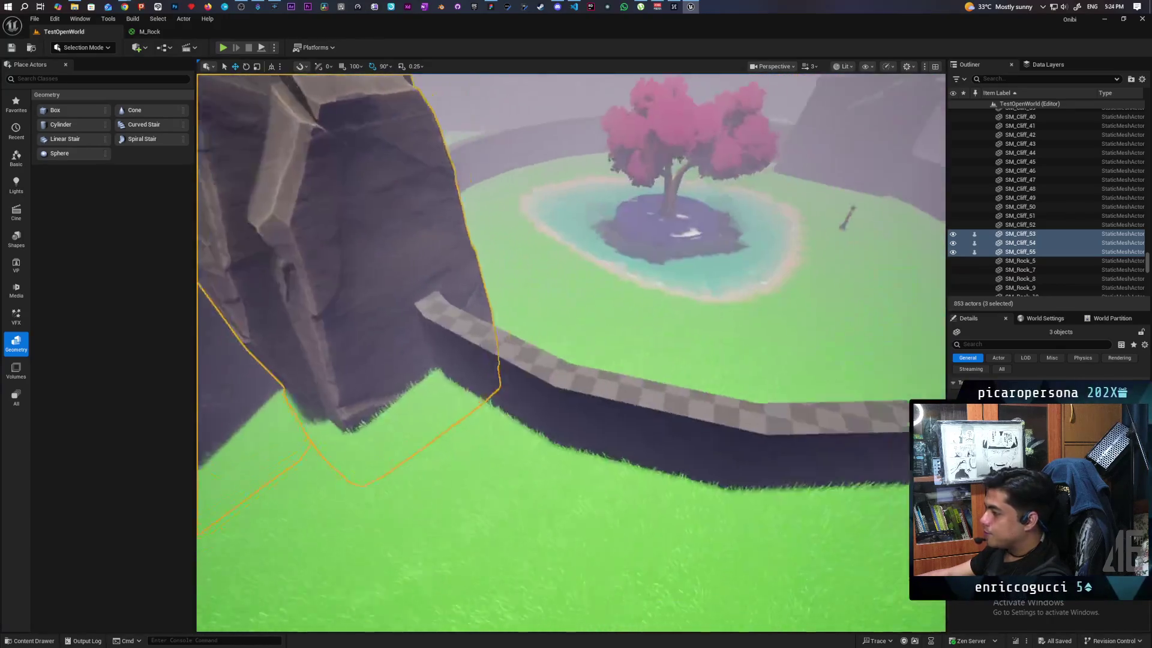
scroll(502, 306, "up", 5)
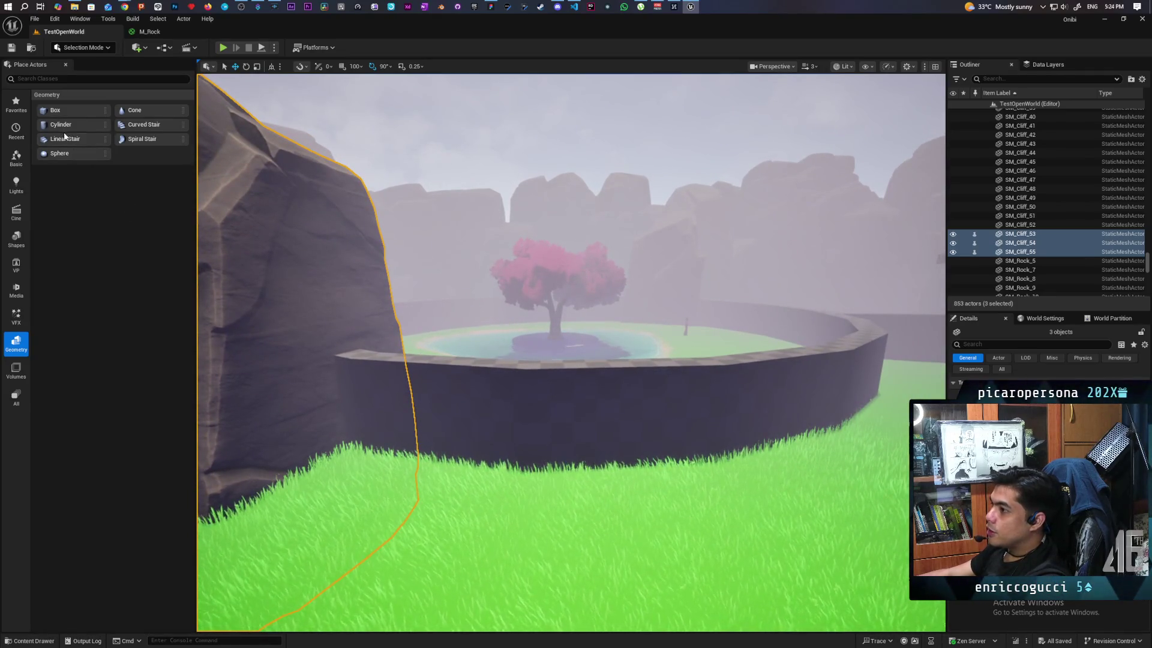
left_click(447, 406)
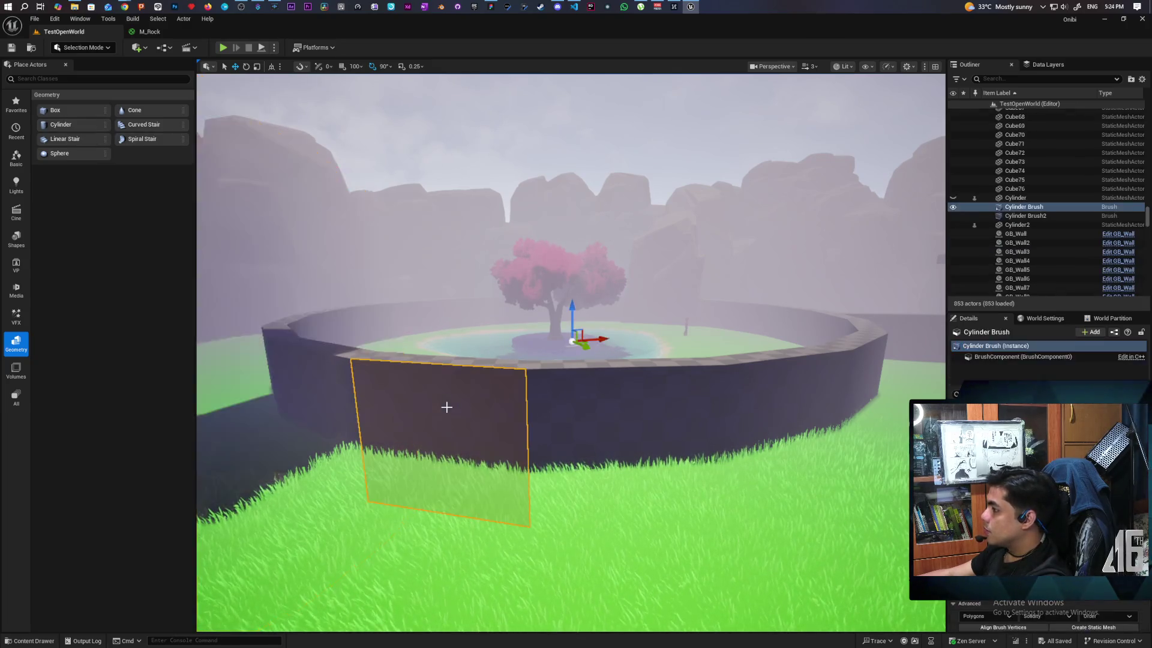
Drop a Cylinder brush from Place Actors > Geometry onto the grass at the ring wall's base
left_click(1045, 217)
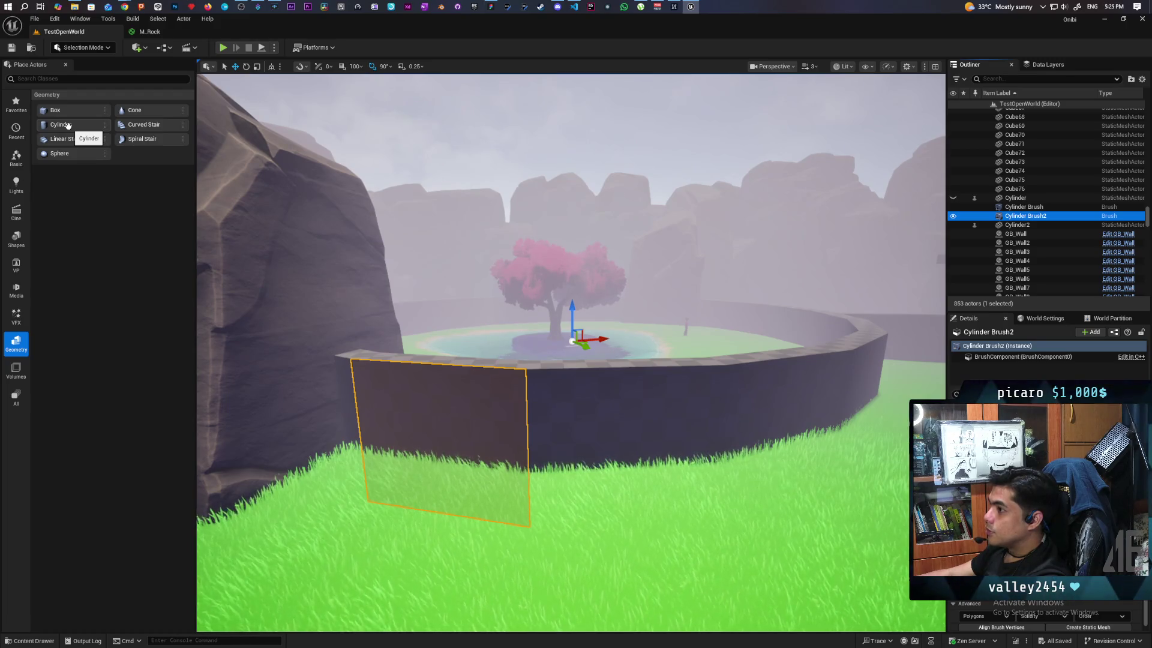
left_click(68, 124)
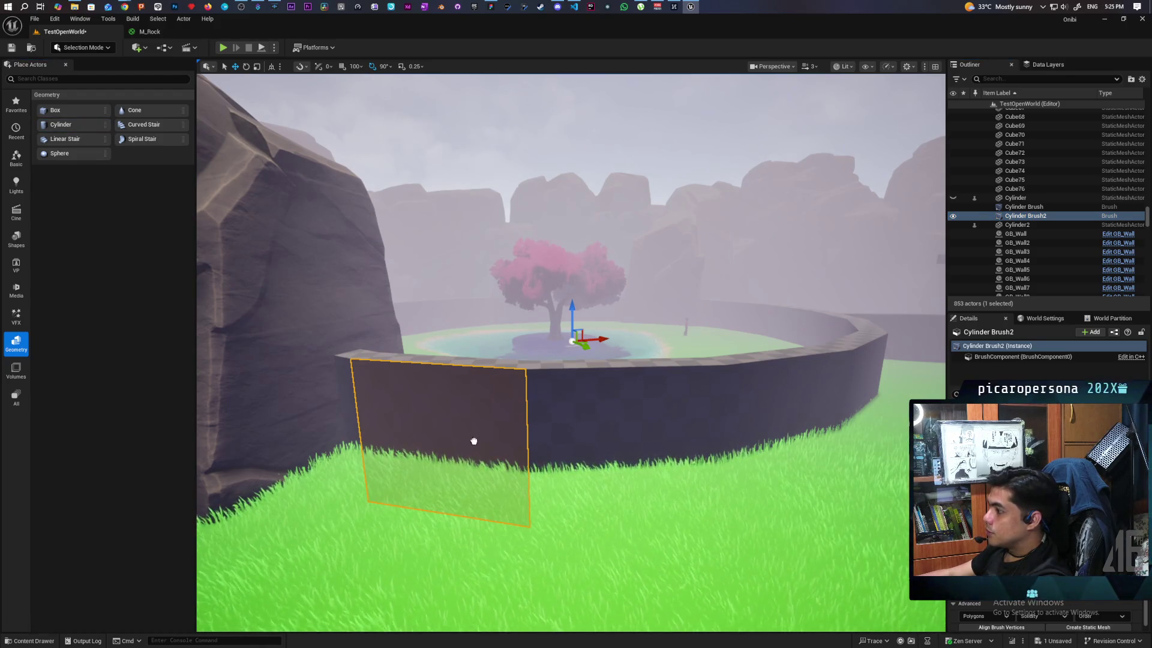
left_click_drag(580, 491, 582, 505)
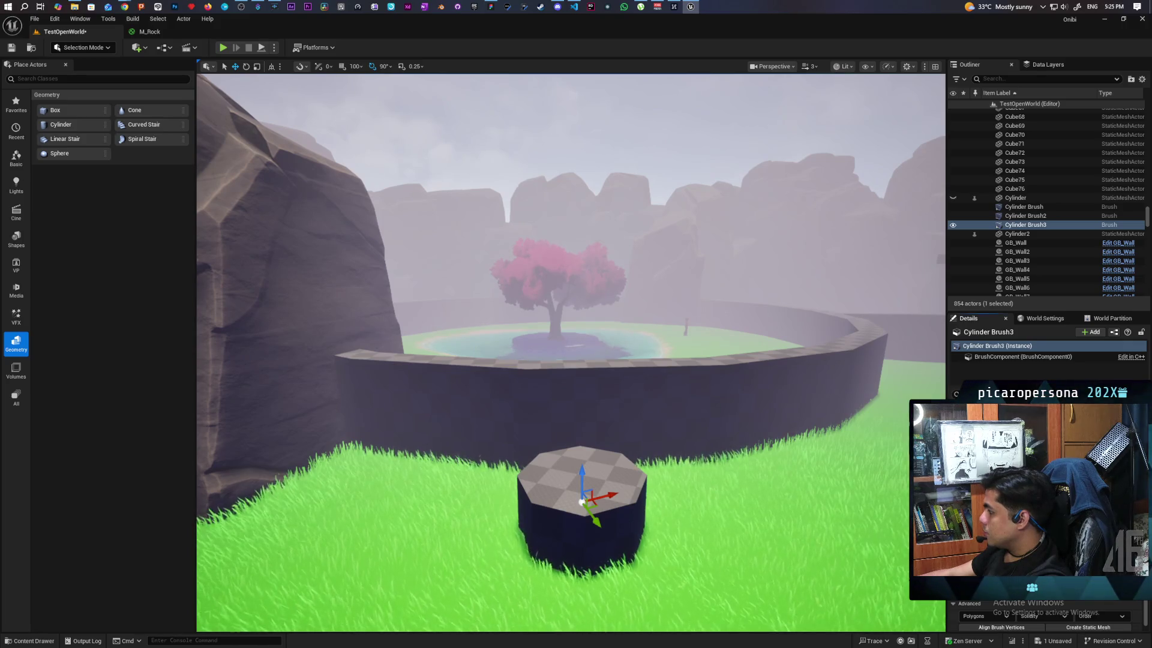
key("Return")
Rotate Cylinder Brush3 90 degrees onto its side so it cuts the ring wall
mouse_move(582, 474)
left_mouse_down()
mouse_move(621, 417)
mouse_move(759, 329)
mouse_move(504, 402)
mouse_move(468, 426)
left_mouse_up()
left_click_drag(576, 360, 579, 359)
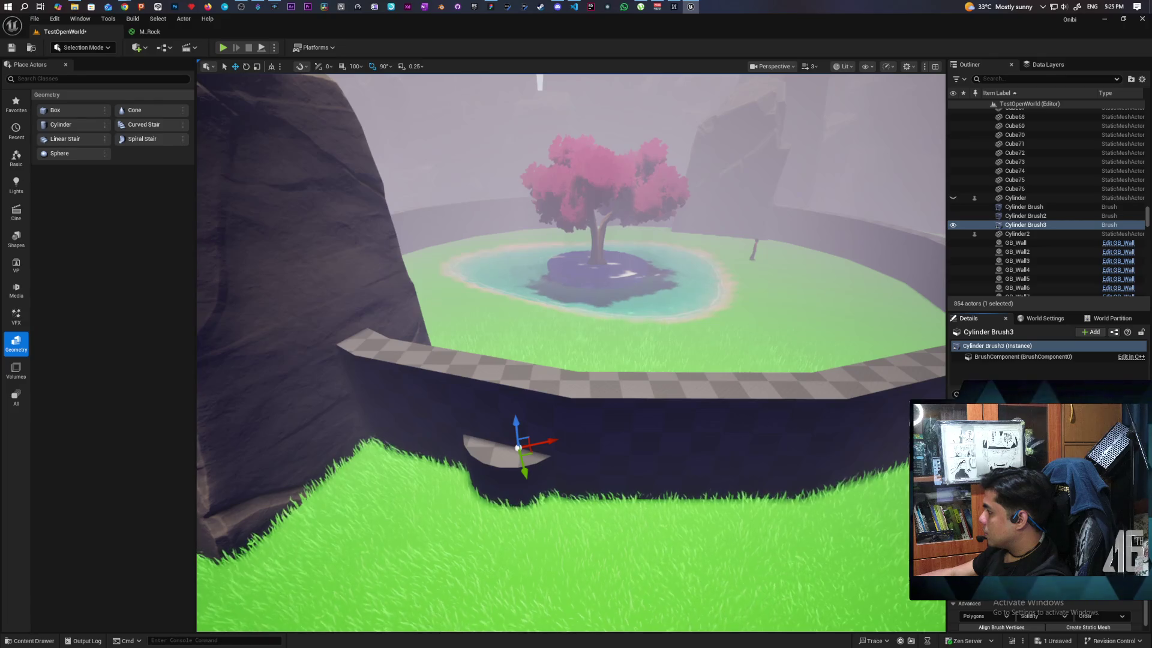
left_click_drag(518, 448, 518, 447)
mouse_move(576, 360)
left_mouse_down()
mouse_move(552, 372)
mouse_move(498, 360)
mouse_move(571, 390)
left_mouse_up()
key("e")
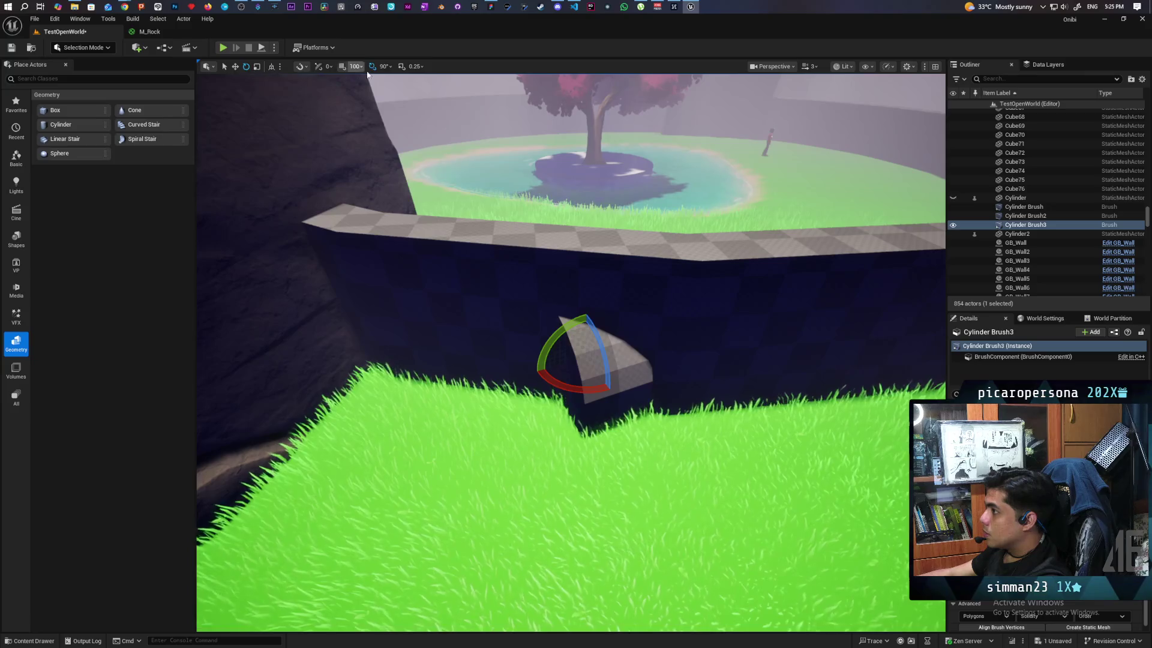
left_click_drag(536, 375, 597, 387)
Position the brush in the wall and adjust the arch opening's size and edge
key("w")
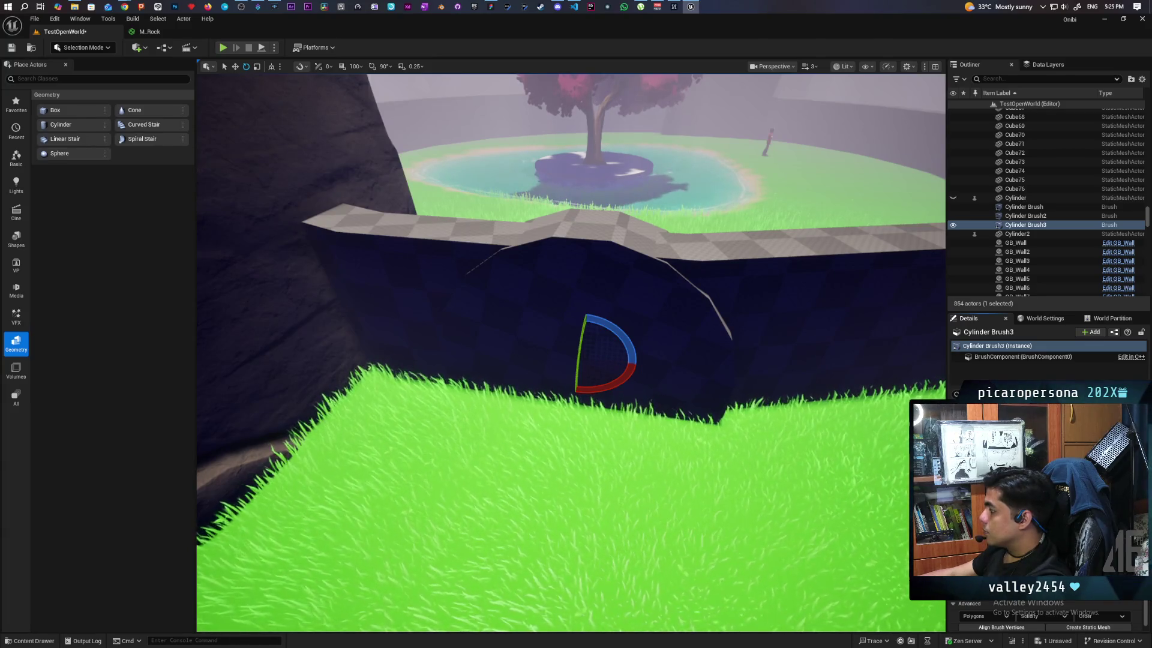
key("w")
scroll(587, 308, "up", 2)
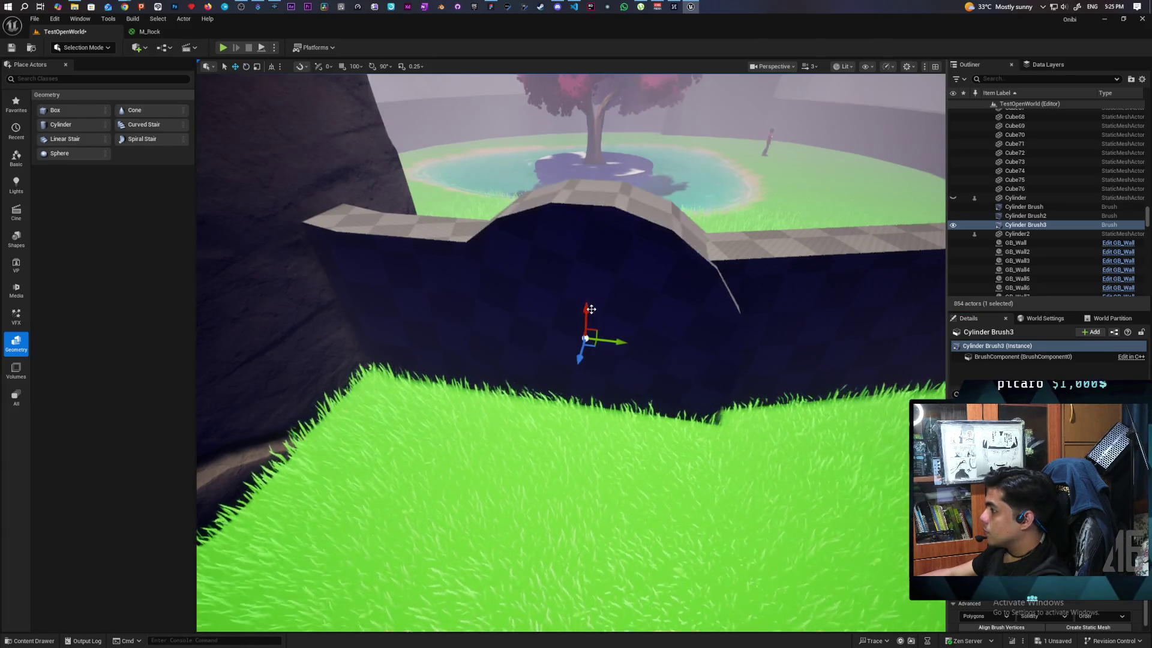
scroll(587, 308, "up", 2)
scroll(582, 373, "down", 4)
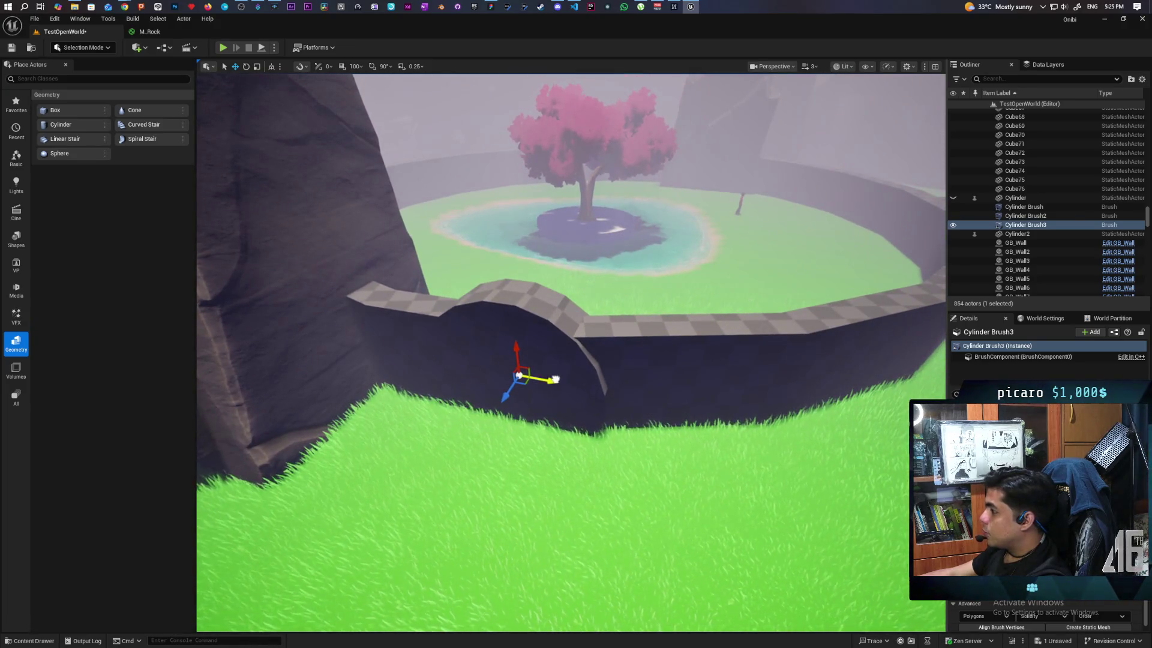
scroll(560, 378, "up", 1)
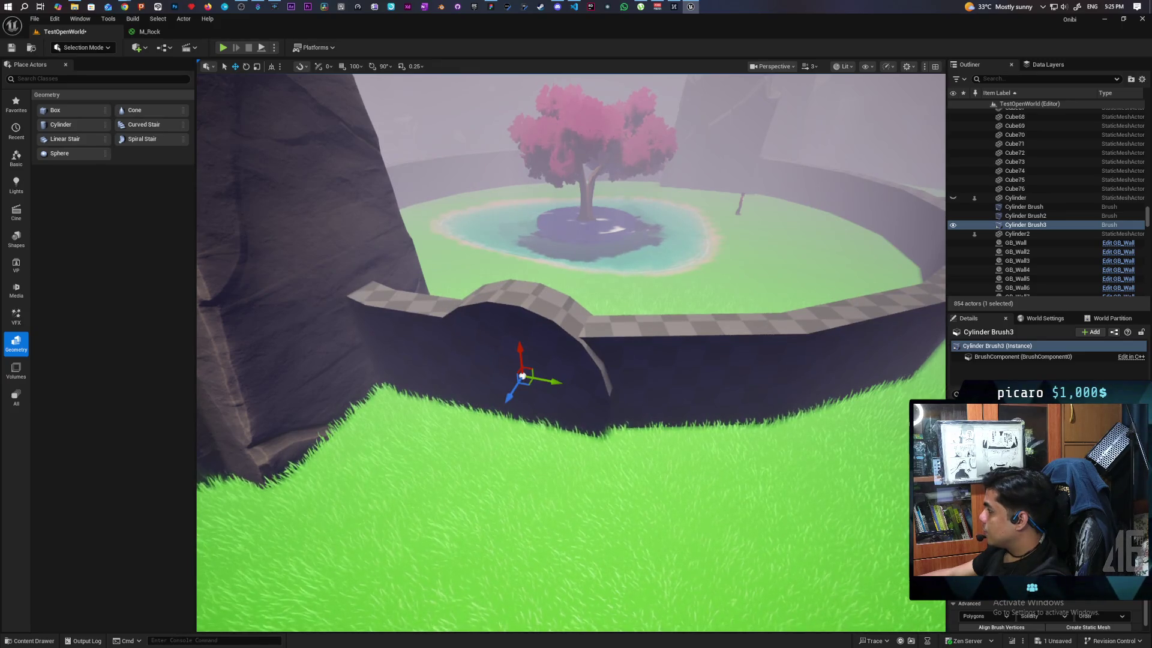
key("ctrl+z")
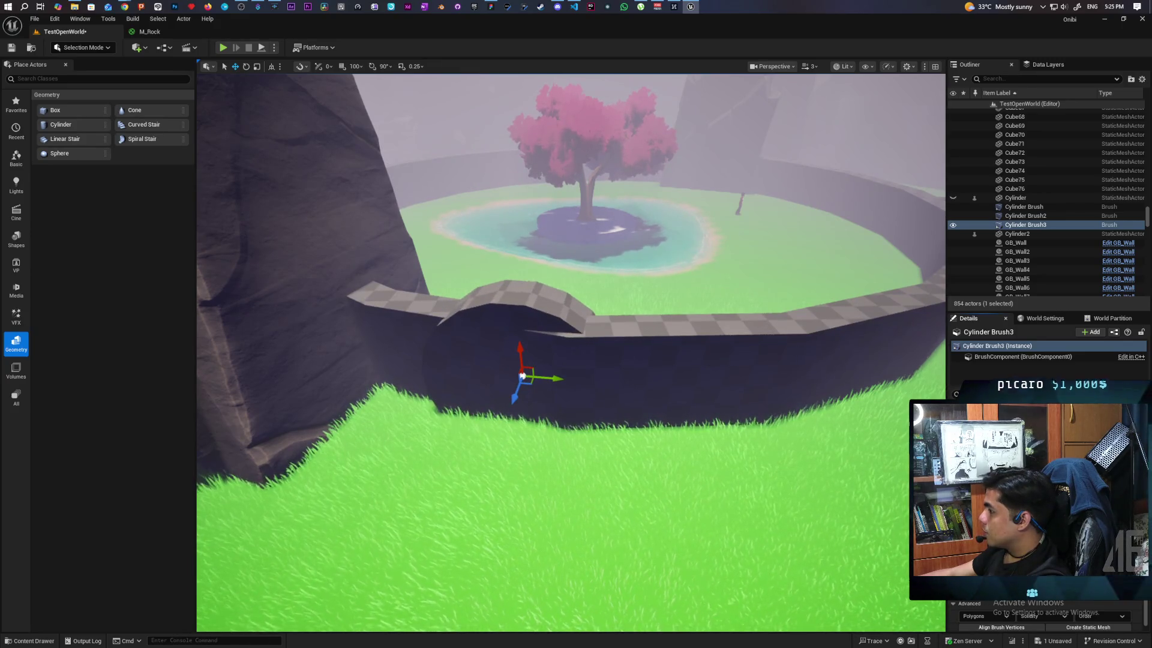
key("ctrl+z")
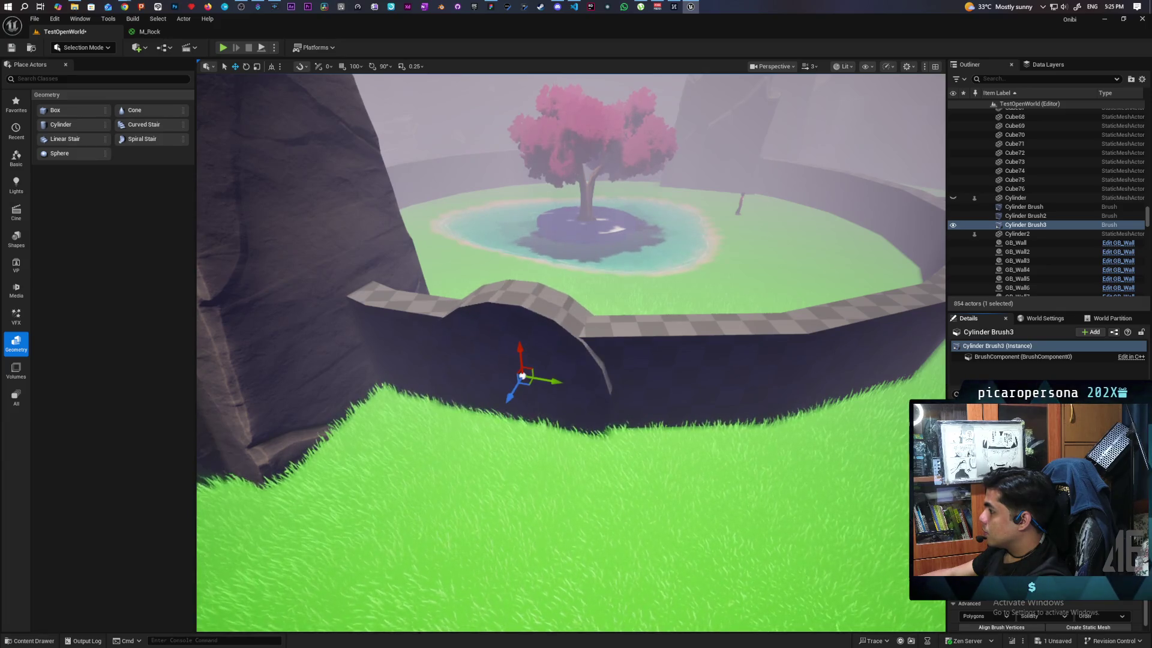
key("ctrl+z")
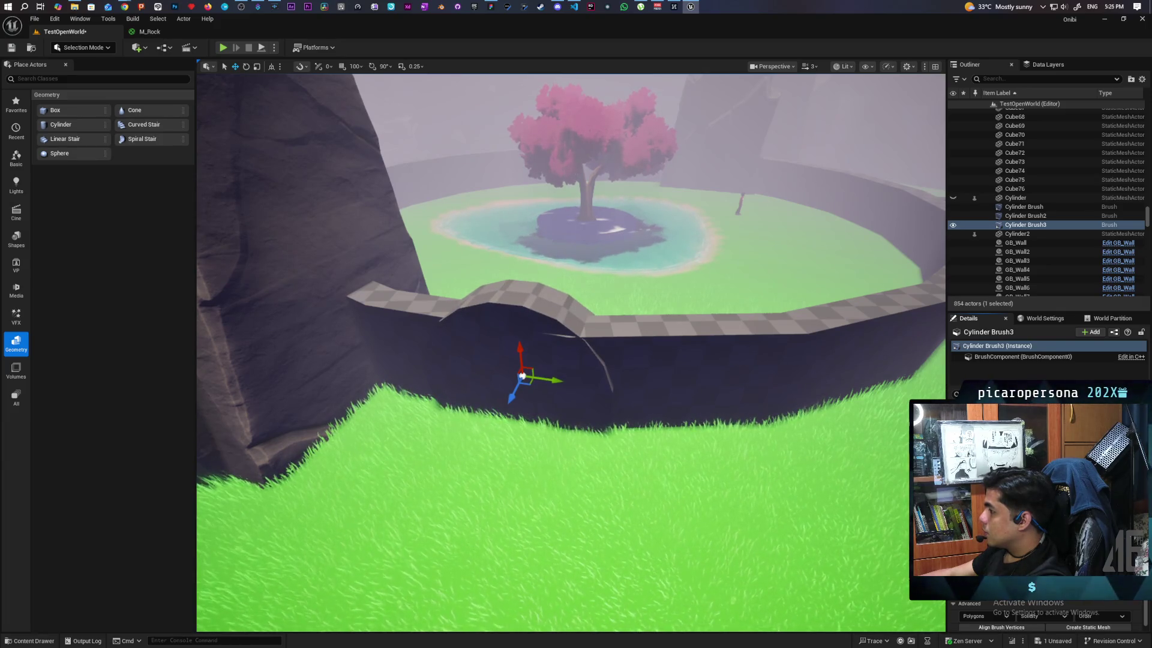
left_click_drag(881, 430, 881, 372)
left_click_drag(605, 411, 605, 411)
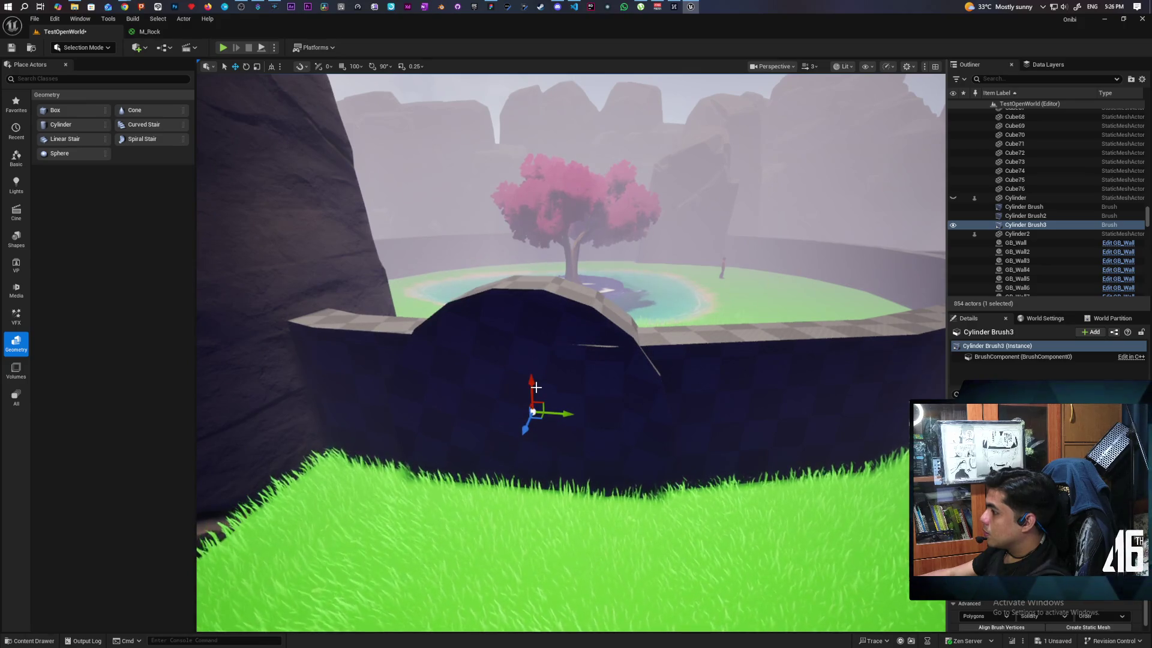
Duplicate Cylinder Brush3 to create Cylinder Brush4
left_click(1020, 216)
left_click(1020, 225)
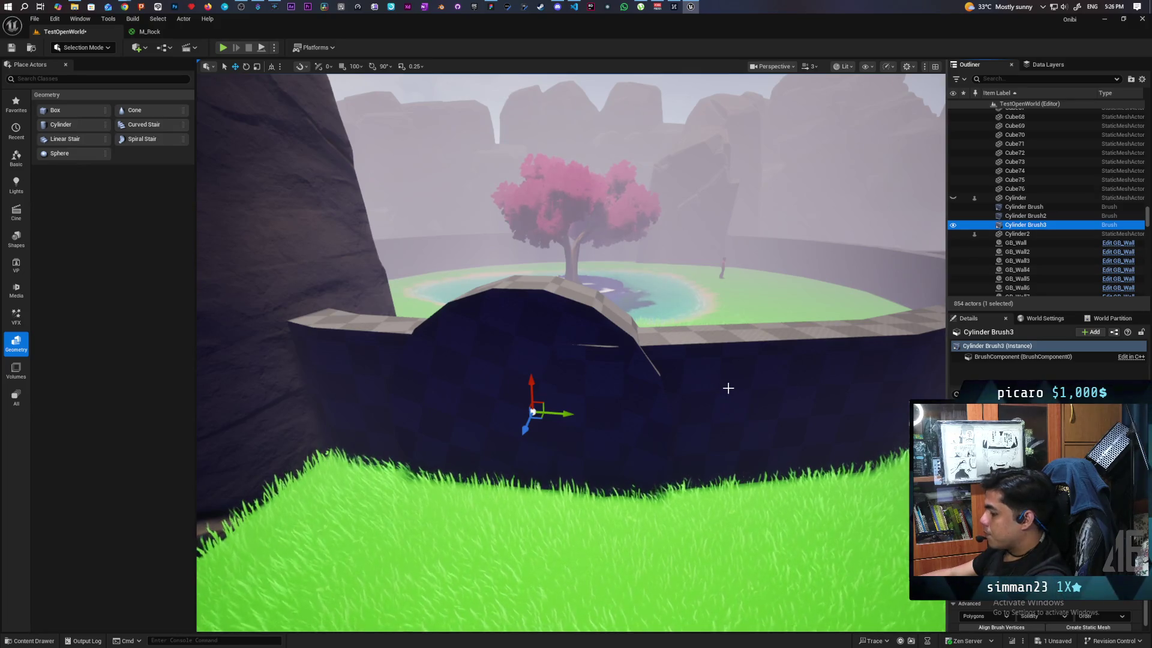
key("ctrl+d")
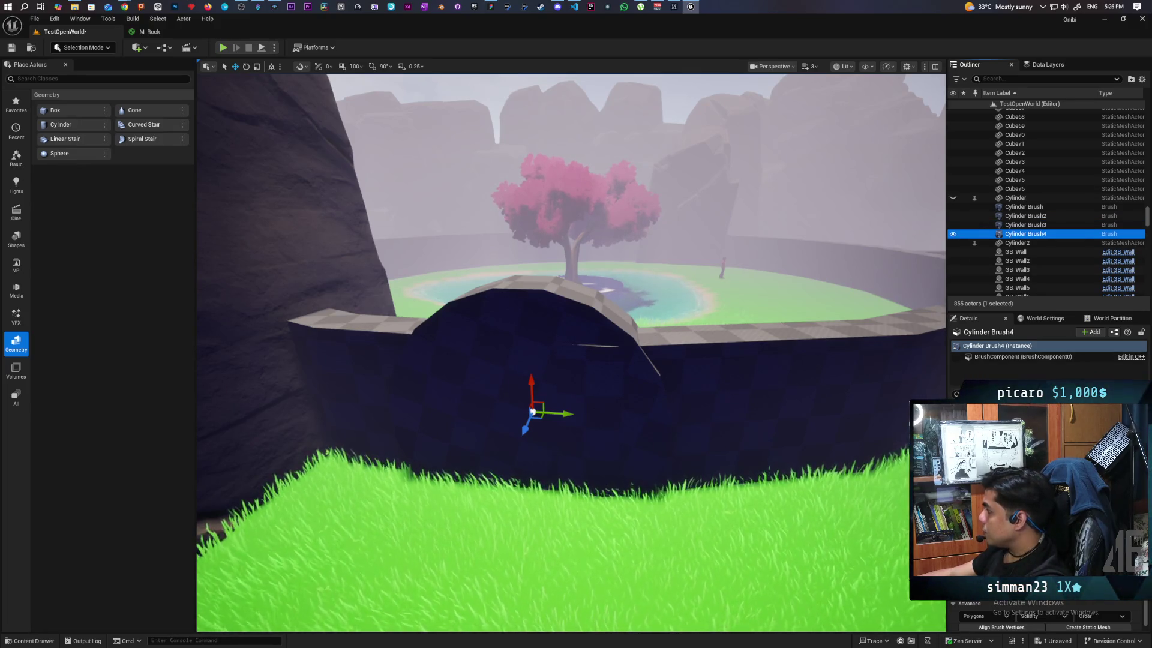
left_click(997, 345)
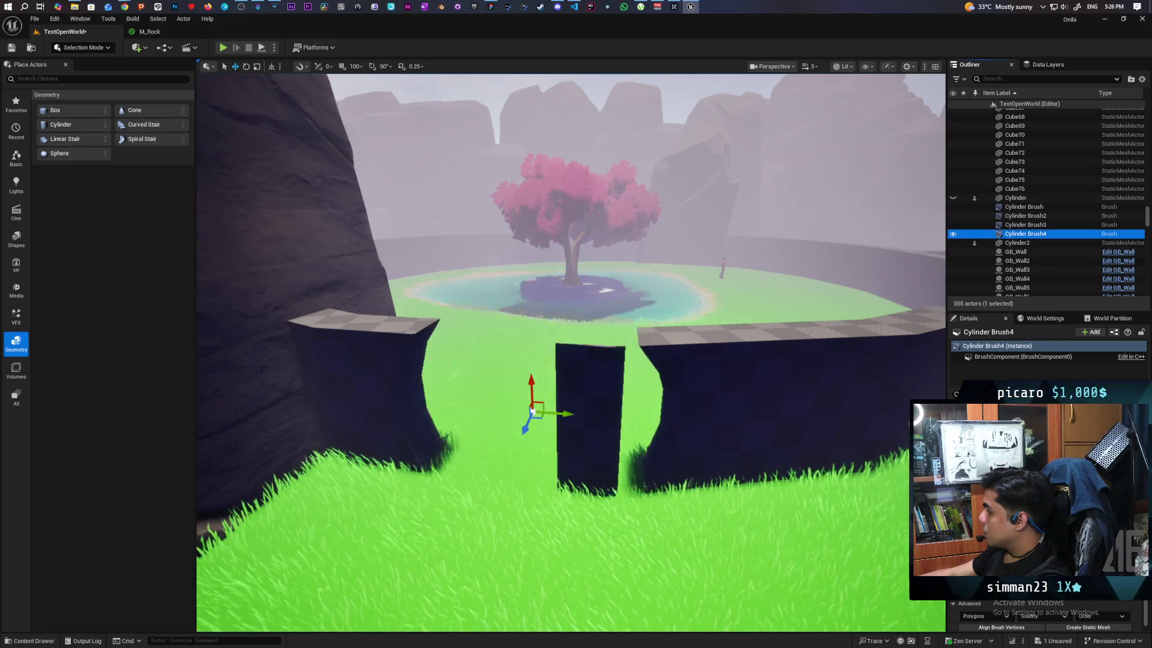
Orbit around the ring-wall arch to view it from the left, straight through, and above
scroll(571, 353, "up", 5)
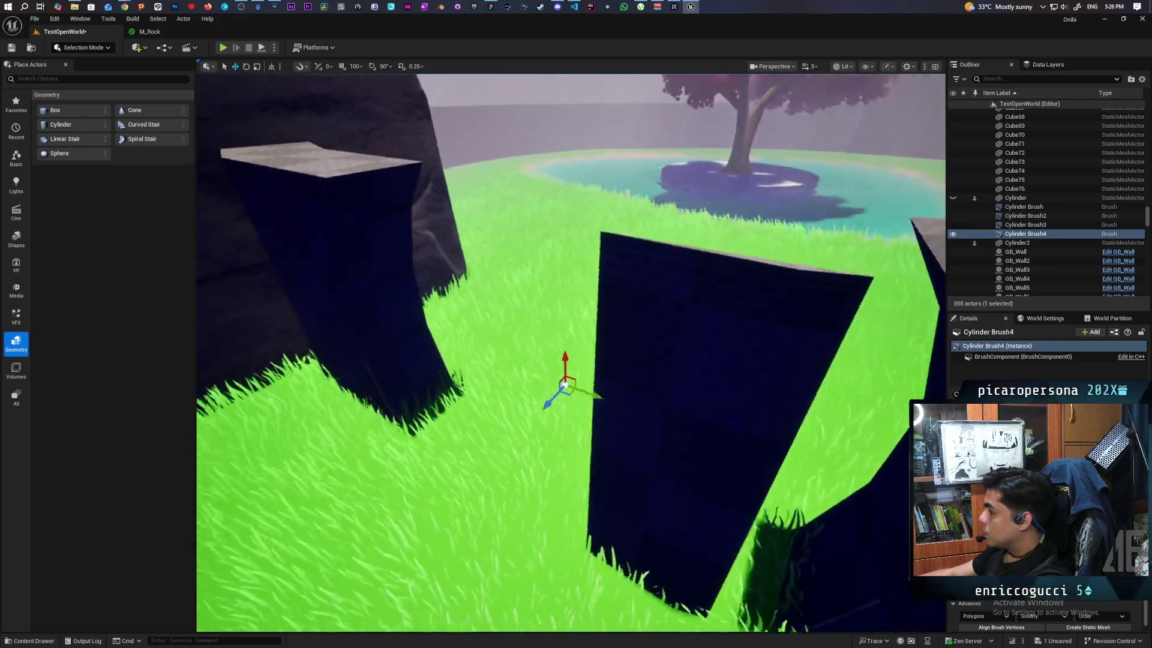
scroll(571, 353, "down", 4)
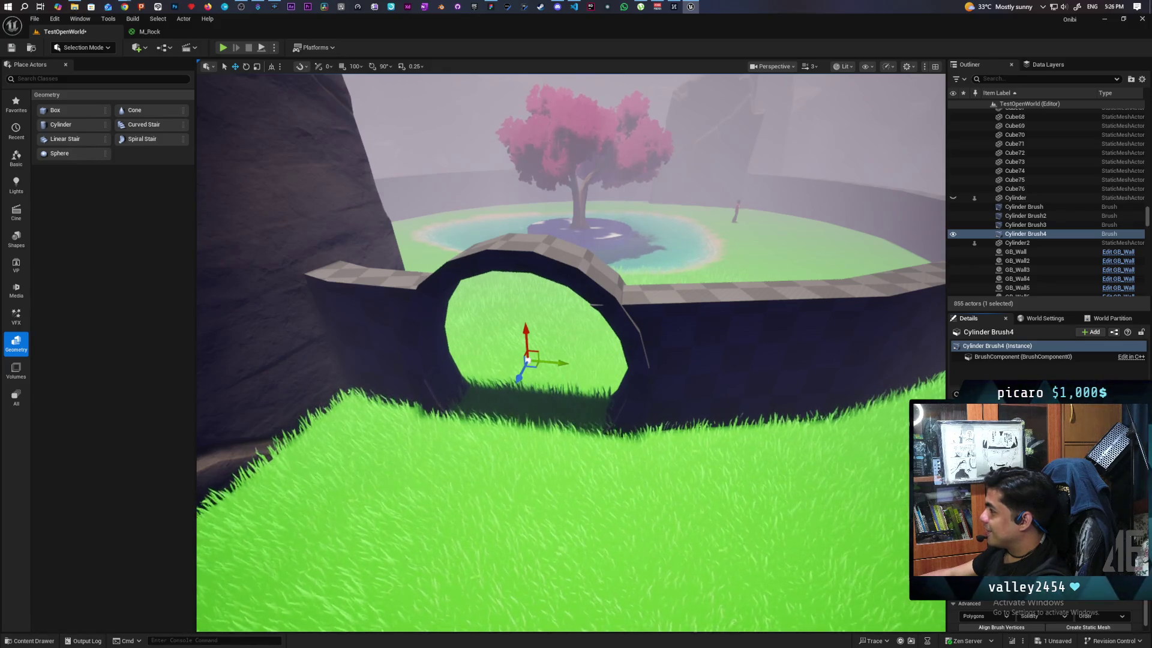
left_click_drag(570, 354, 474, 354)
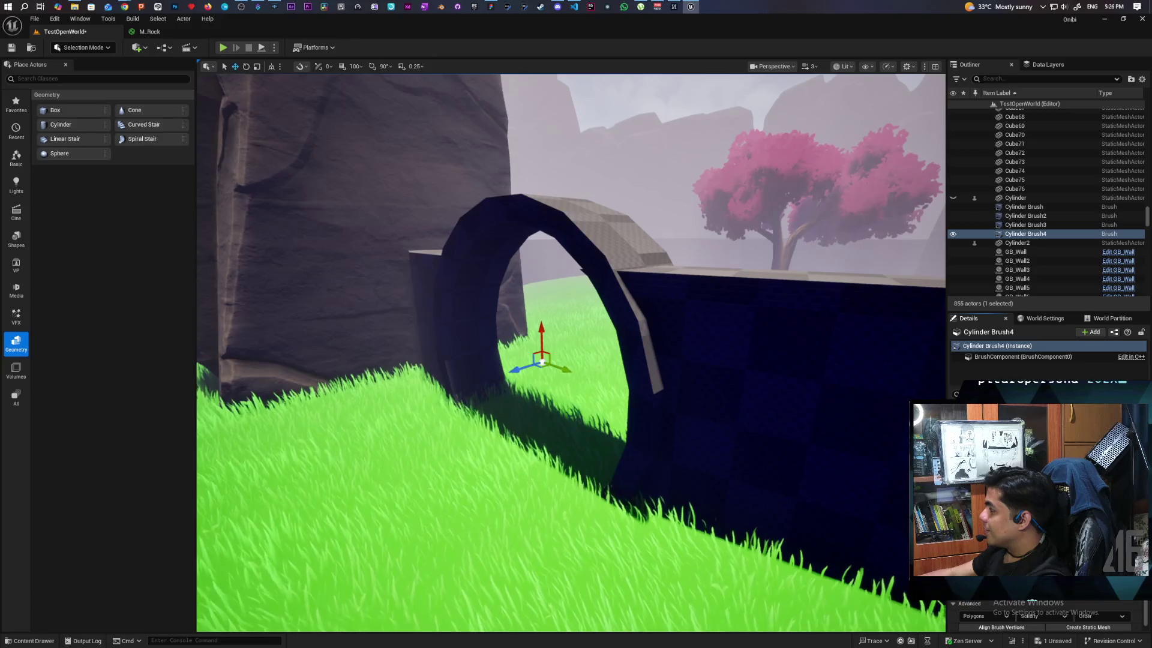
left_click_drag(570, 354, 636, 354)
left_click_drag(561, 432, 571, 456)
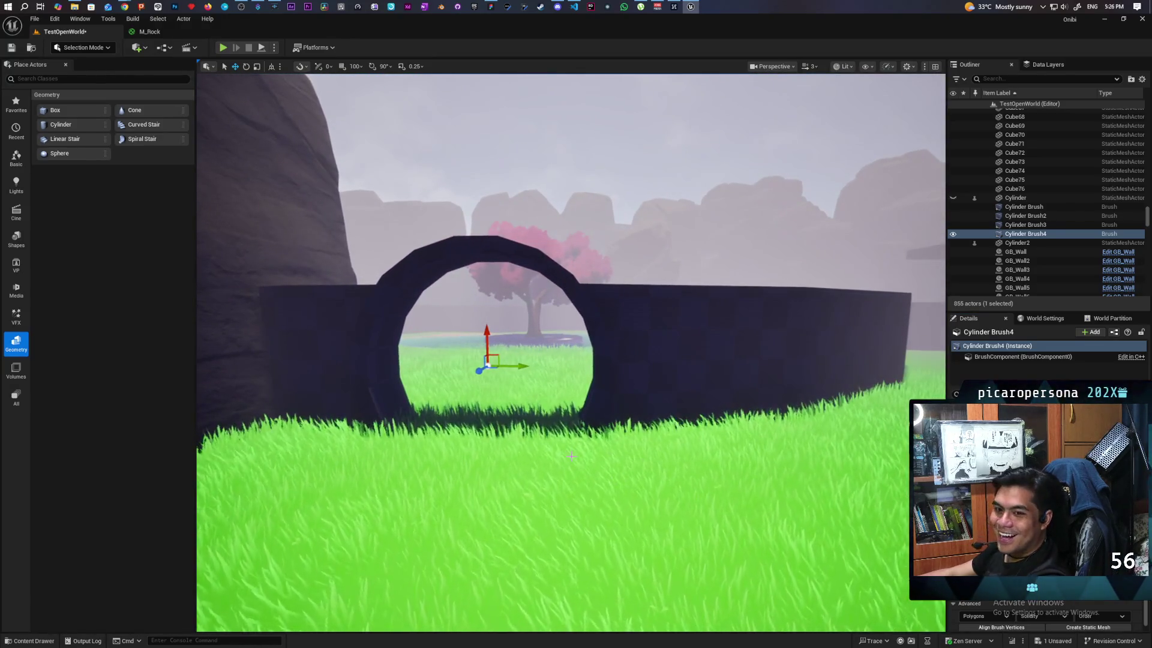
mouse_move(510, 456)
left_mouse_down()
mouse_move(552, 438)
mouse_move(519, 450)
left_mouse_up()
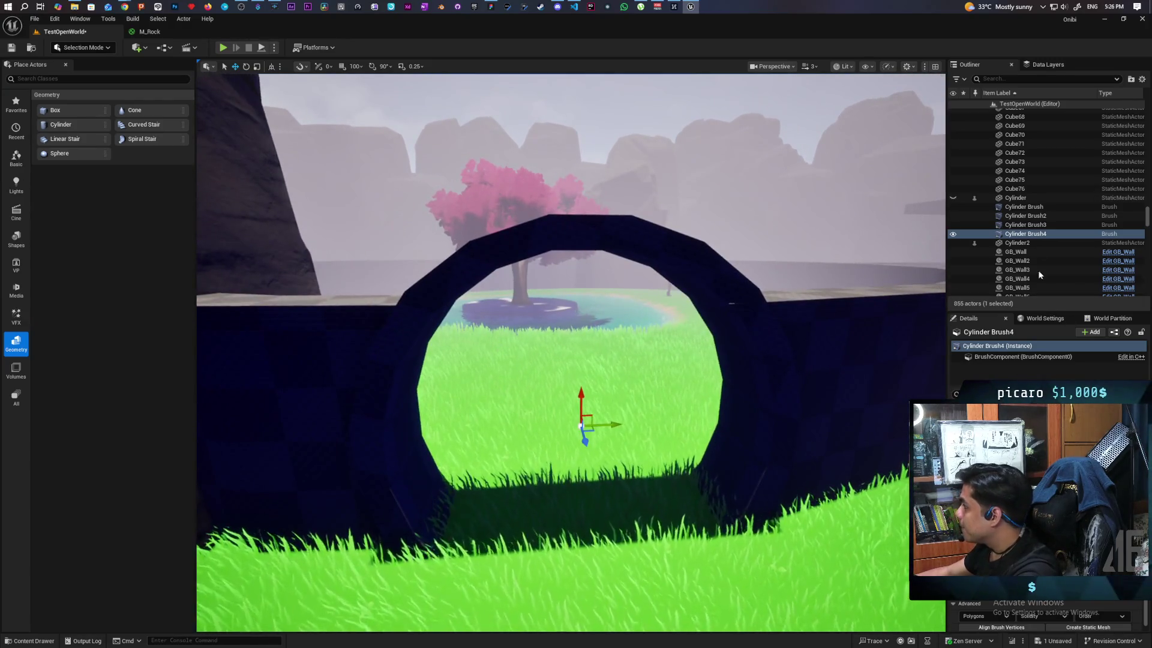
Select Cylinder Brush3 and Cylinder Brush4 in the Outliner, the two brushes carving the arch
left_click(999, 226)
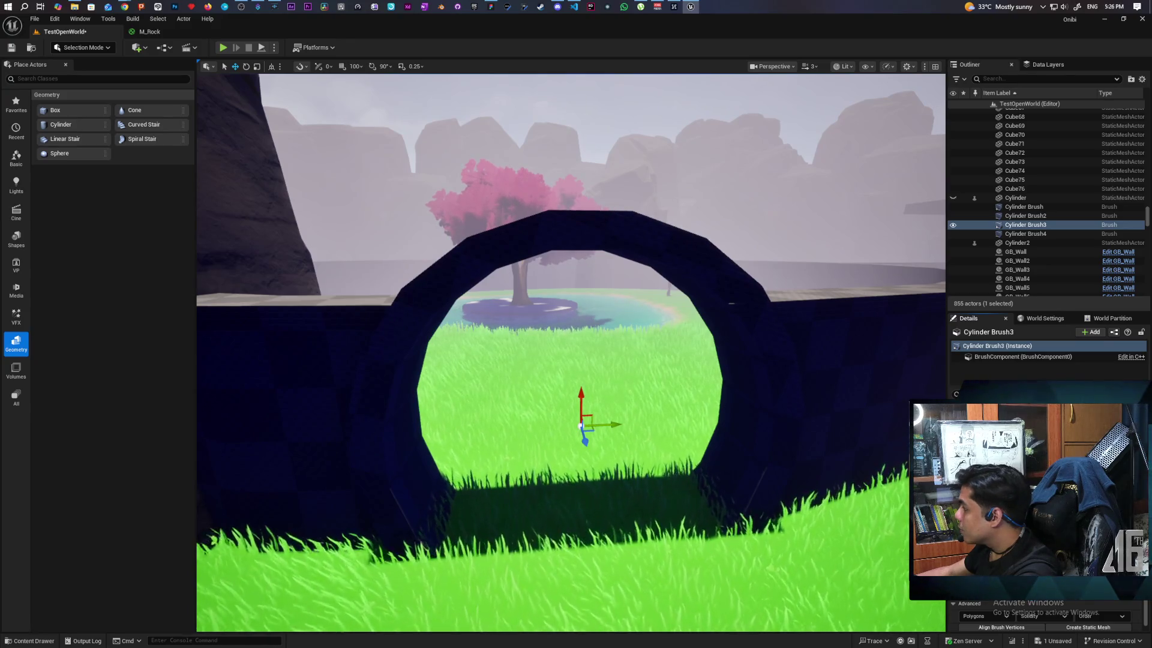
left_click(1027, 234)
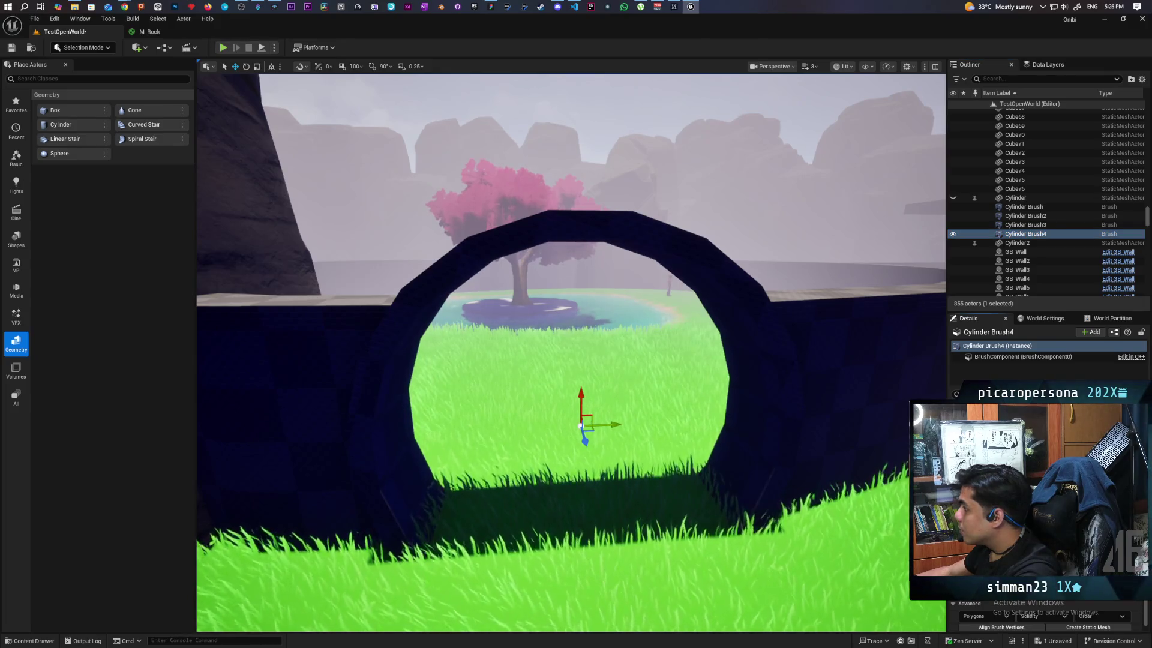
left_click_drag(807, 475, 798, 462)
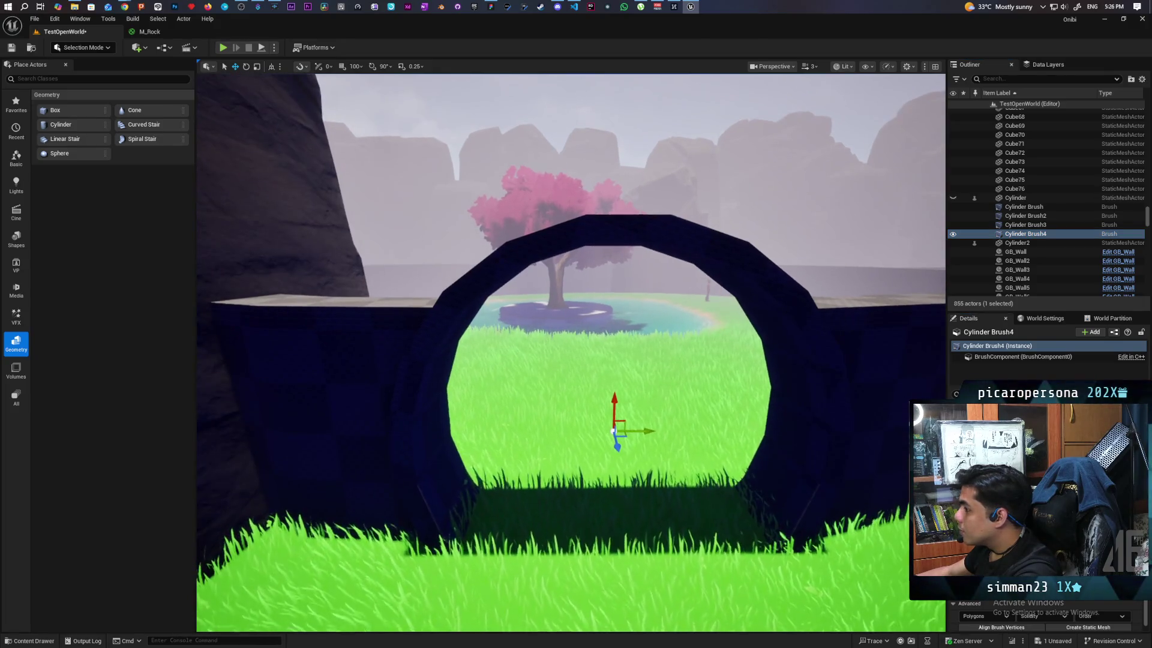
left_click(1029, 225)
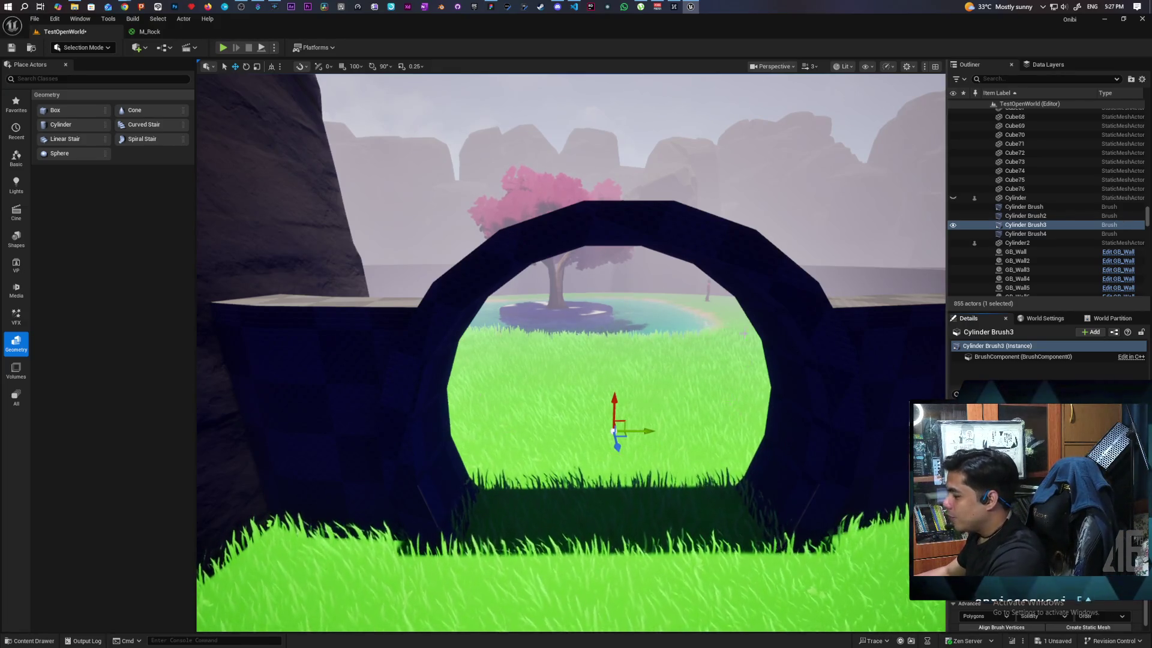
scroll(611, 395, "down", 5)
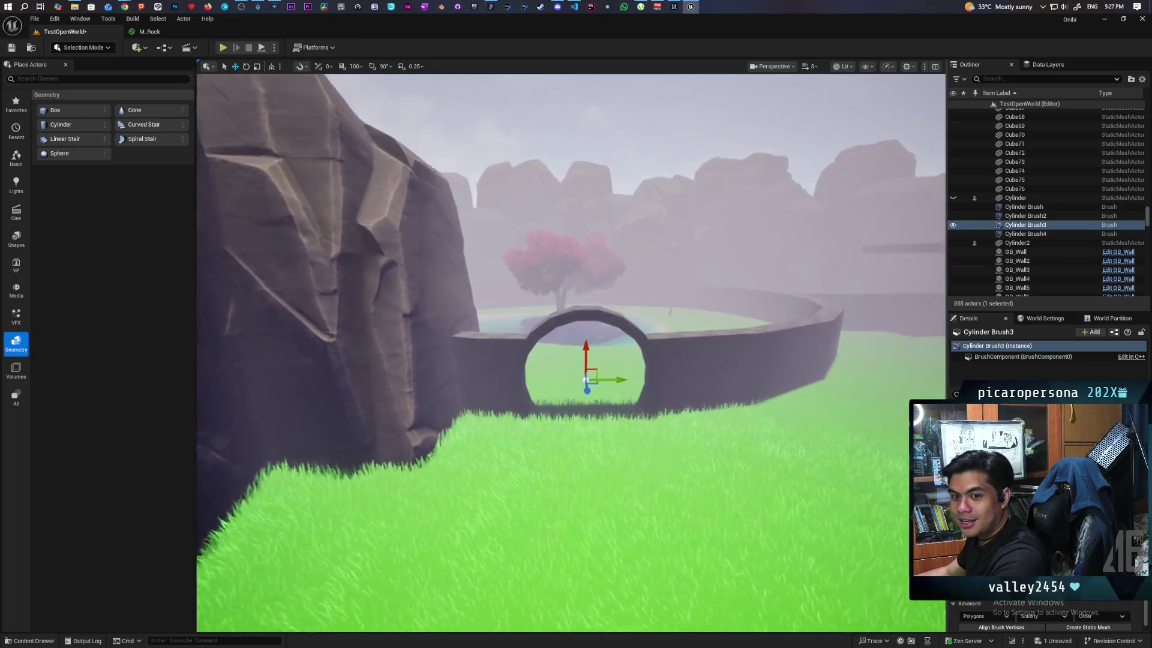
scroll(612, 394, "down", 5)
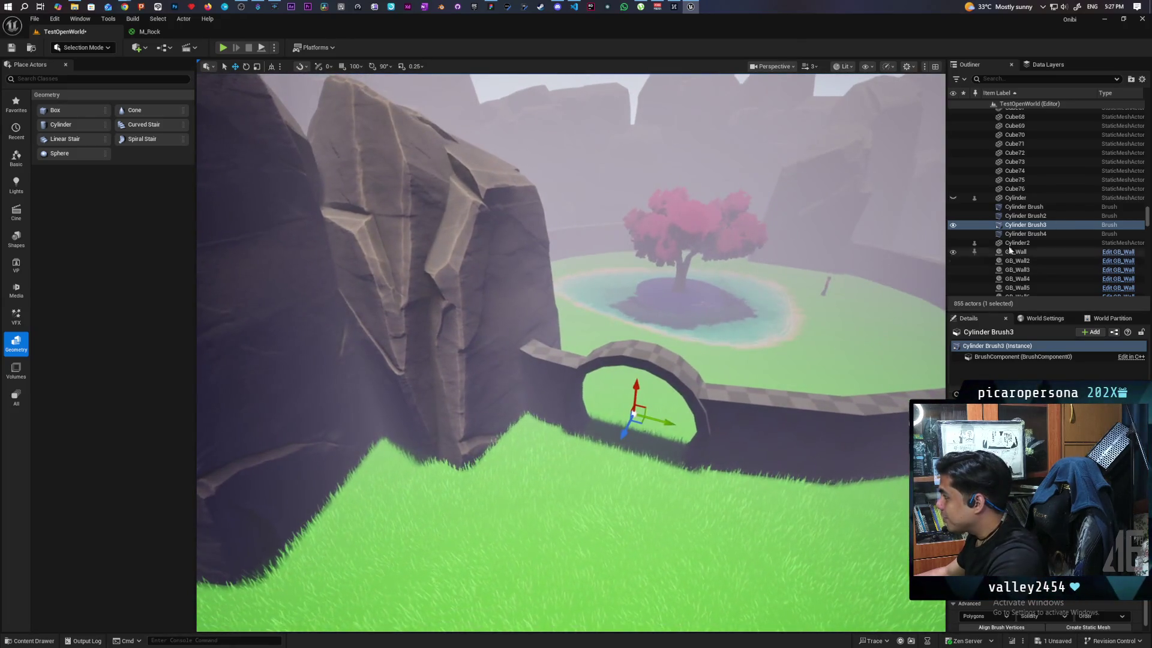
Alt-drag copies of Cylinder Brush3 and Brush4 along the ring wall onto the far wall section
left_click(1017, 234, "ctrl")
left_click_drag(585, 336, 584, 407)
mouse_move(469, 408)
left_mouse_down()
mouse_move(643, 315)
mouse_move(705, 258)
mouse_move(738, 258)
mouse_move(805, 324)
mouse_move(597, 417)
left_mouse_up()
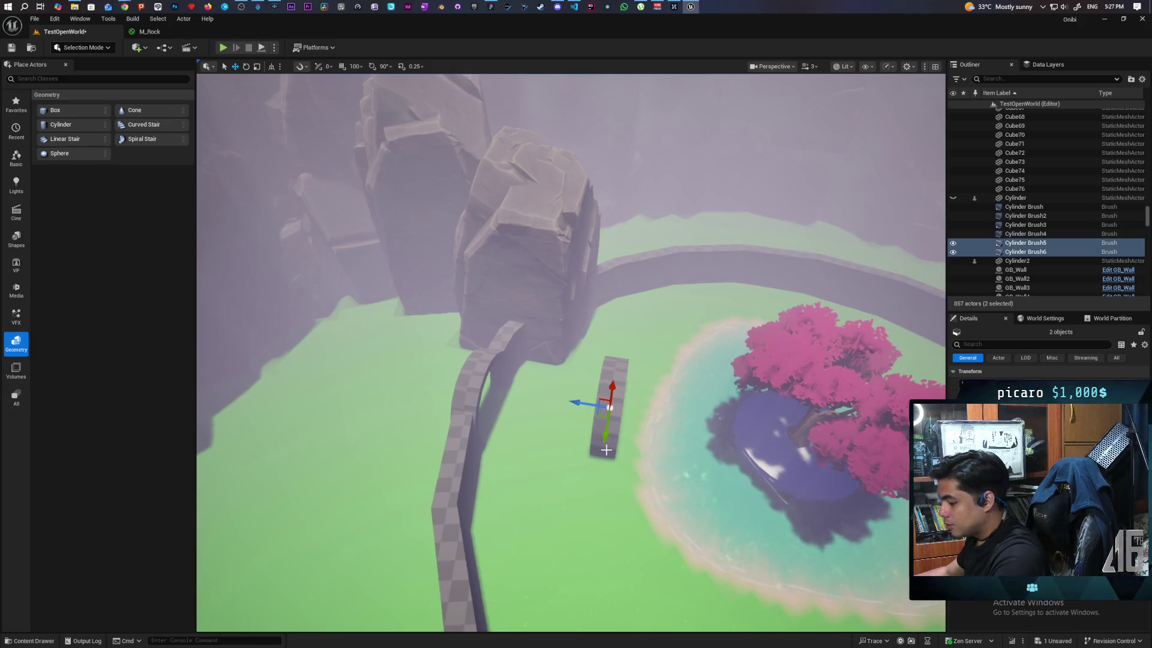
key("ctrl+z")
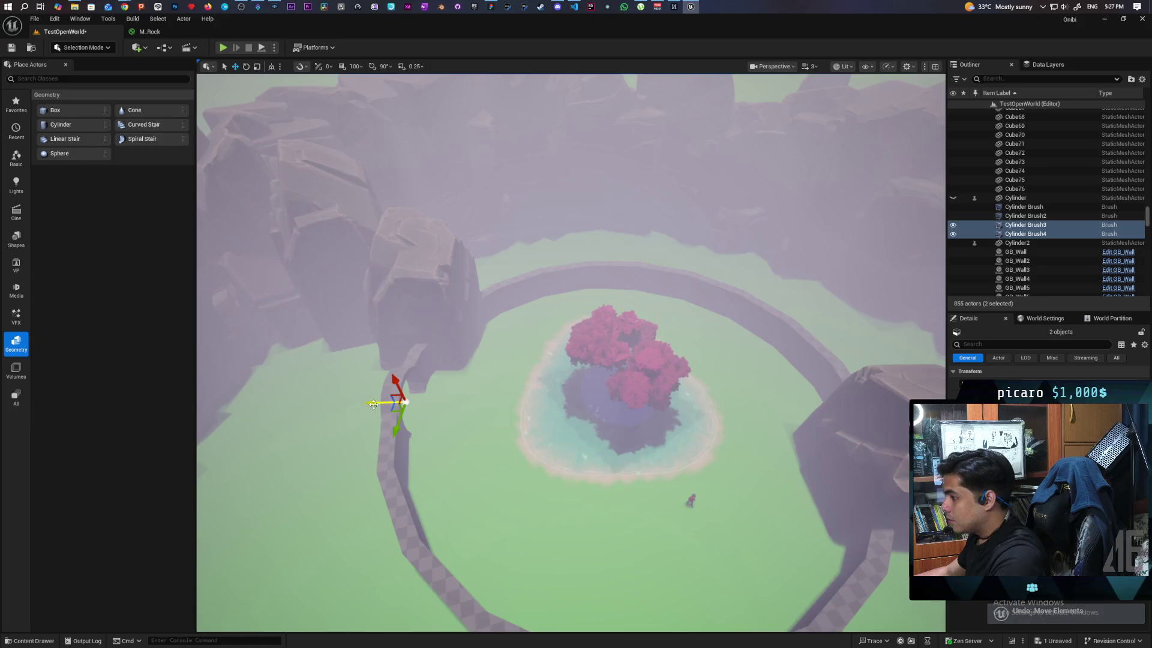
left_click_drag(373, 403, 437, 413, "alt")
left_click_drag(703, 423, 795, 414, "alt")
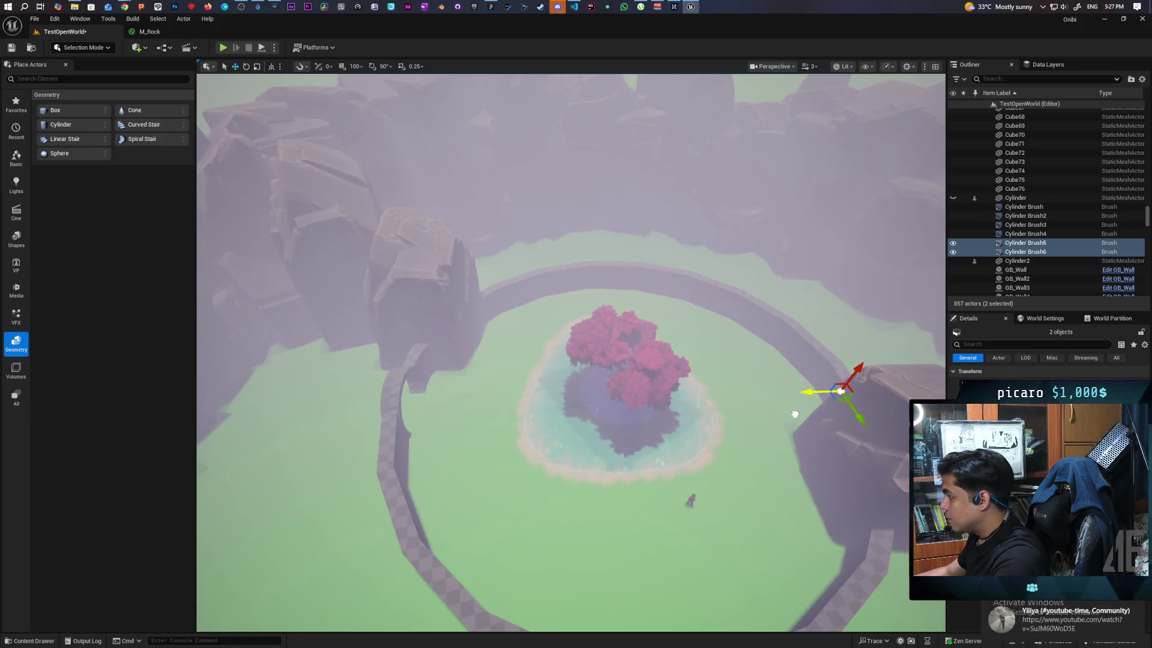
Fly around the new archway to check it from several sides, then save the level
key("w")
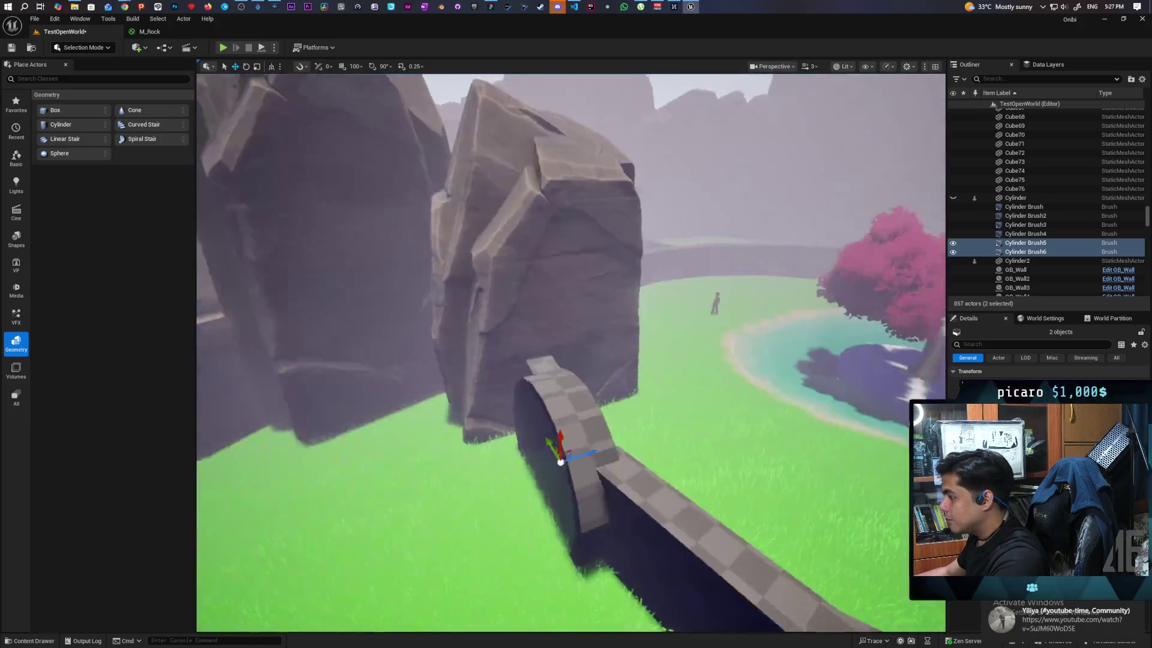
key("s")
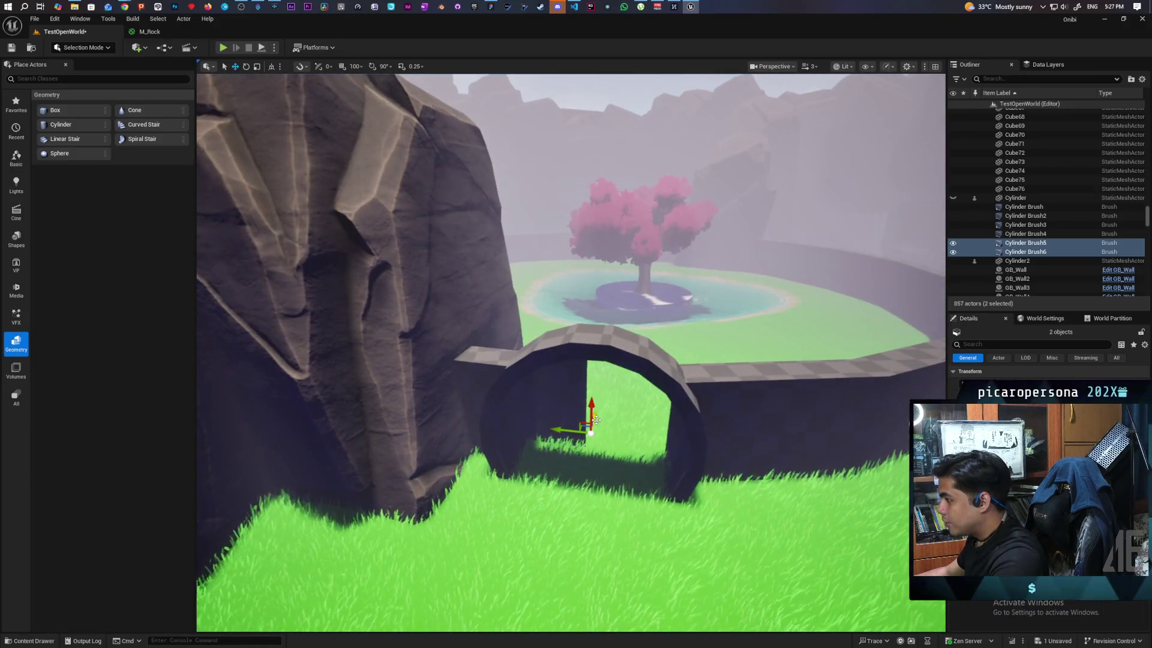
key("w")
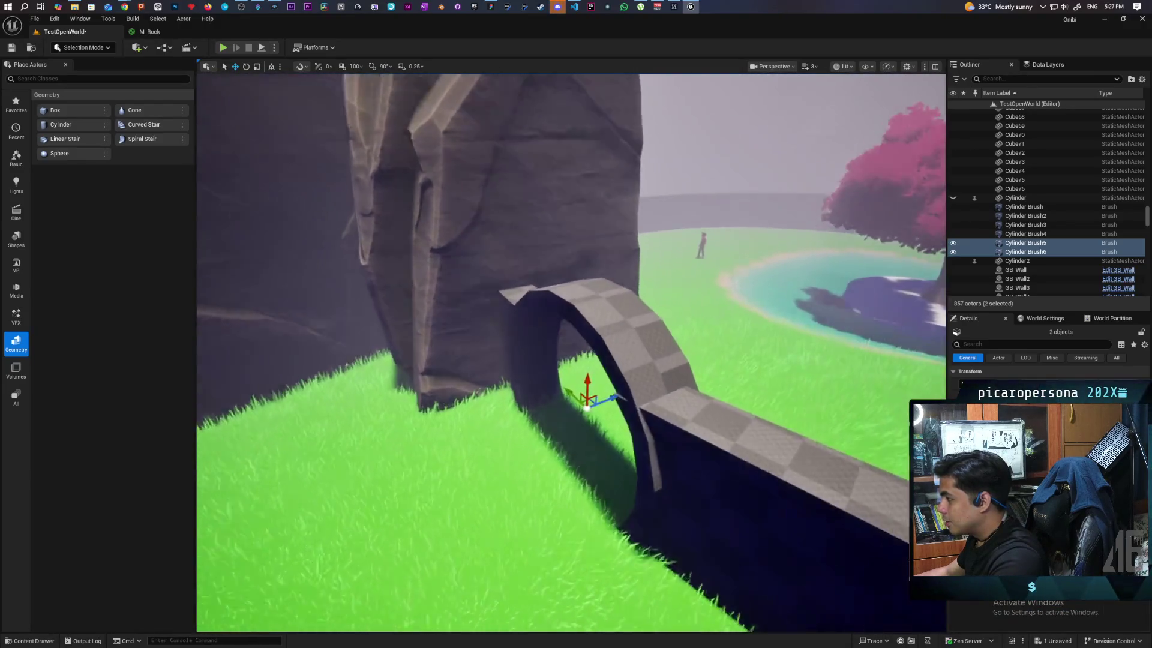
key("a")
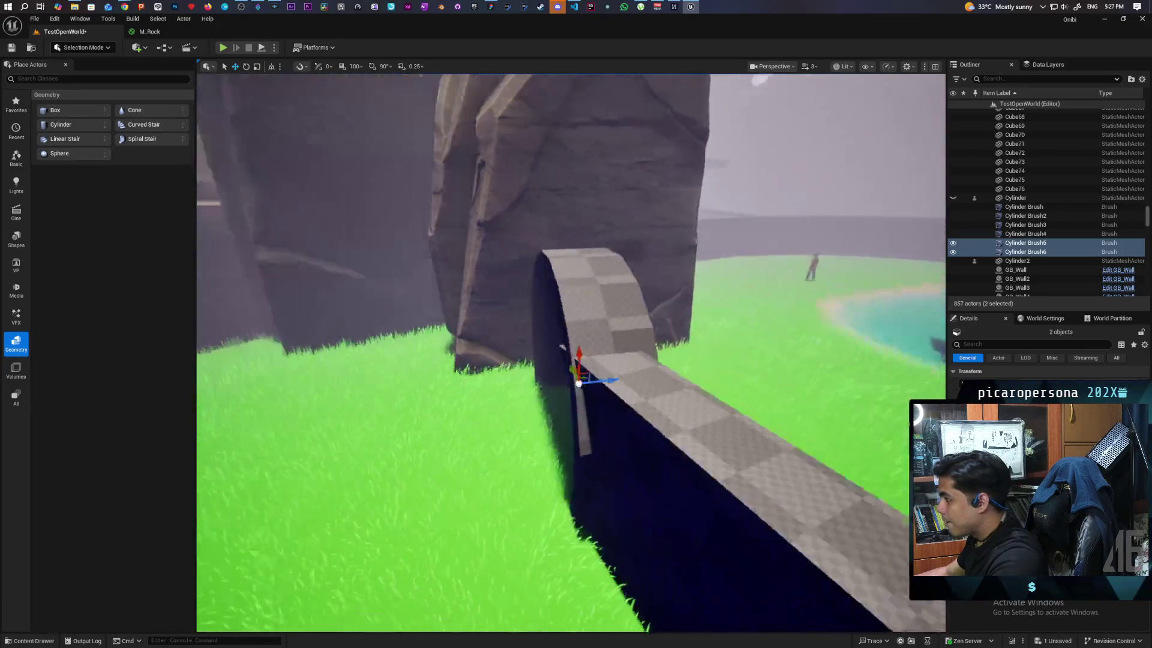
key("s")
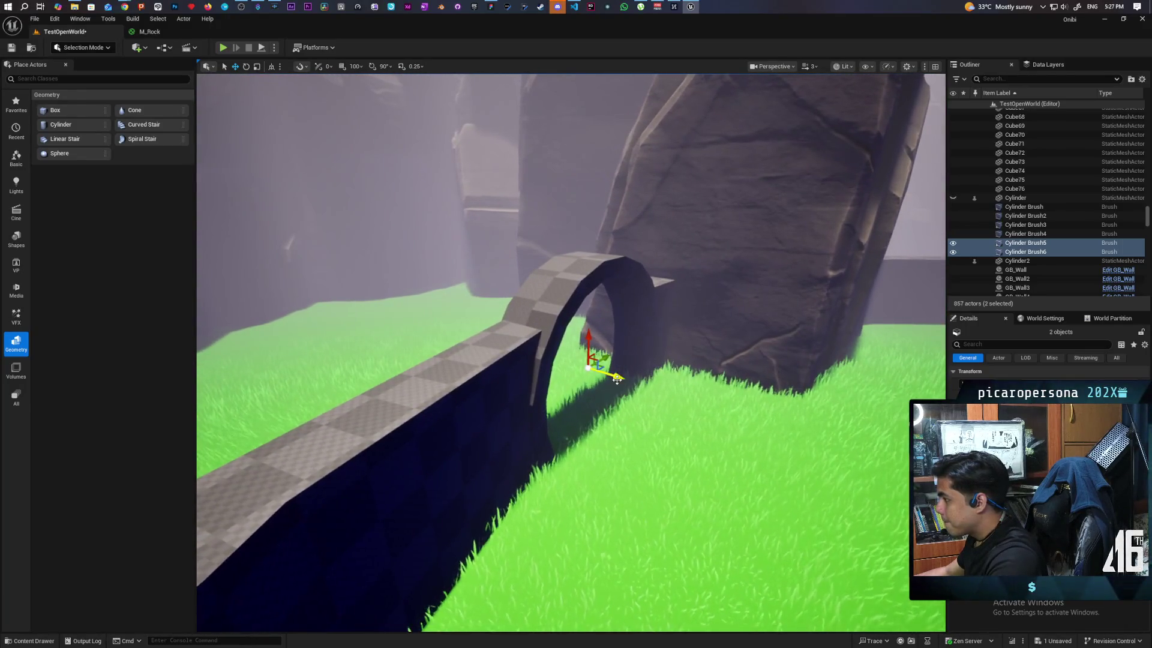
key("a")
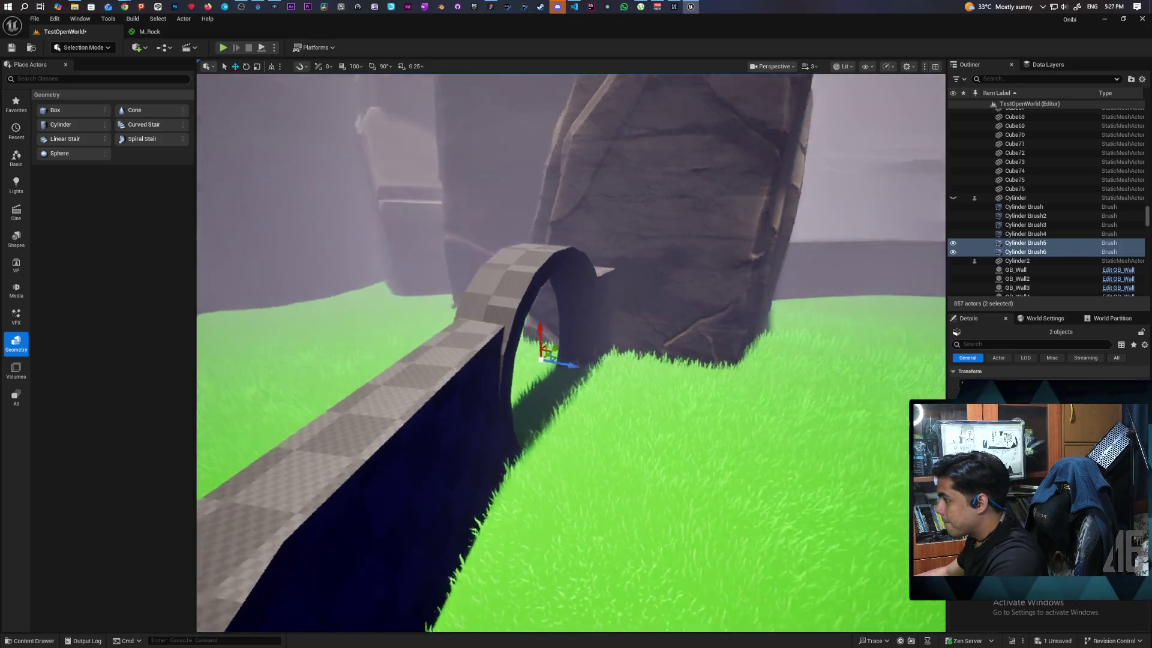
key("a")
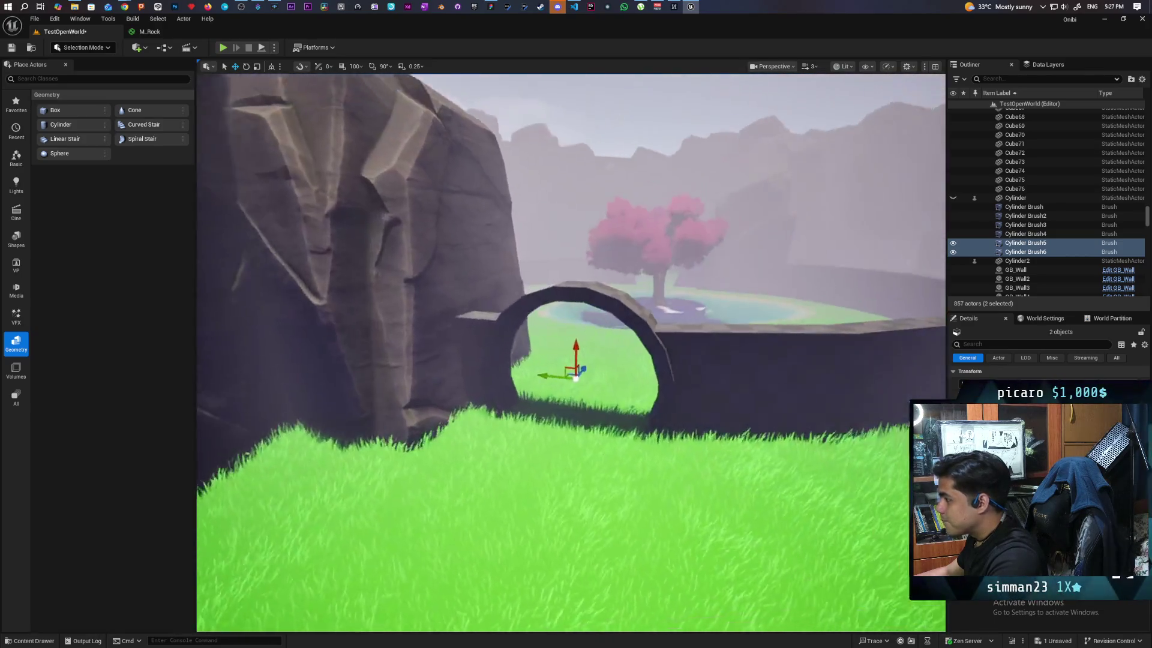
key("ctrl+s")
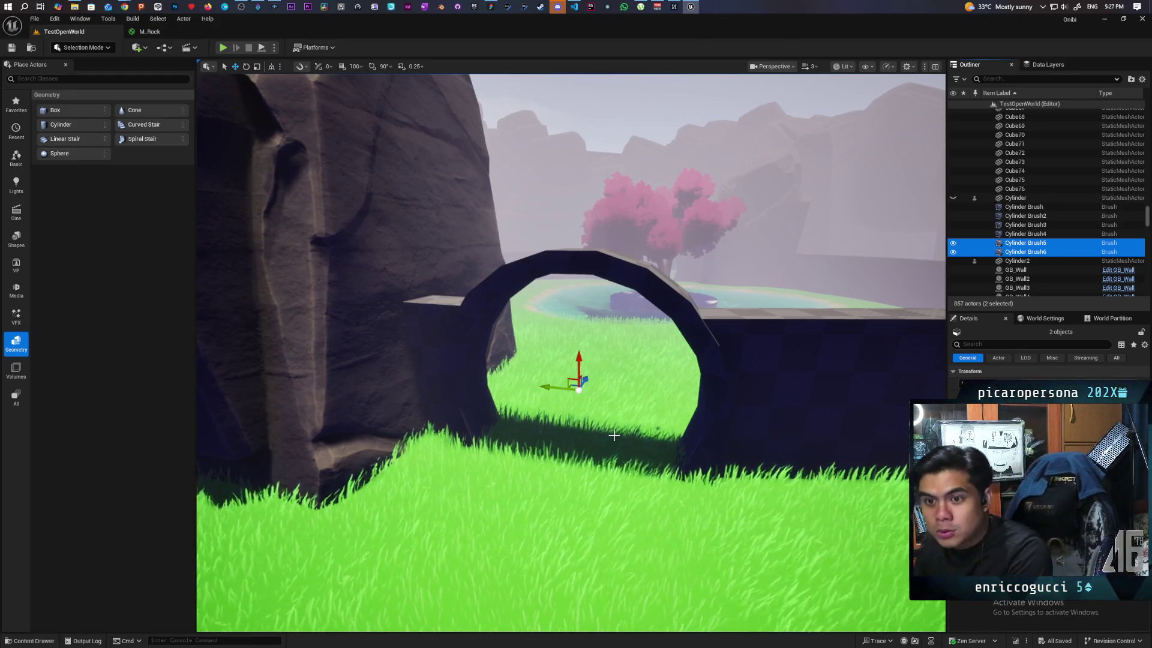
mouse_move(605, 436)
left_mouse_down()
mouse_move(606, 414)
mouse_move(651, 459)
mouse_move(639, 456)
mouse_move(642, 435)
mouse_move(620, 449)
mouse_move(627, 416)
left_mouse_up()
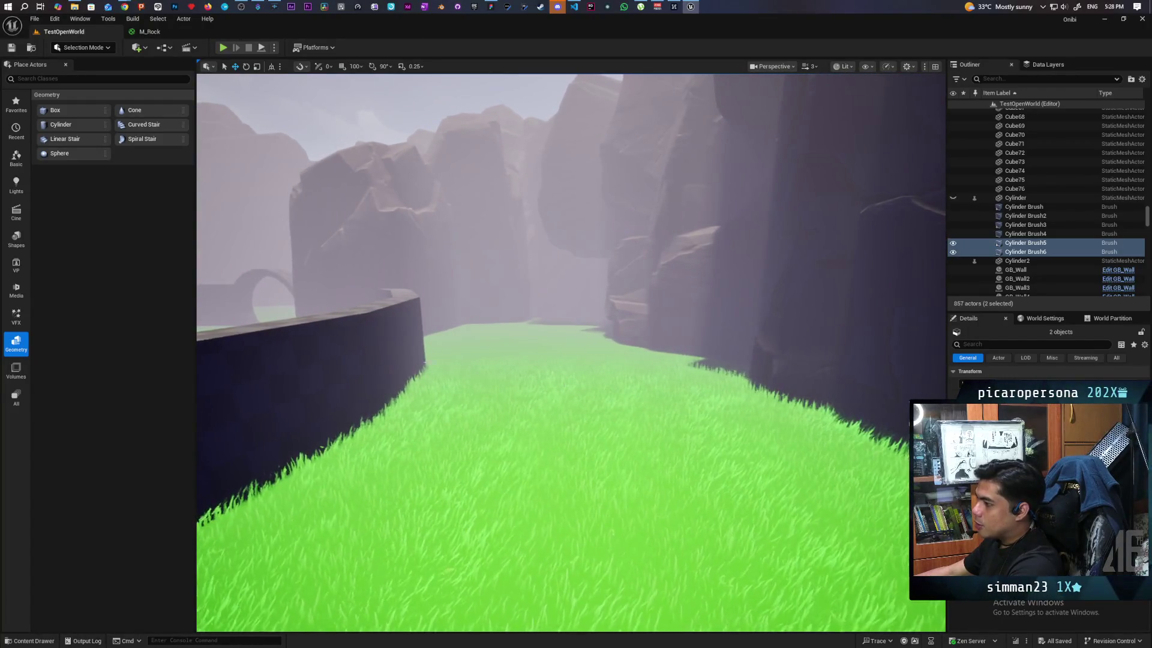
mouse_move(417, 357)
left_mouse_down()
mouse_move(417, 321)
mouse_move(417, 345)
mouse_move(464, 345)
mouse_move(438, 343)
left_mouse_up()
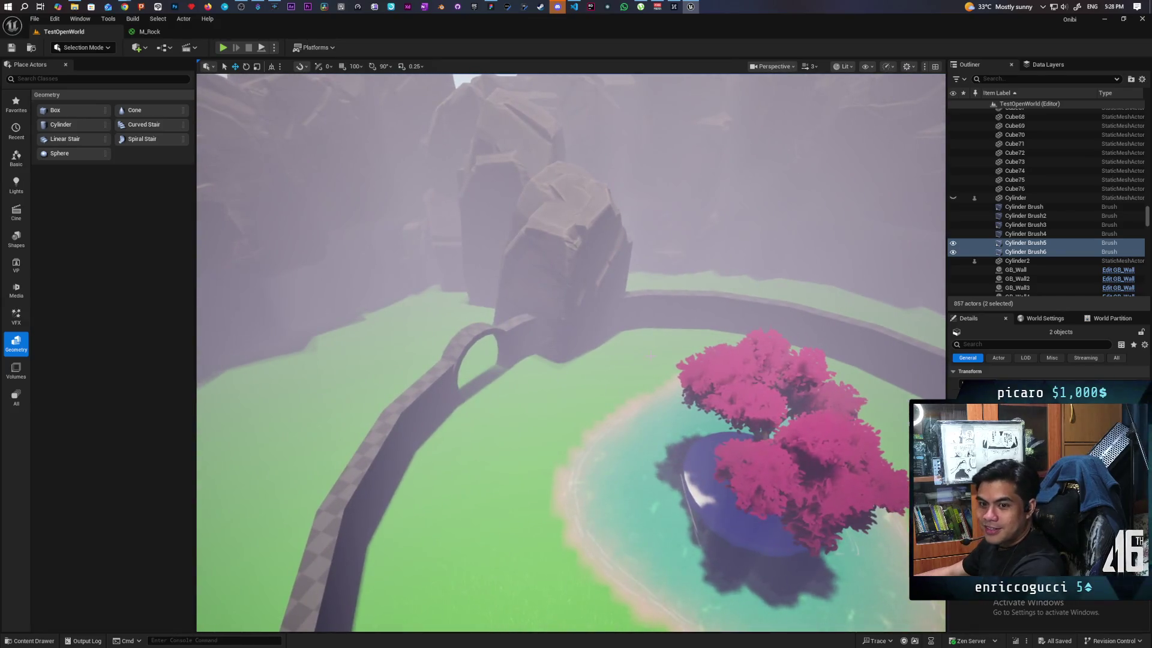
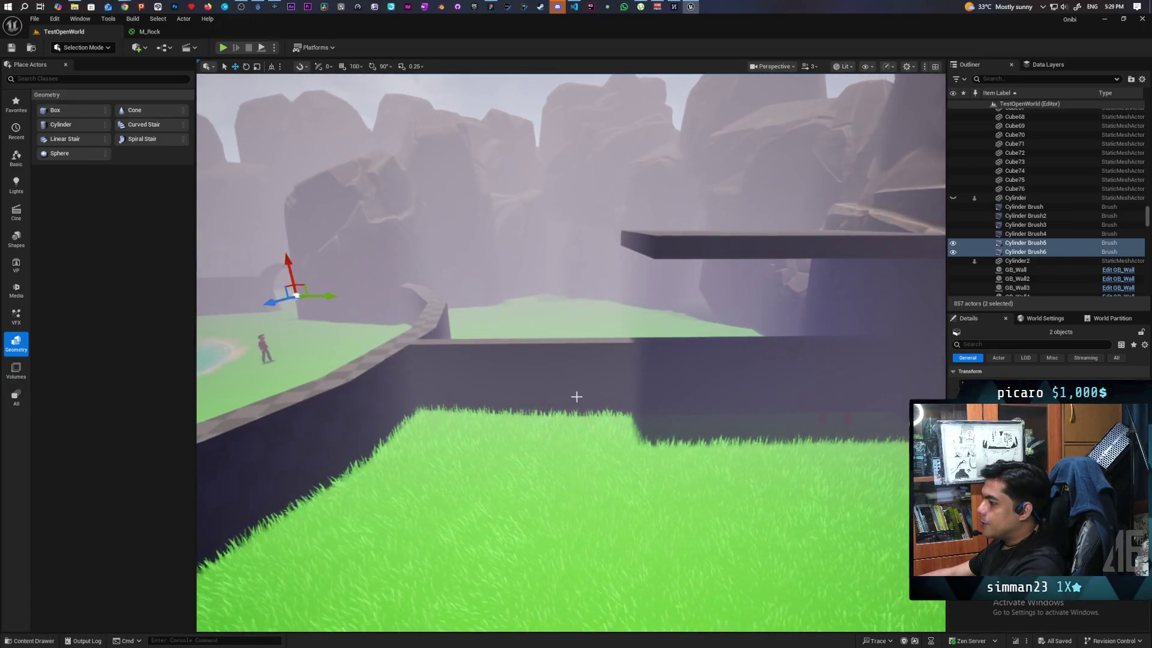
Duplicate the GB_Wall120 walkway slab and GB_Wall121 platform, shifting the copies left
left_click(881, 342)
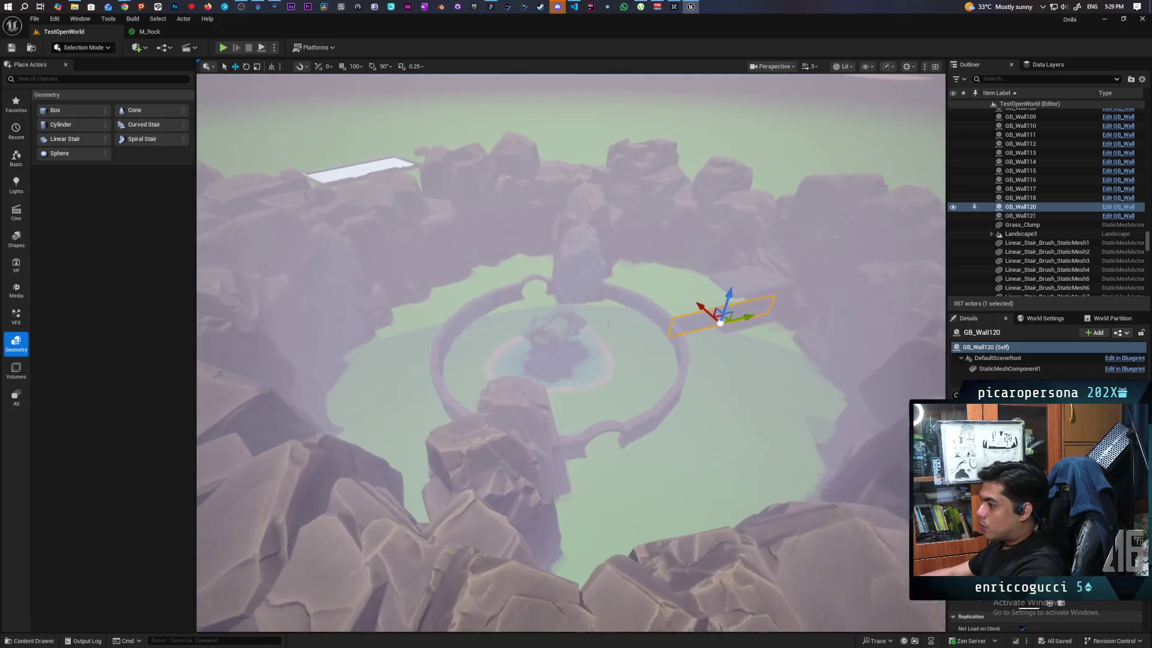
key("f")
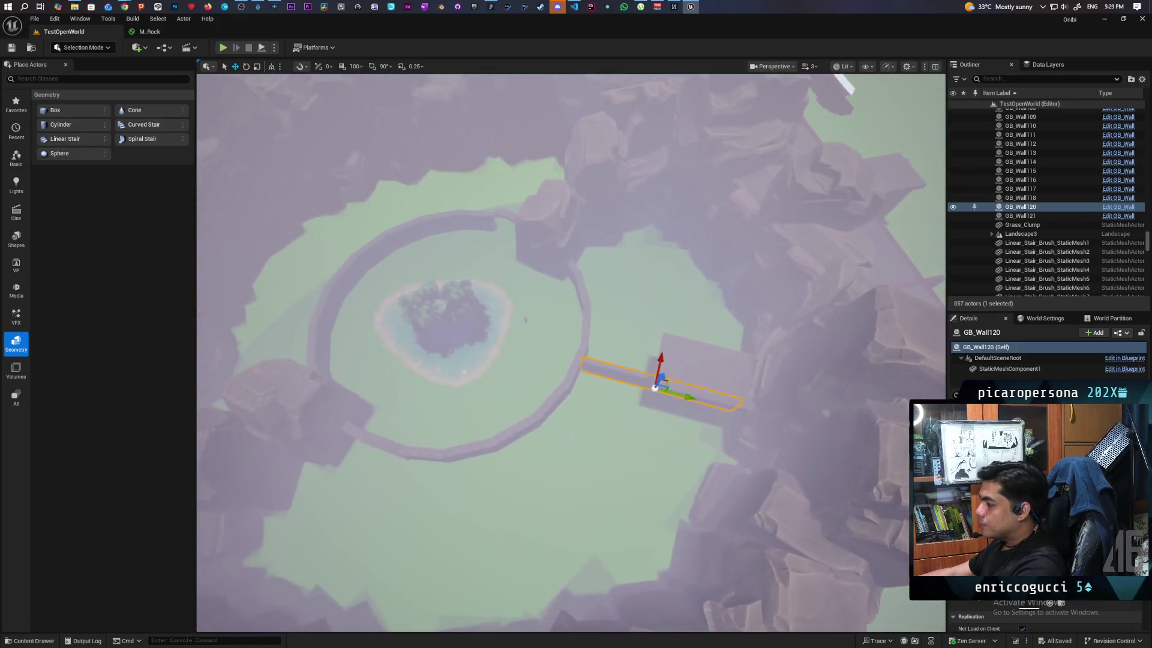
left_click(696, 371, "ctrl")
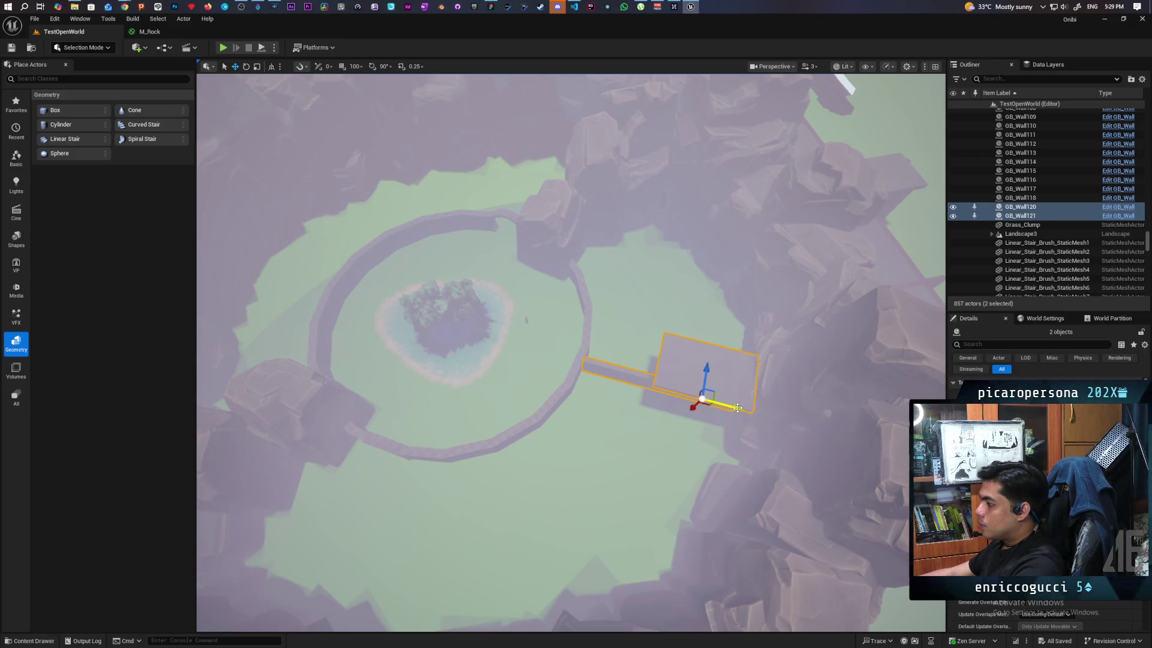
left_click_drag(738, 408, 618, 380, "alt")
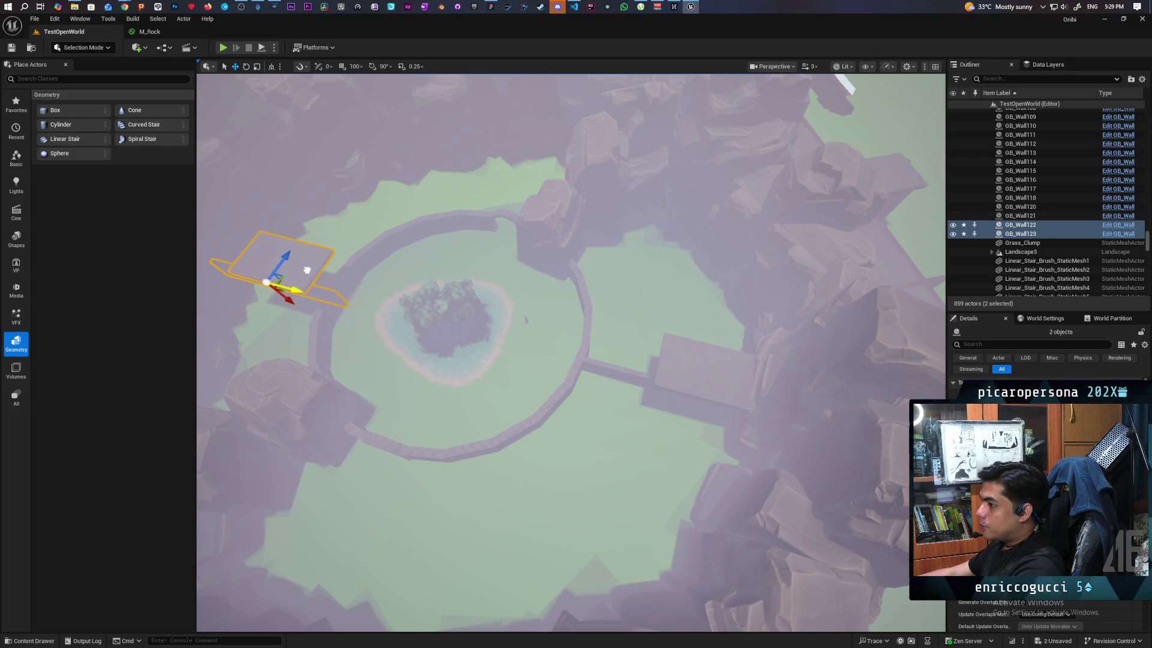
Keep only the copied GB_Wall123 slab selected and view it beside the ring wall
left_click_drag(300, 270, 330, 224)
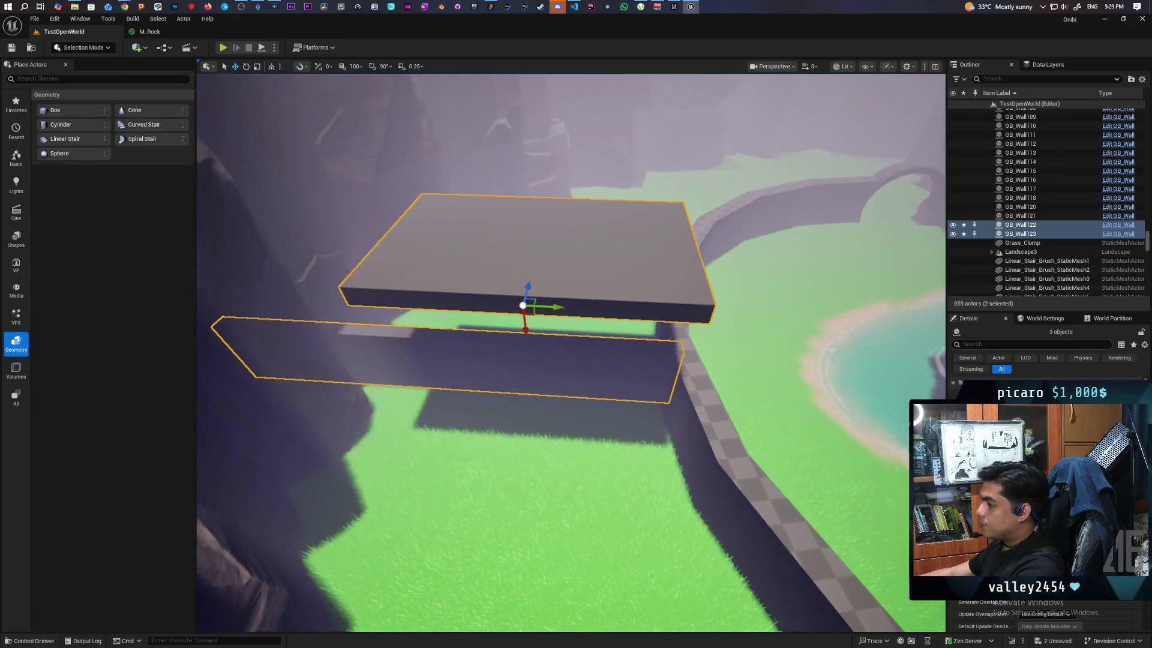
left_click(558, 303)
mouse_move(440, 305)
left_mouse_down()
mouse_move(444, 372)
mouse_move(657, 420)
mouse_move(651, 360)
left_mouse_up()
mouse_move(654, 521)
left_mouse_down()
mouse_move(690, 570)
mouse_move(746, 604)
mouse_move(728, 547)
mouse_move(852, 390)
mouse_move(840, 318)
mouse_move(538, 378)
mouse_move(638, 459)
mouse_move(628, 462)
left_mouse_up()
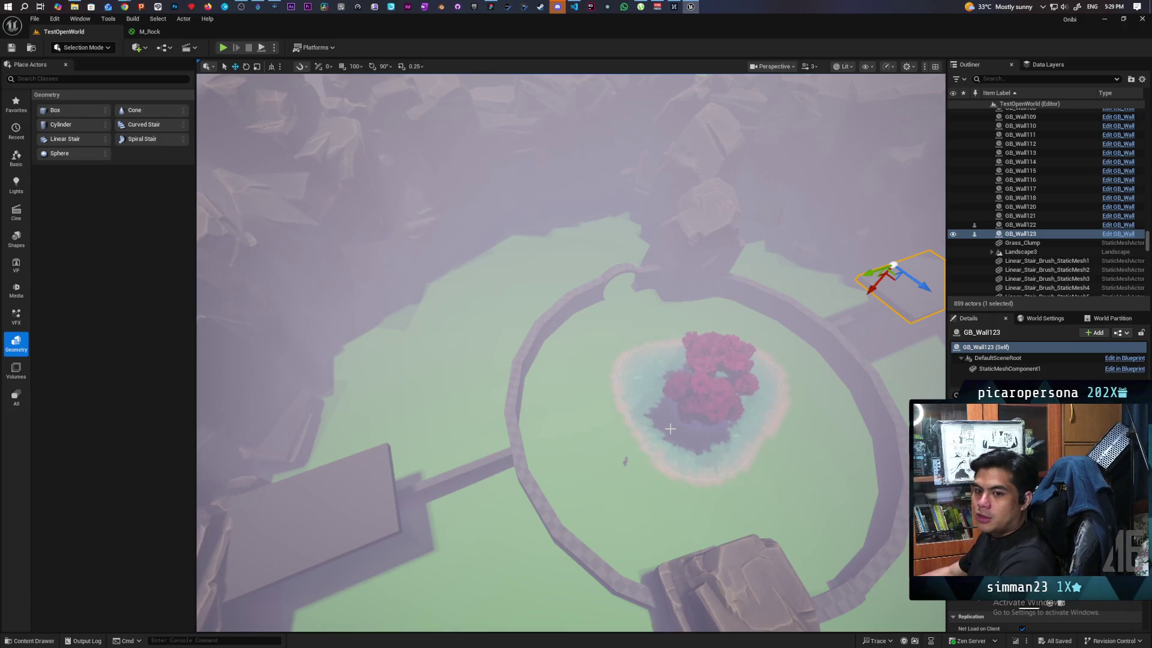
mouse_move(628, 462)
left_mouse_down()
mouse_move(624, 390)
mouse_move(548, 430)
left_mouse_up()
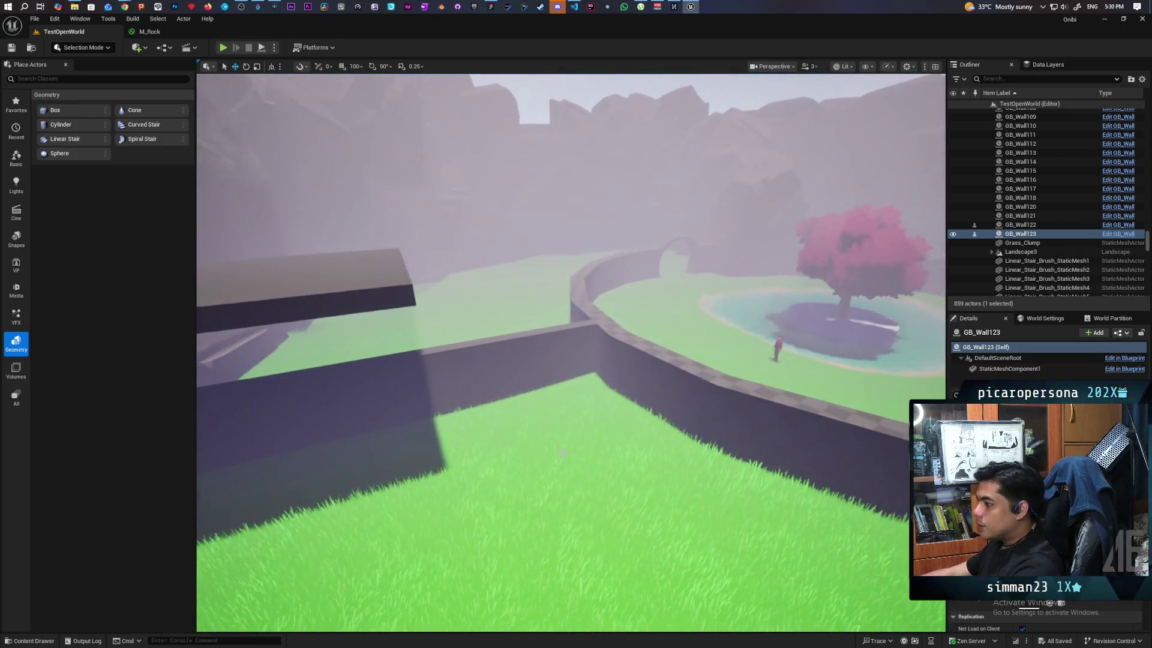
left_click(548, 384)
left_click(618, 420)
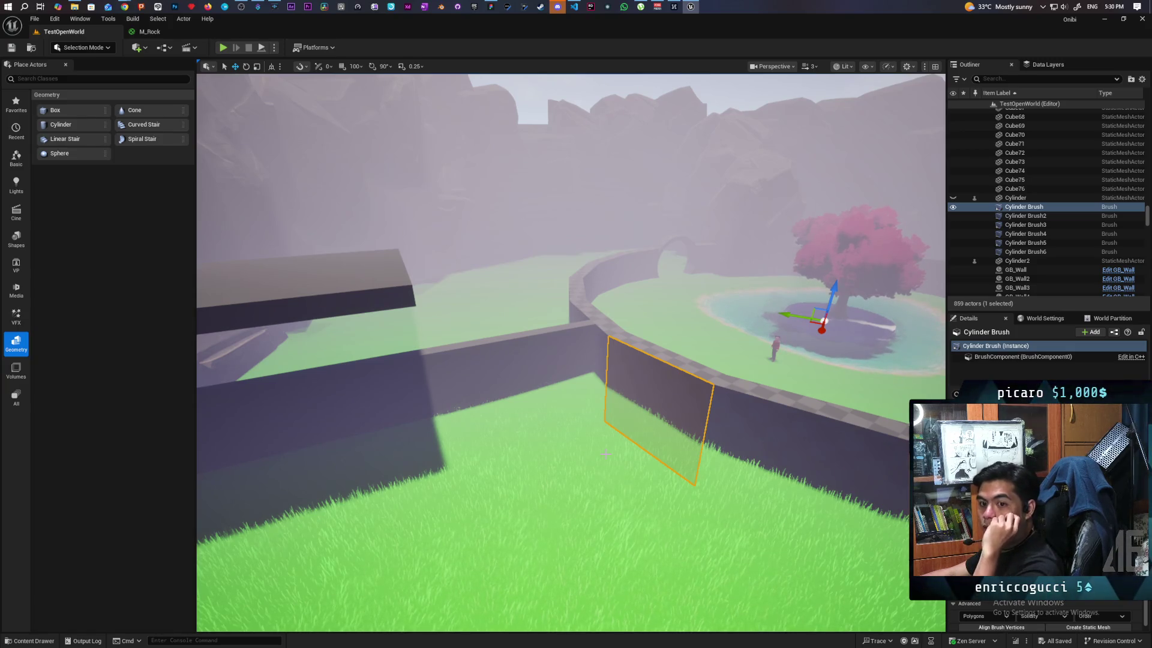
left_click_drag(731, 510, 581, 236)
left_click(570, 158)
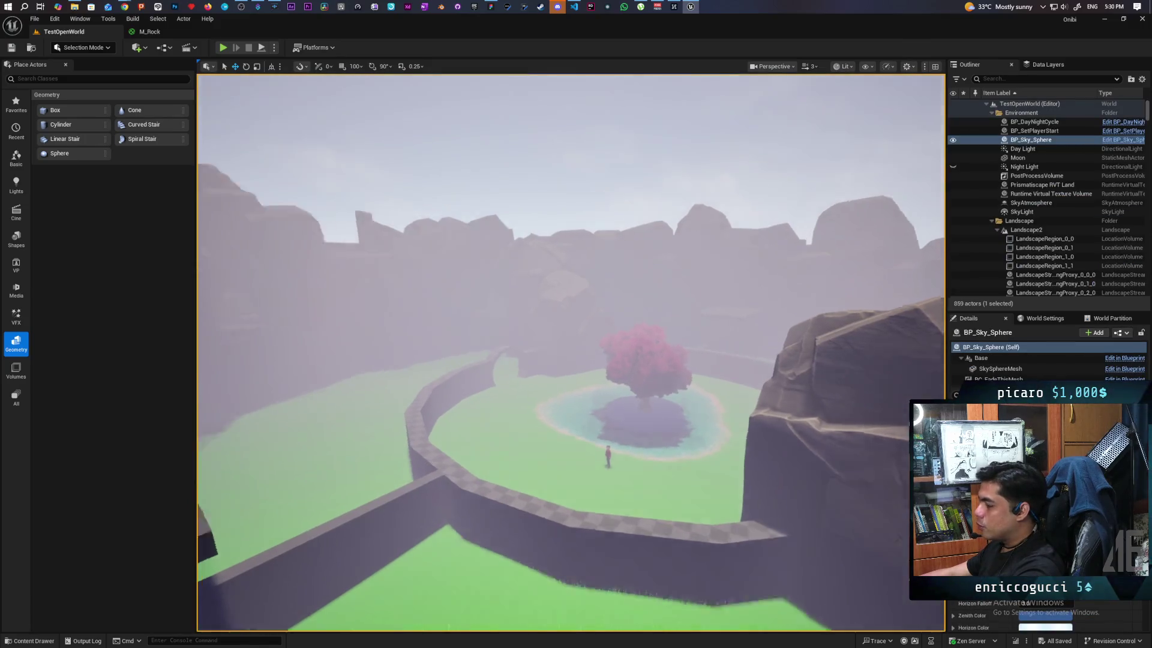
left_click_drag(570, 158, 570, 120)
left_click_drag(570, 240, 570, 480)
left_click_drag(570, 360, 570, 192)
left_click_drag(570, 240, 570, 420)
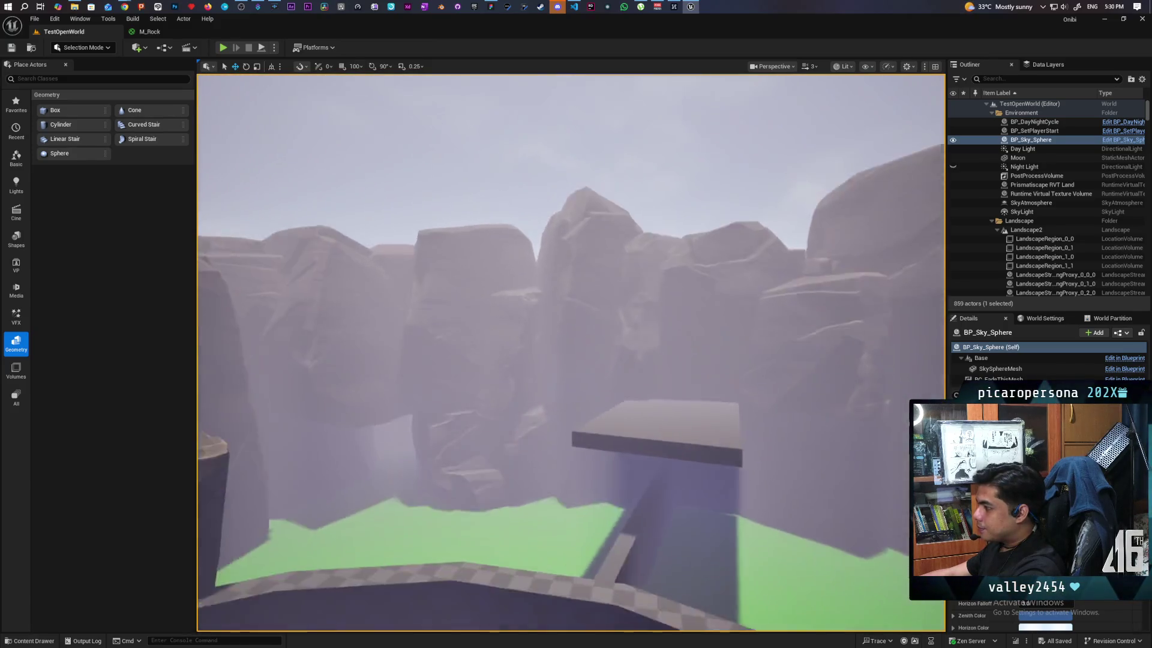
mouse_move(570, 360)
left_mouse_down()
mouse_move(570, 390)
mouse_move(570, 306)
mouse_move(603, 342)
left_mouse_up()
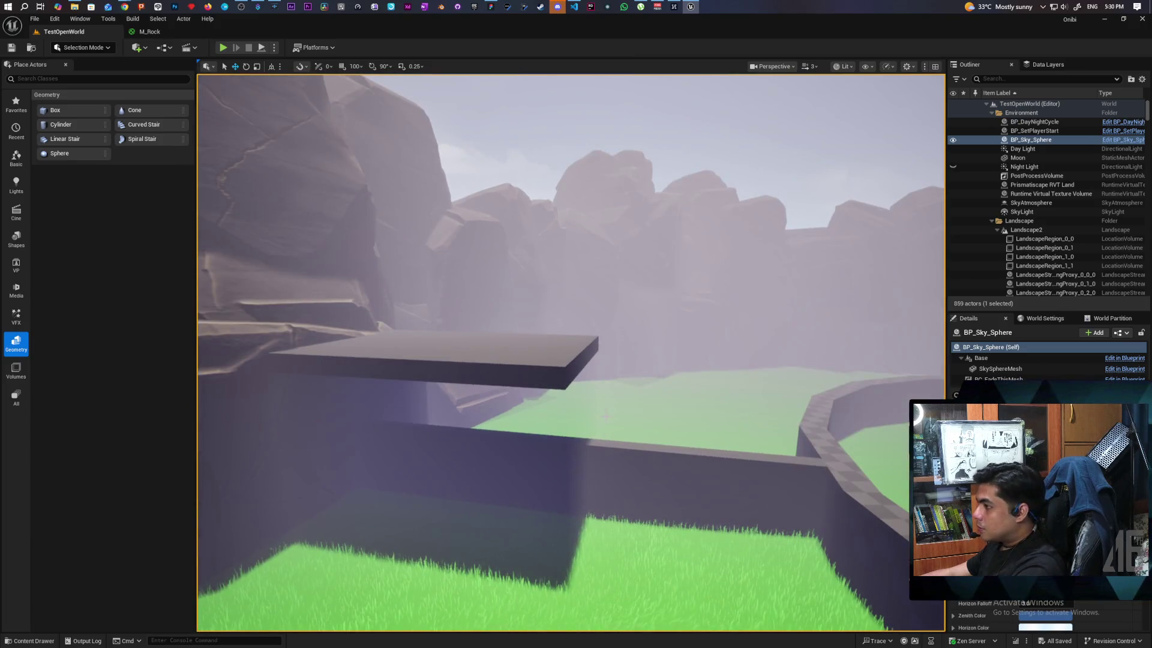
left_click_drag(606, 414, 606, 456)
left_click_drag(570, 360, 576, 288)
Delete the red-clothed BP_HumanNPC character standing beside the pink-tree pond
left_click(659, 451)
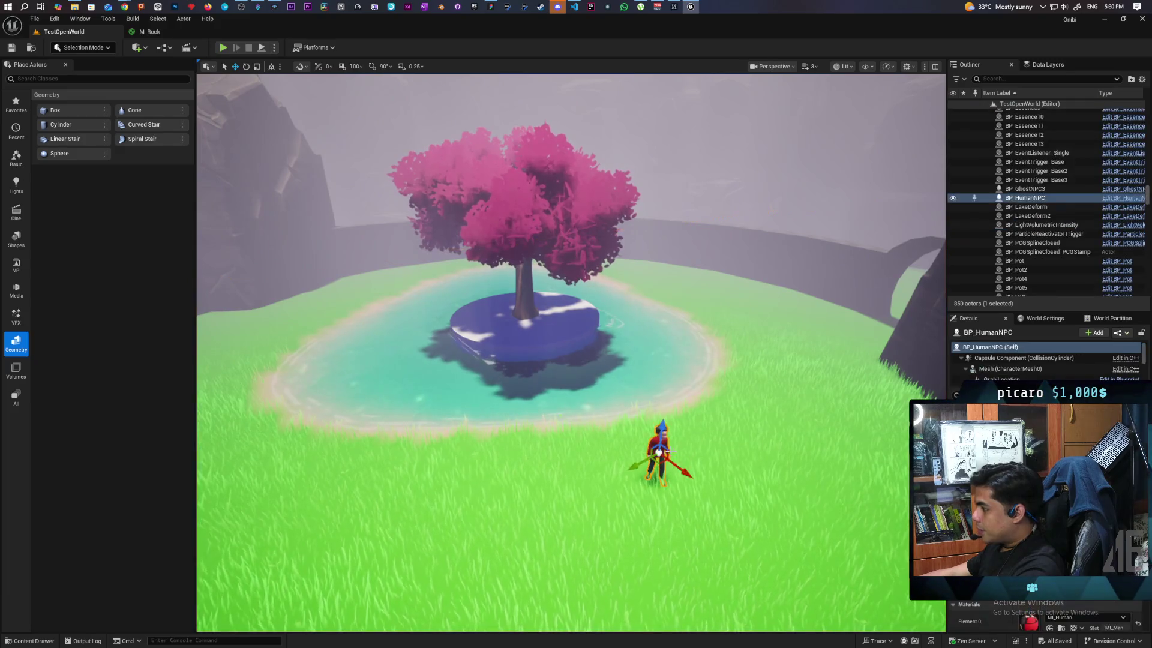
key("Delete")
mouse_move(663, 447)
left_mouse_down()
mouse_move(664, 474)
mouse_move(663, 450)
mouse_move(636, 420)
mouse_move(672, 426)
mouse_move(642, 423)
mouse_move(660, 447)
mouse_move(540, 418)
left_mouse_up()
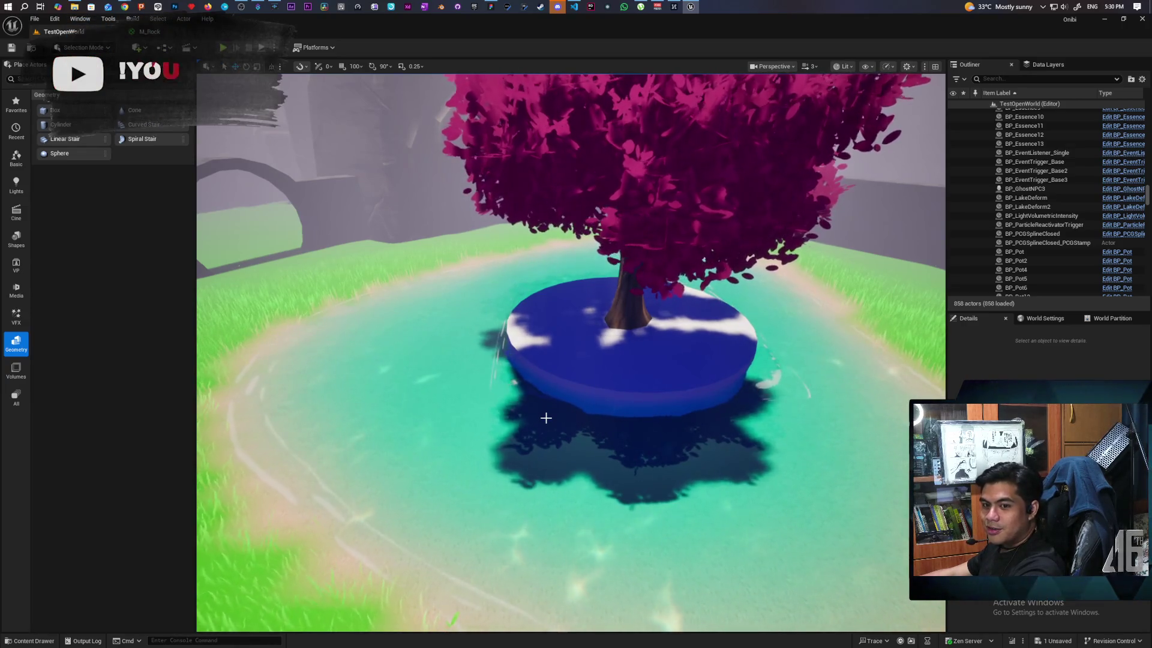
scroll(546, 418, "down", 5)
scroll(546, 418, "up", 8)
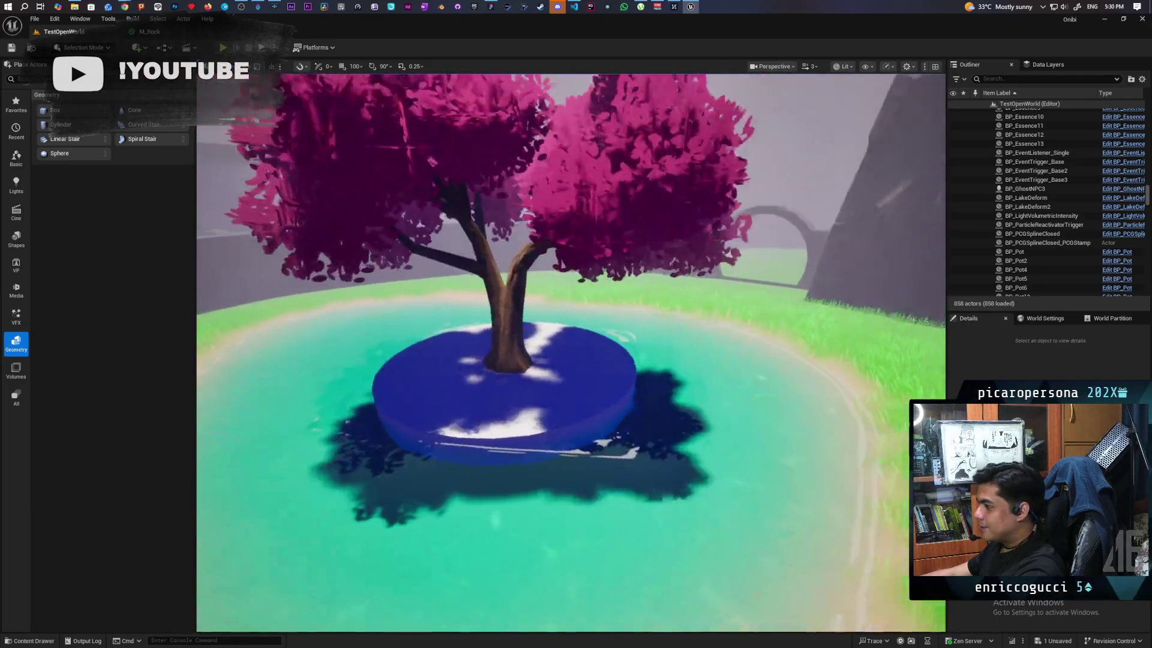
scroll(571, 352, "down", 10)
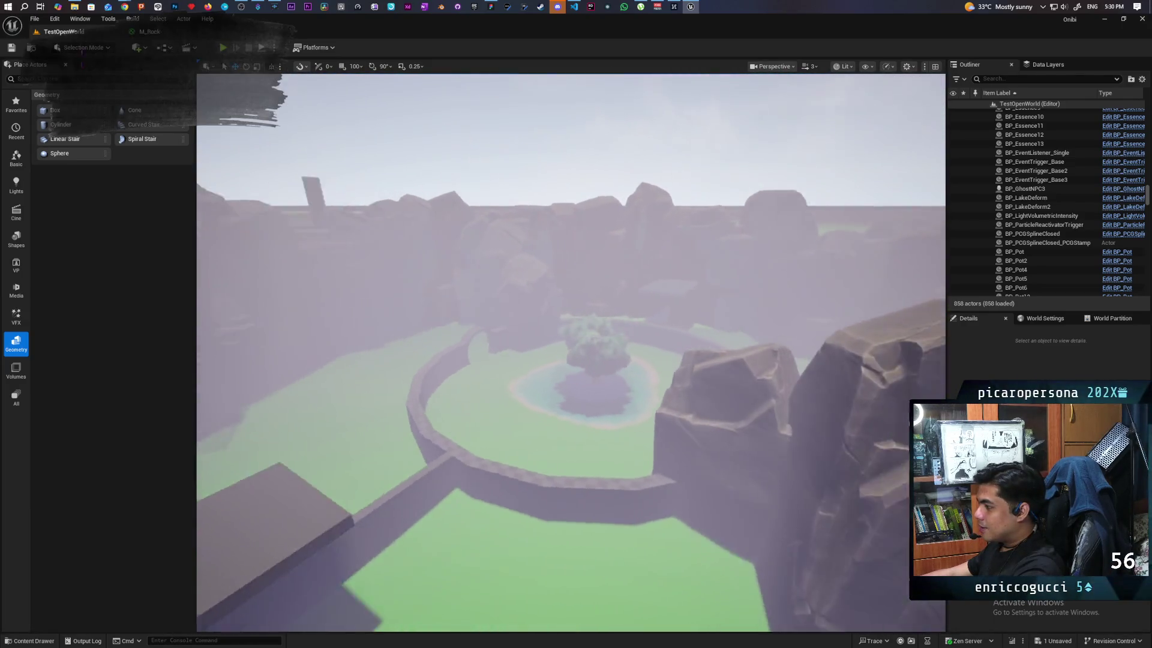
scroll(571, 353, "up", 10)
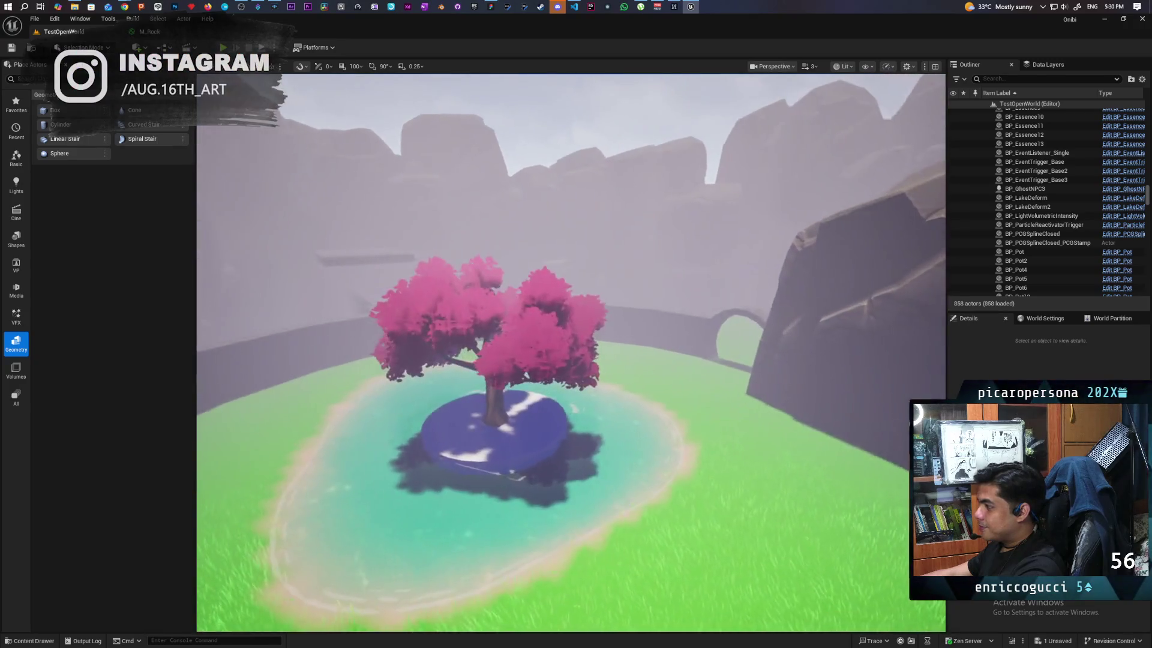
scroll(572, 353, "down", 5)
scroll(571, 352, "up", 10)
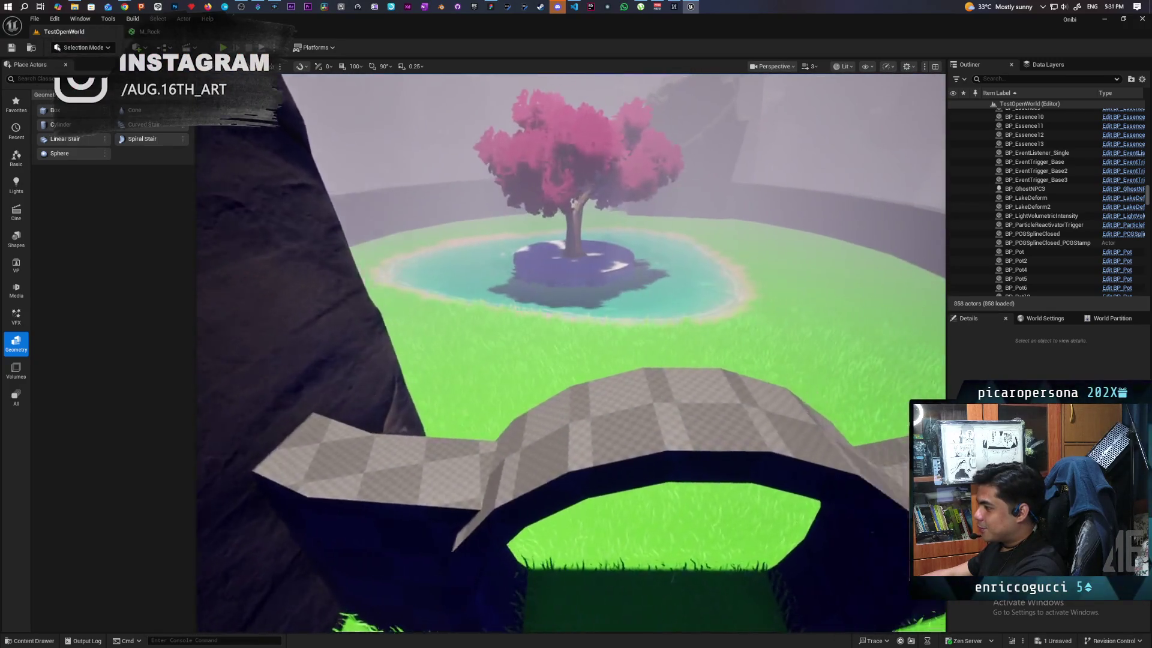
scroll(571, 353, "down", 5)
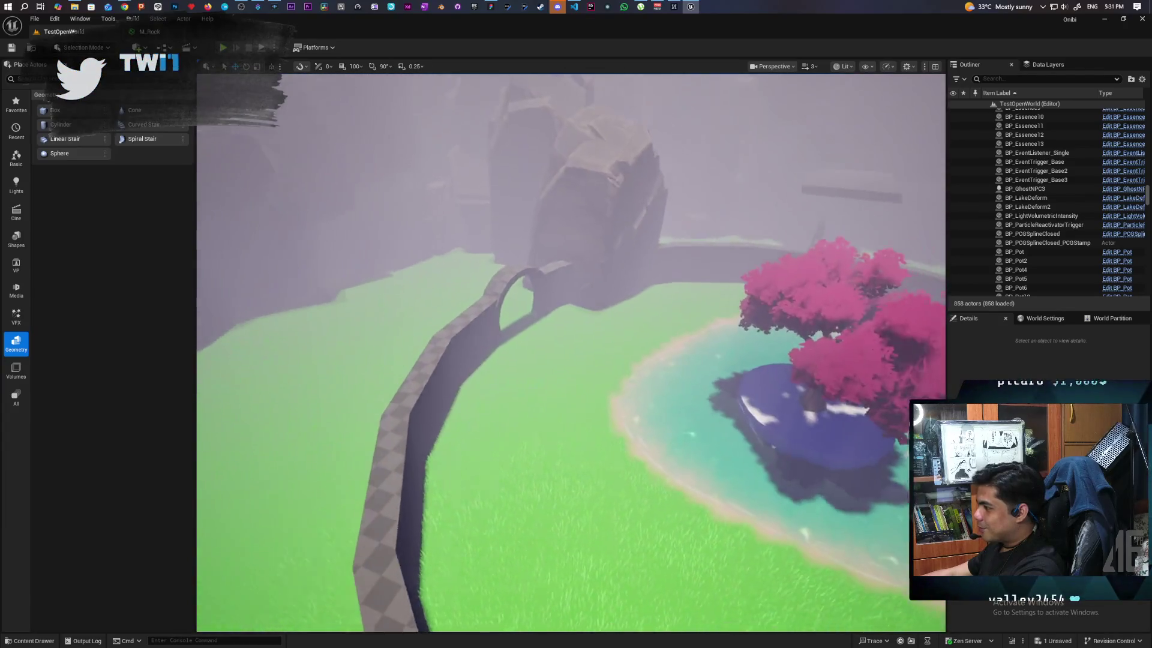
scroll(571, 352, "down", 10)
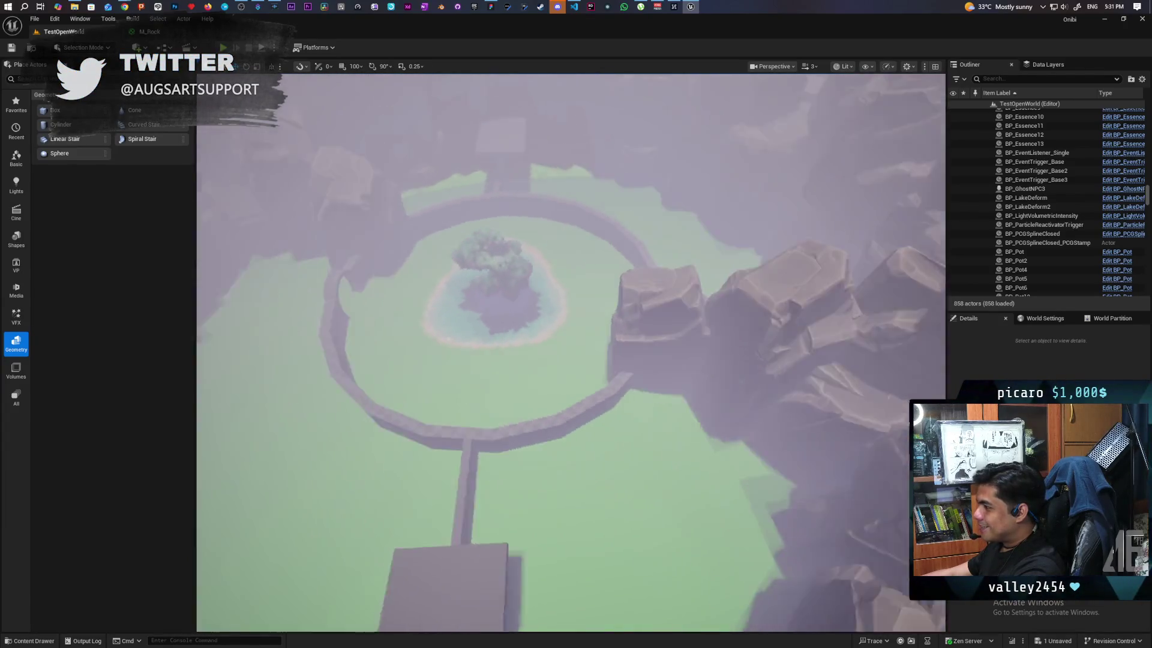
scroll(571, 353, "up", 2)
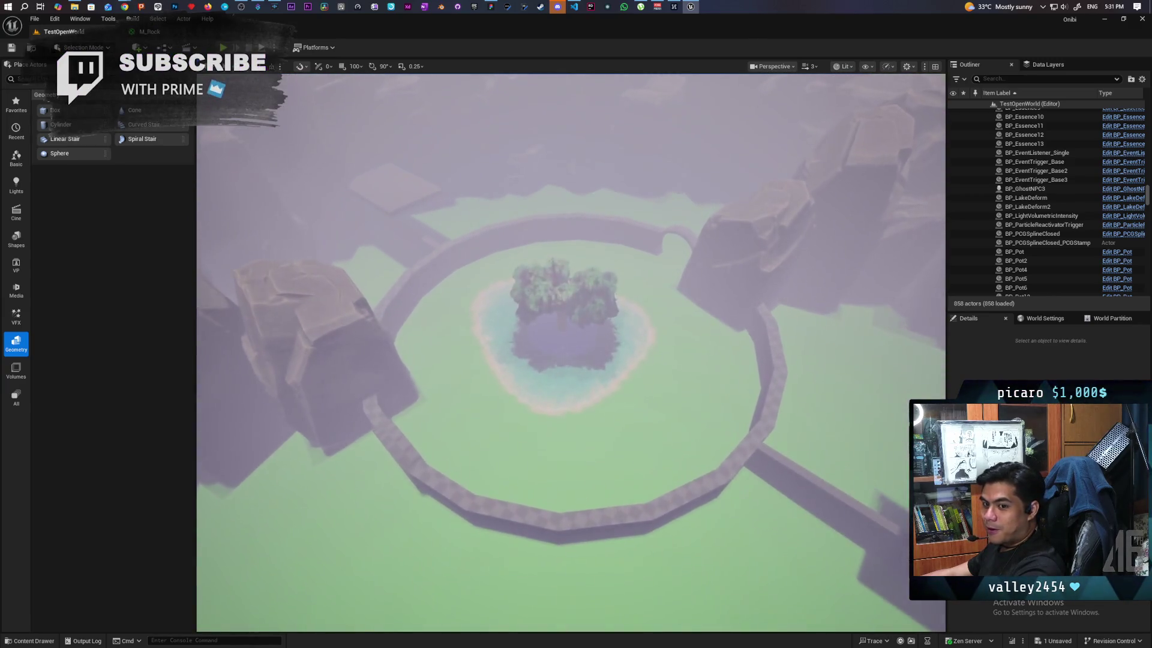
scroll(572, 353, "up", 4)
key("w")
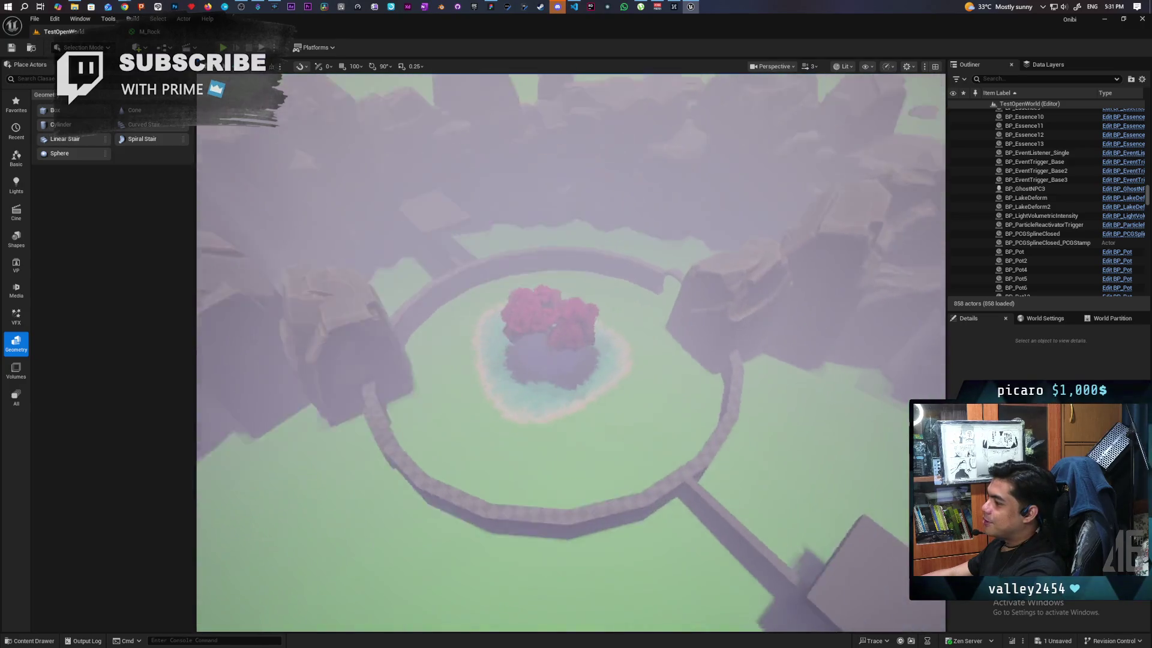
key("s")
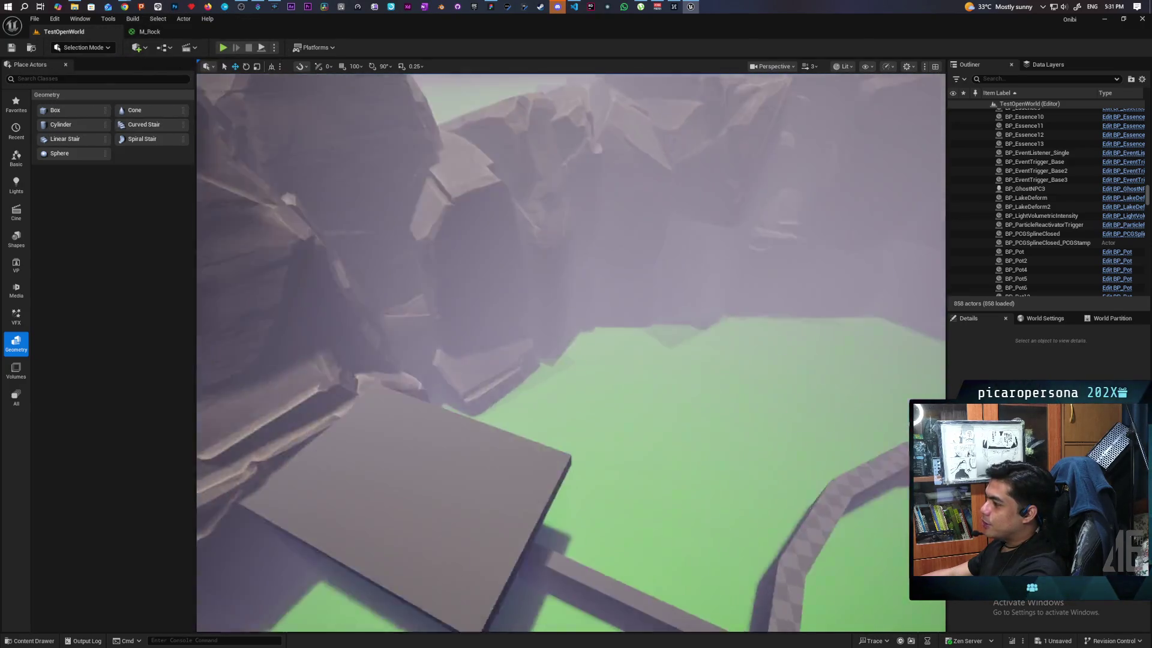
key("s")
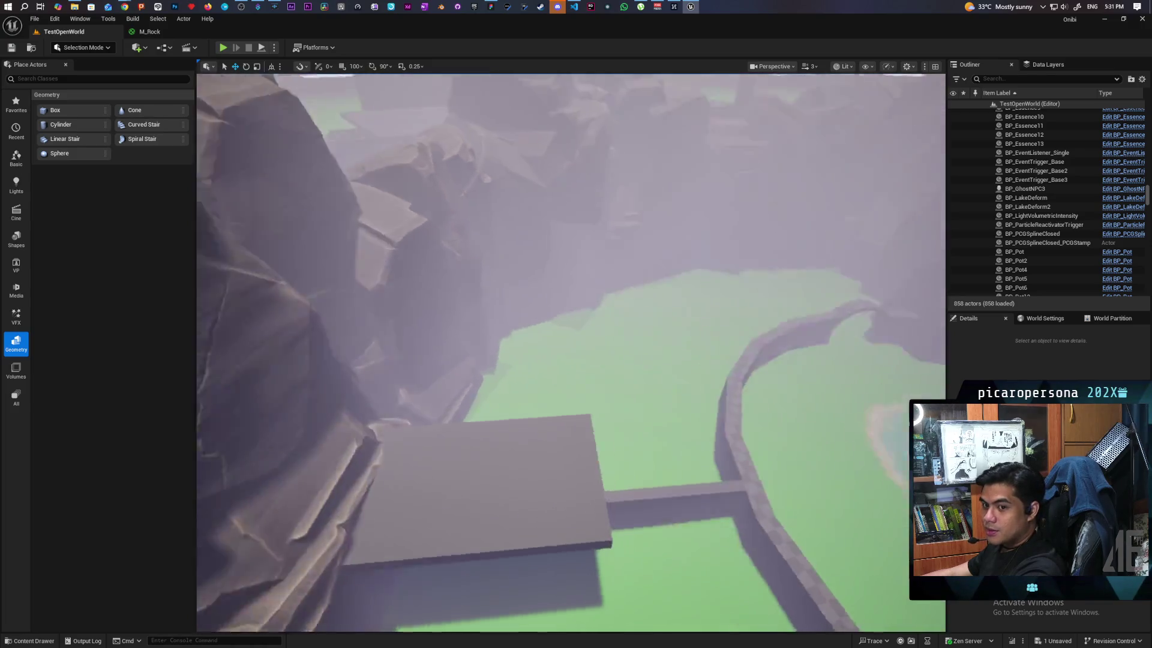
key("w")
key("s")
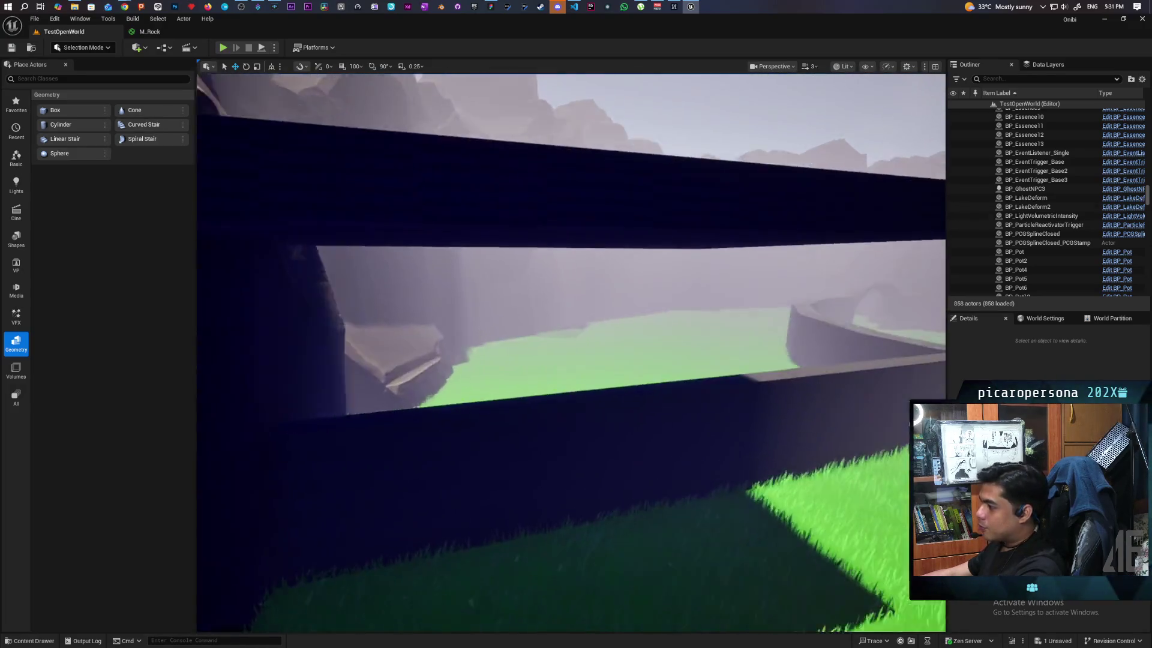
key("s")
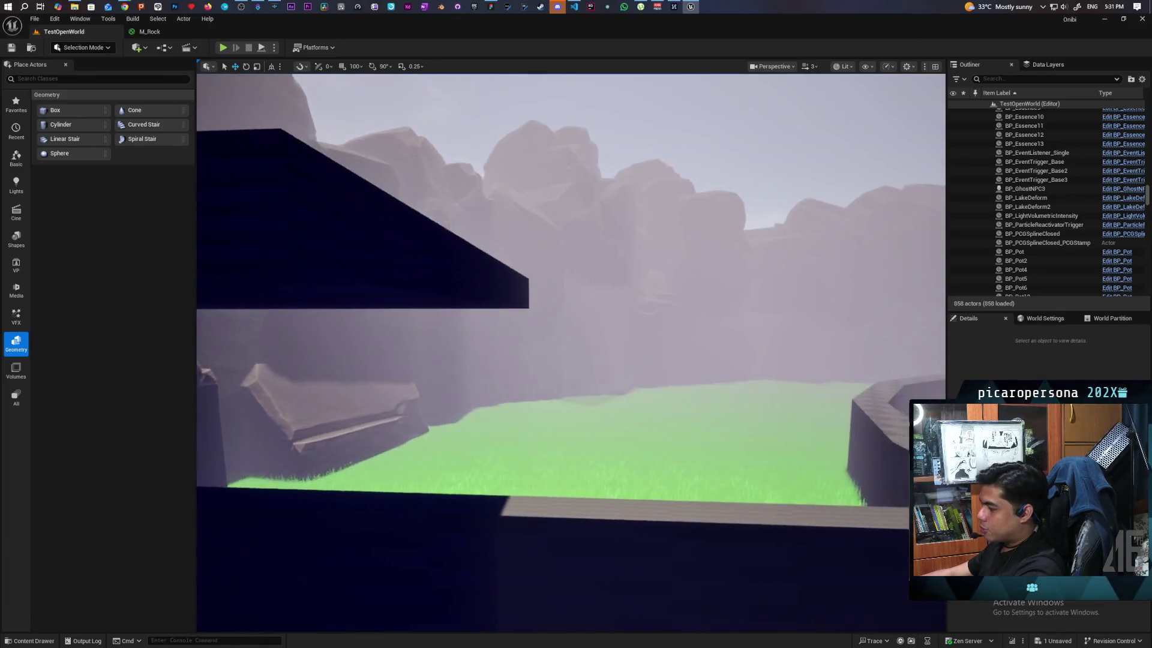
key("w")
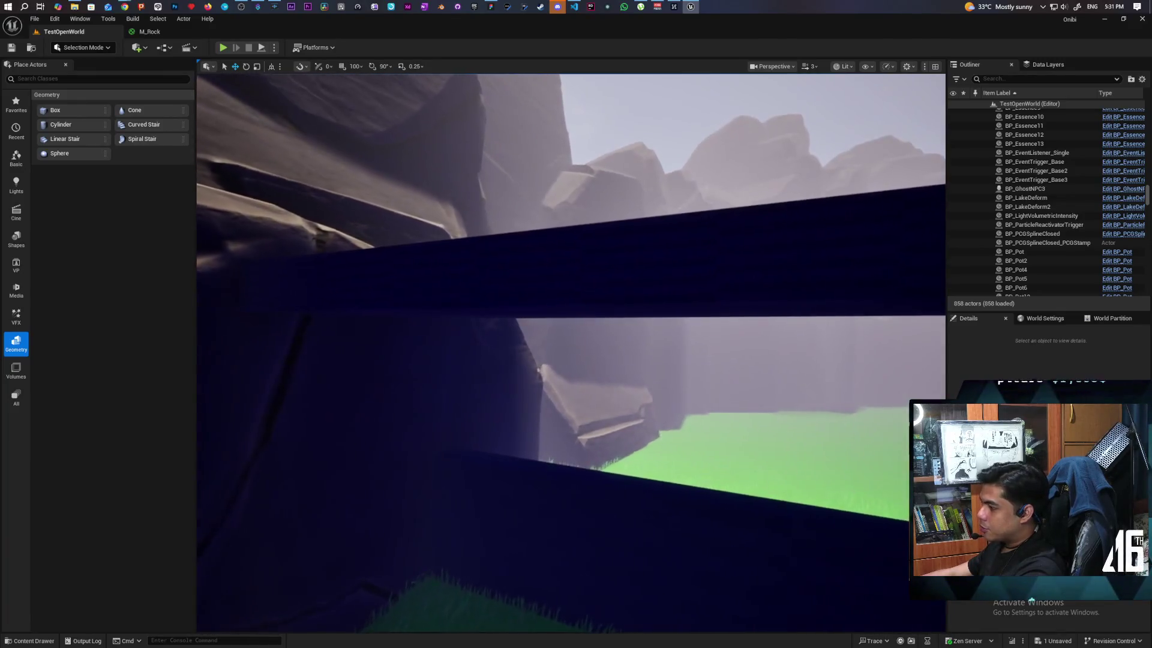
key("s")
key("w")
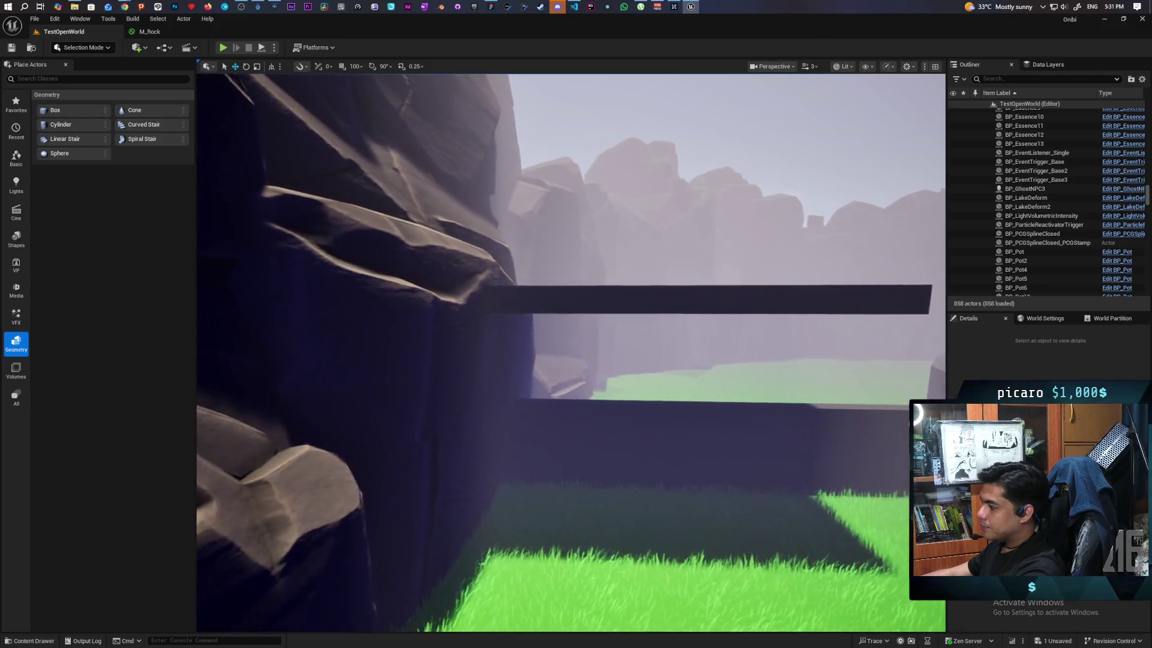
key("w")
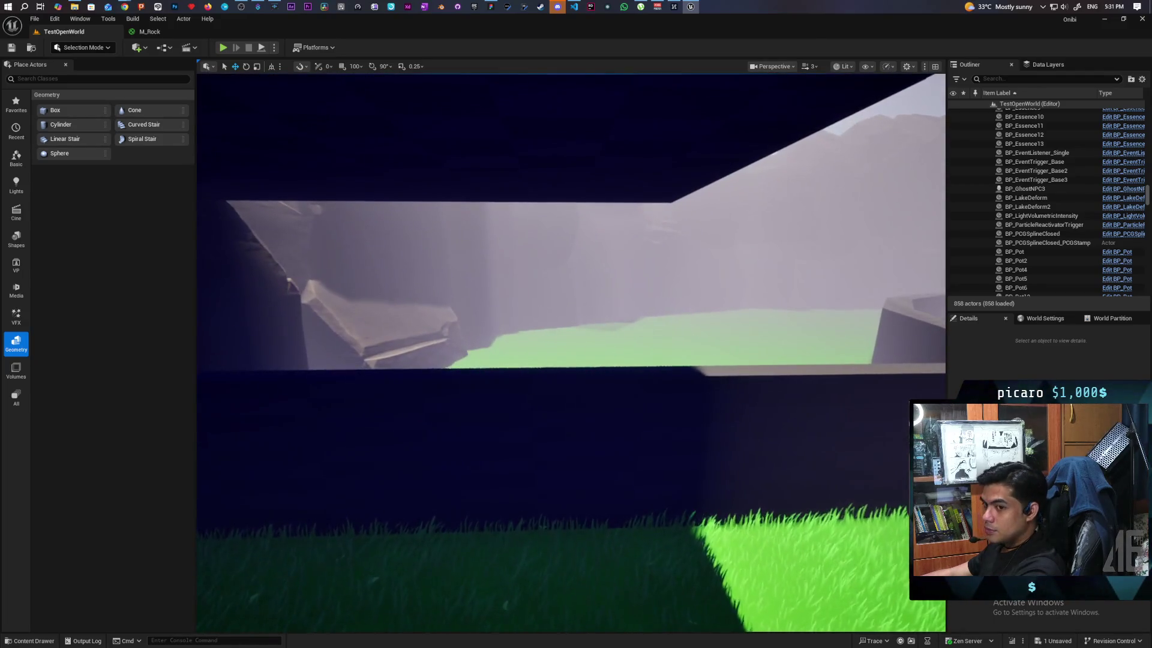
key("w")
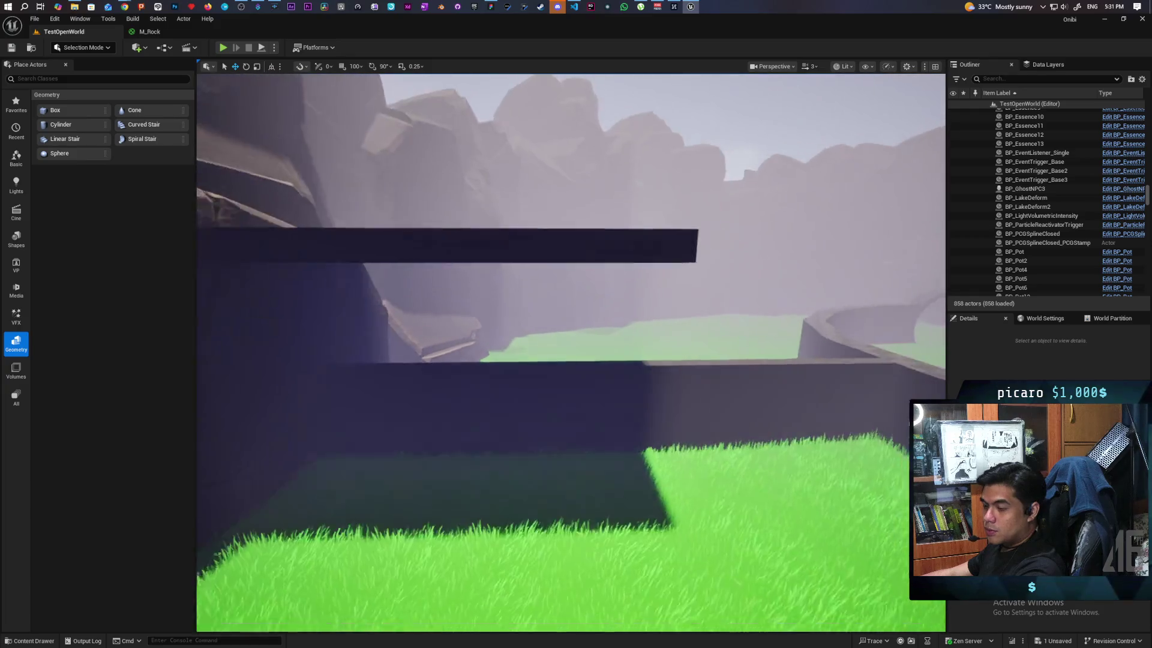
key("w")
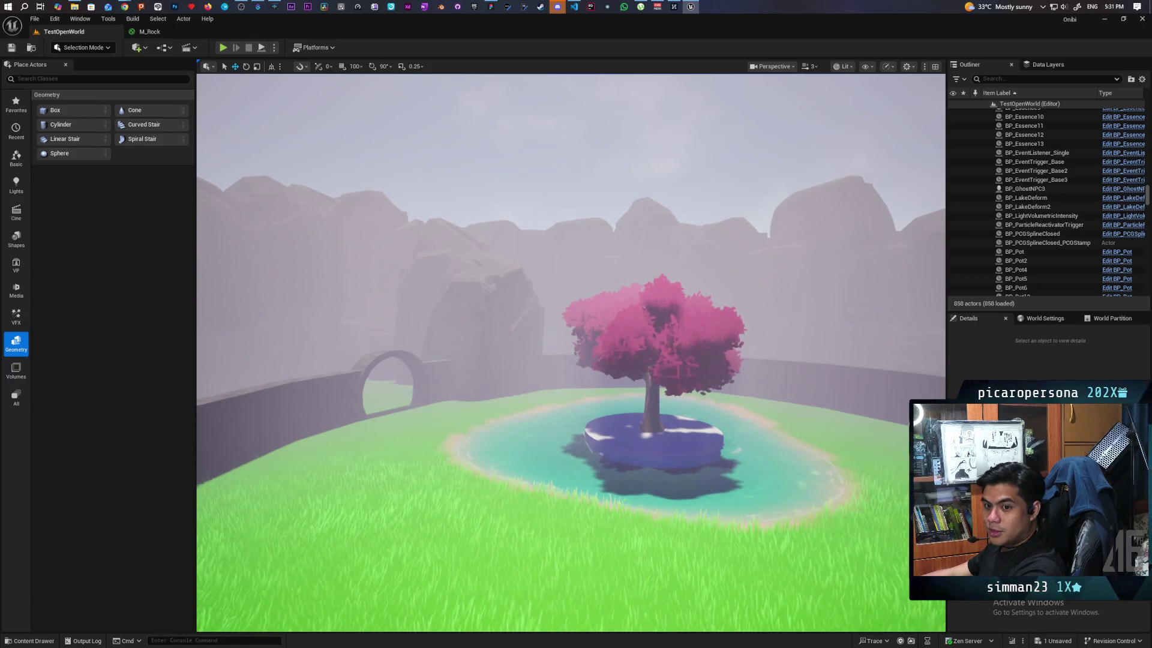
key("w")
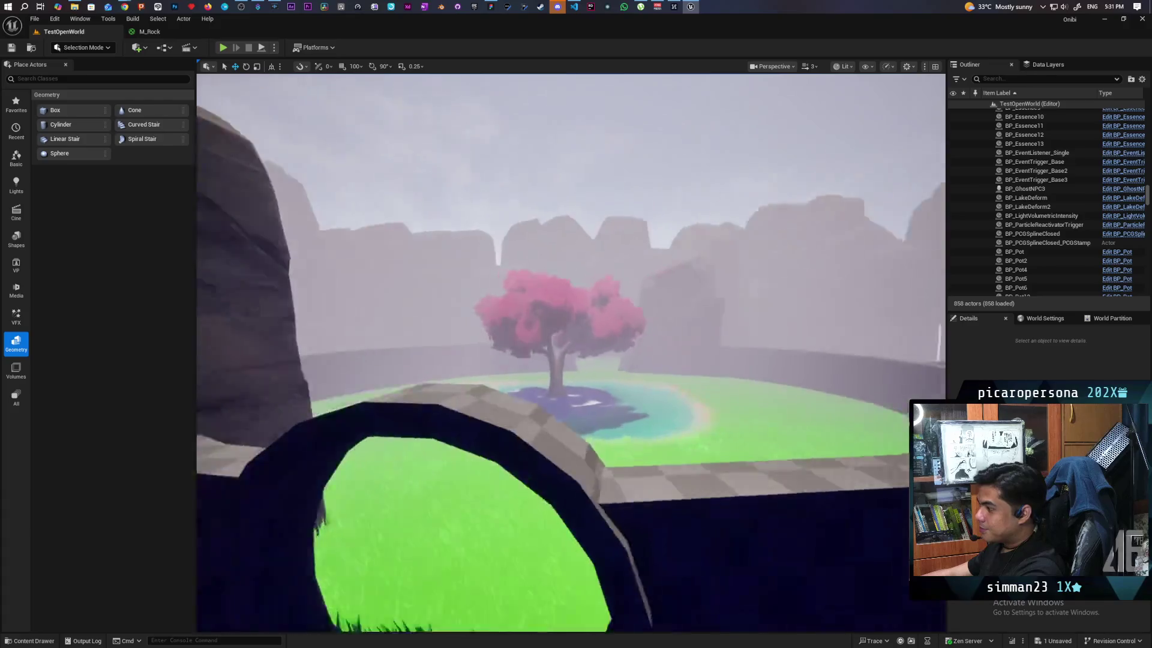
key("s")
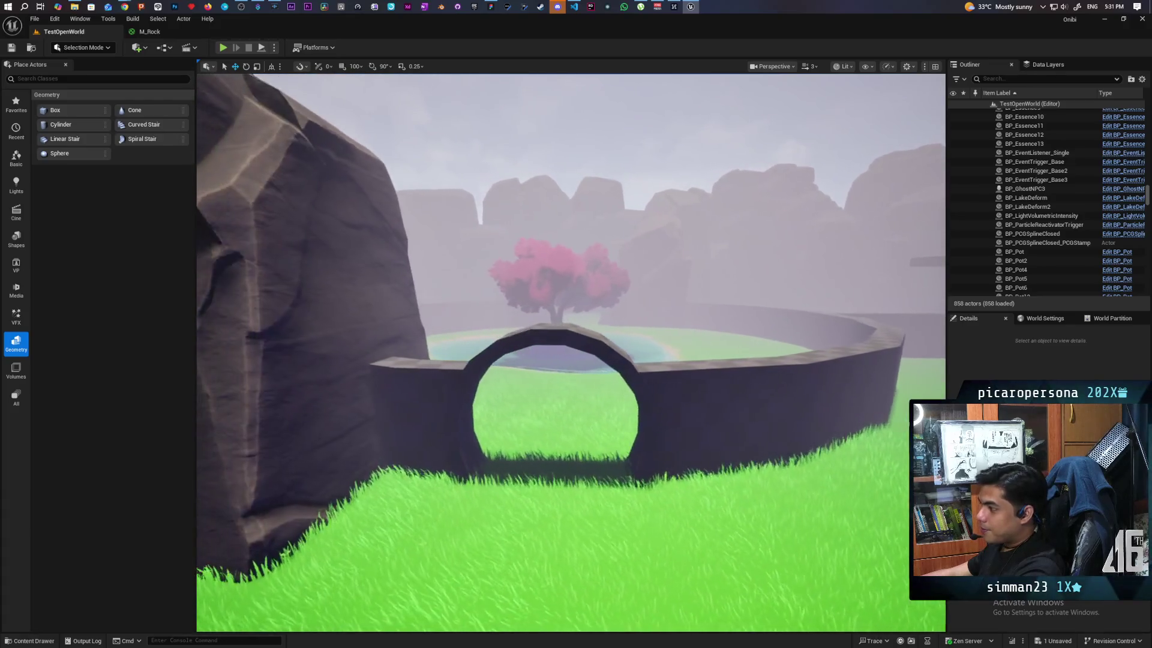
key("e")
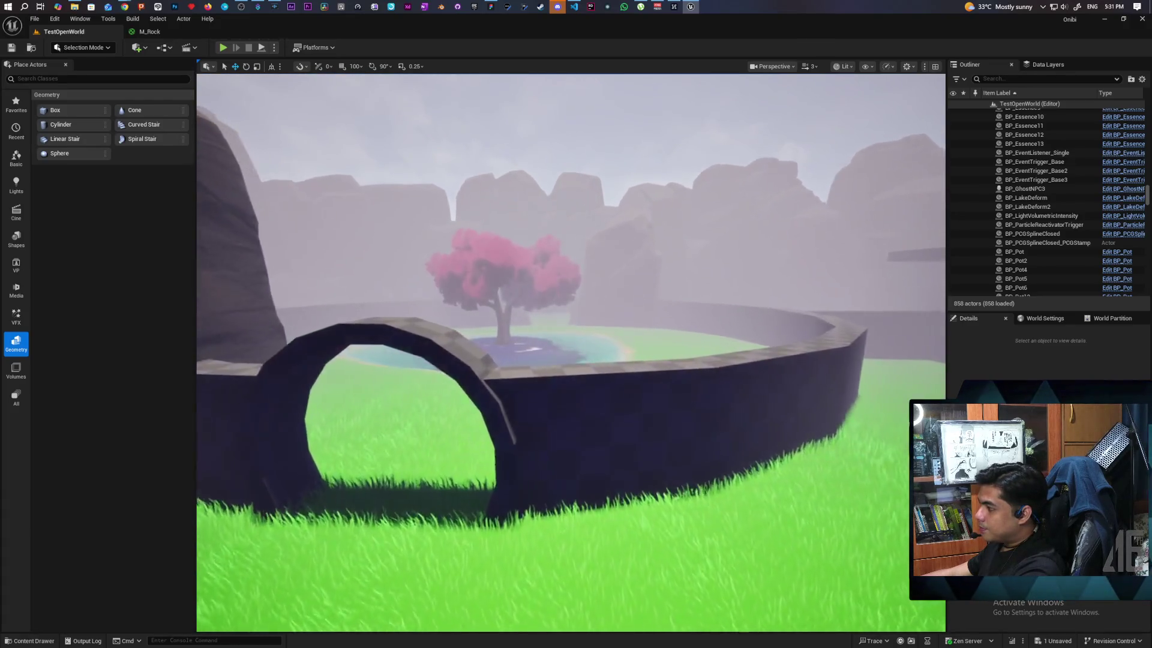
key("e")
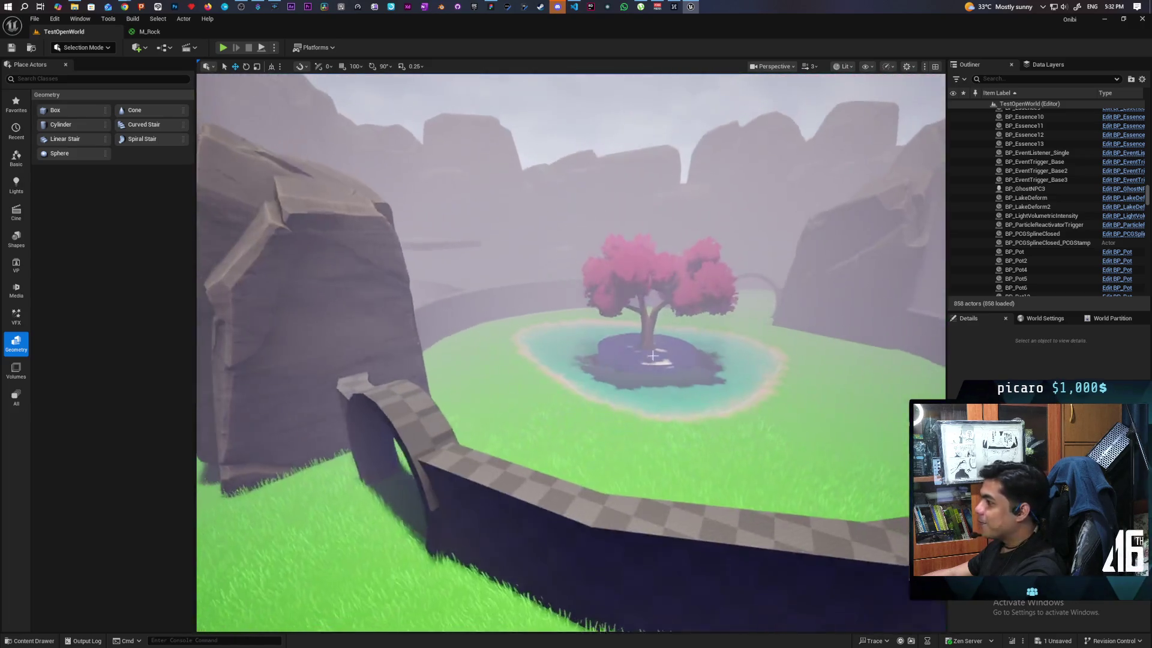
Save the level and select all six cylinder brushes of the ring wall
key("ctrl+s")
mouse_move(663, 358)
left_mouse_down()
mouse_move(663, 402)
mouse_move(654, 366)
left_mouse_up()
left_click_drag(556, 432, 576, 450)
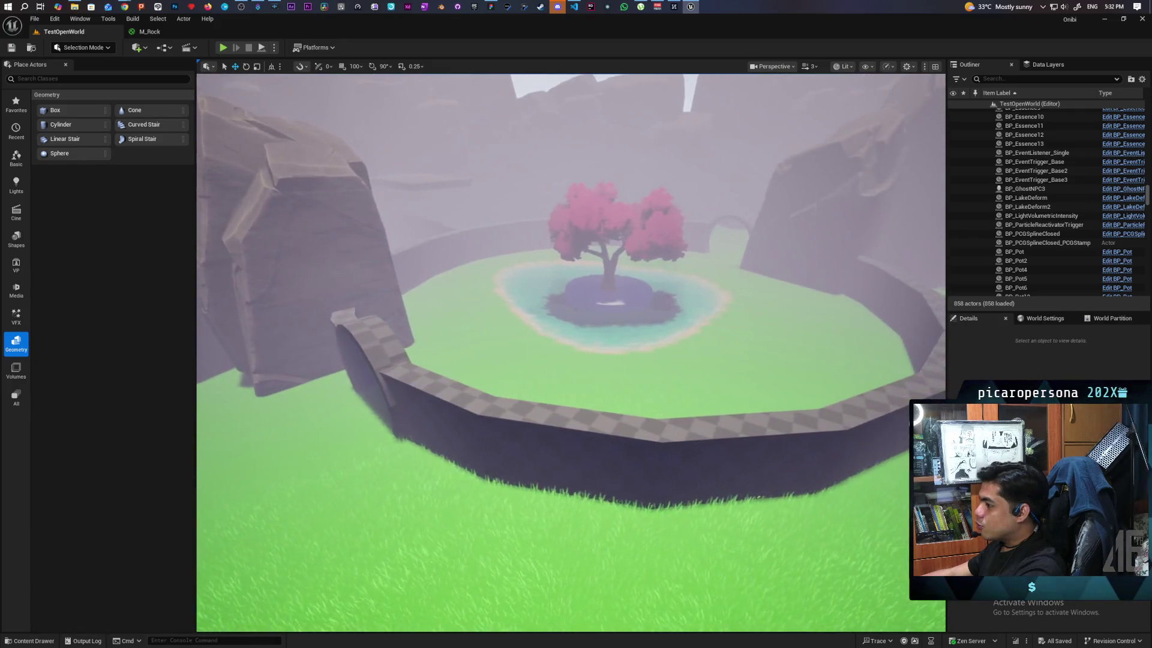
left_click(555, 432)
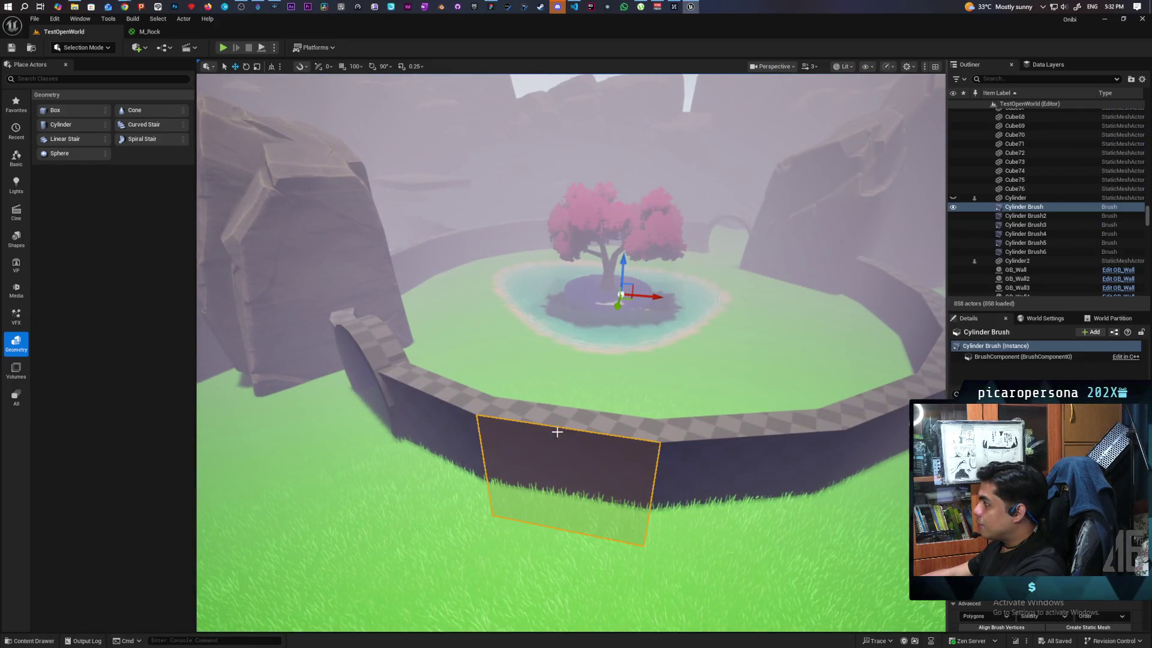
left_click(1026, 252, "shift")
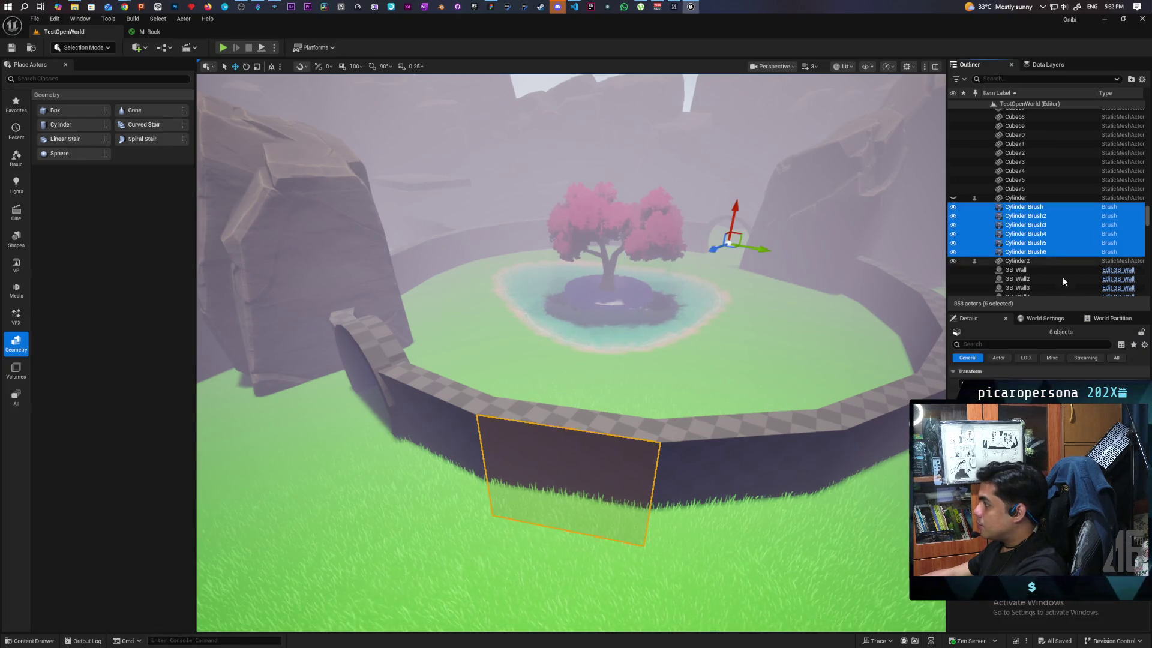
Start Create Static Mesh, browse the Select Path folders, then cancel
left_click(1067, 600)
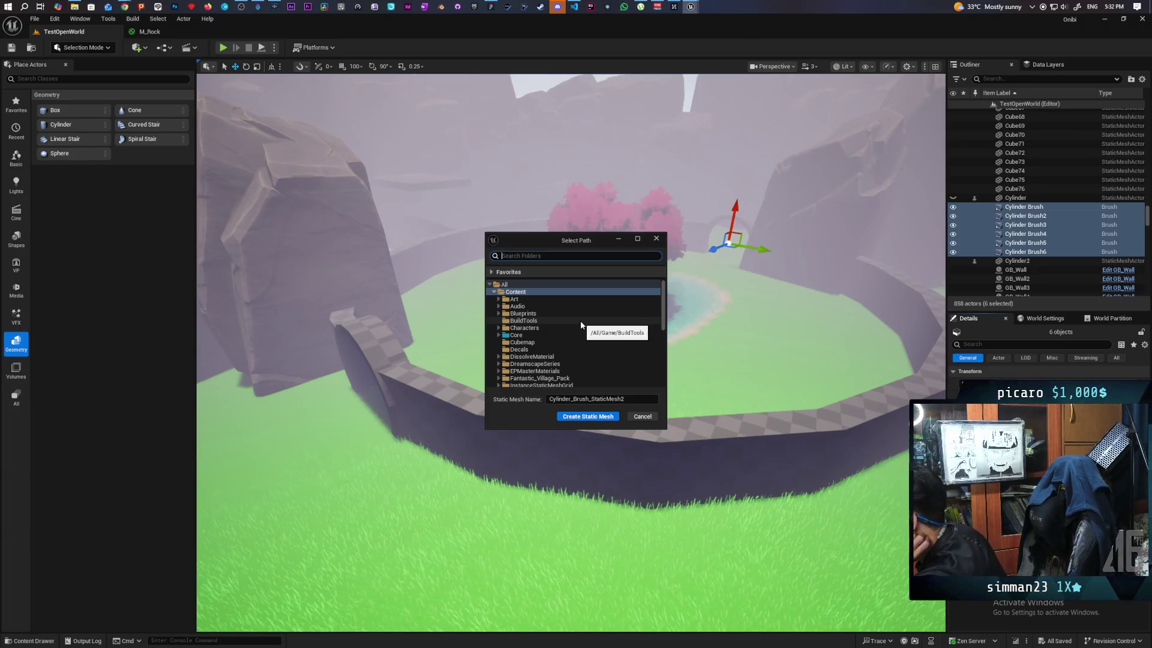
scroll(581, 325, "down", 2)
scroll(581, 325, "down", 1)
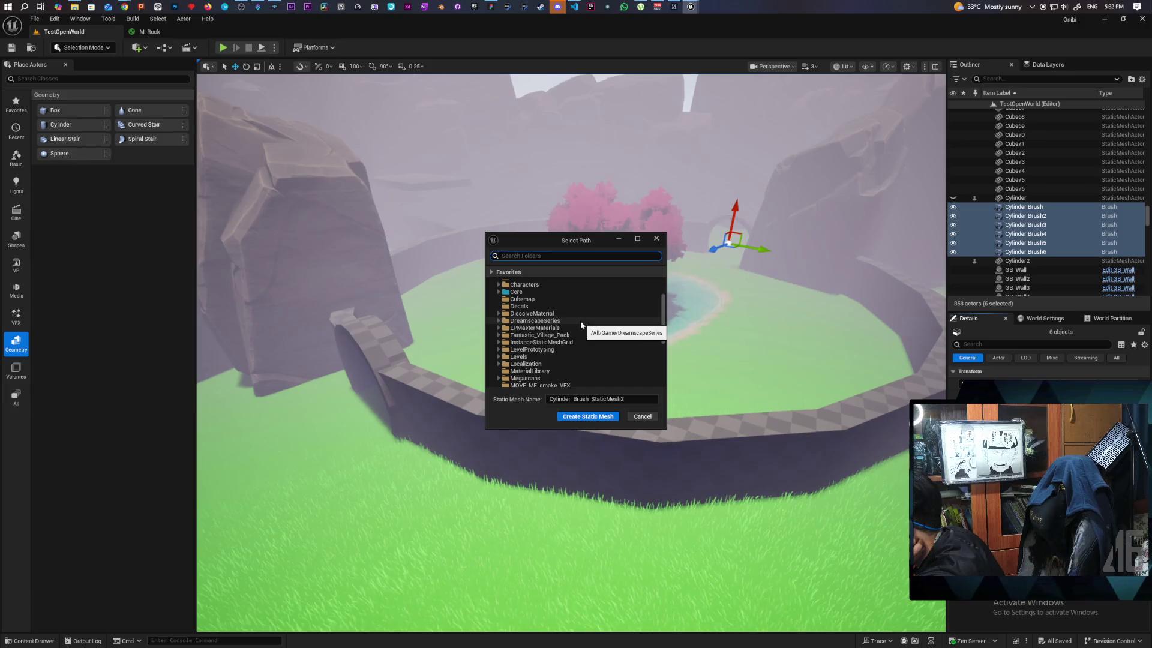
scroll(581, 325, "down", 5)
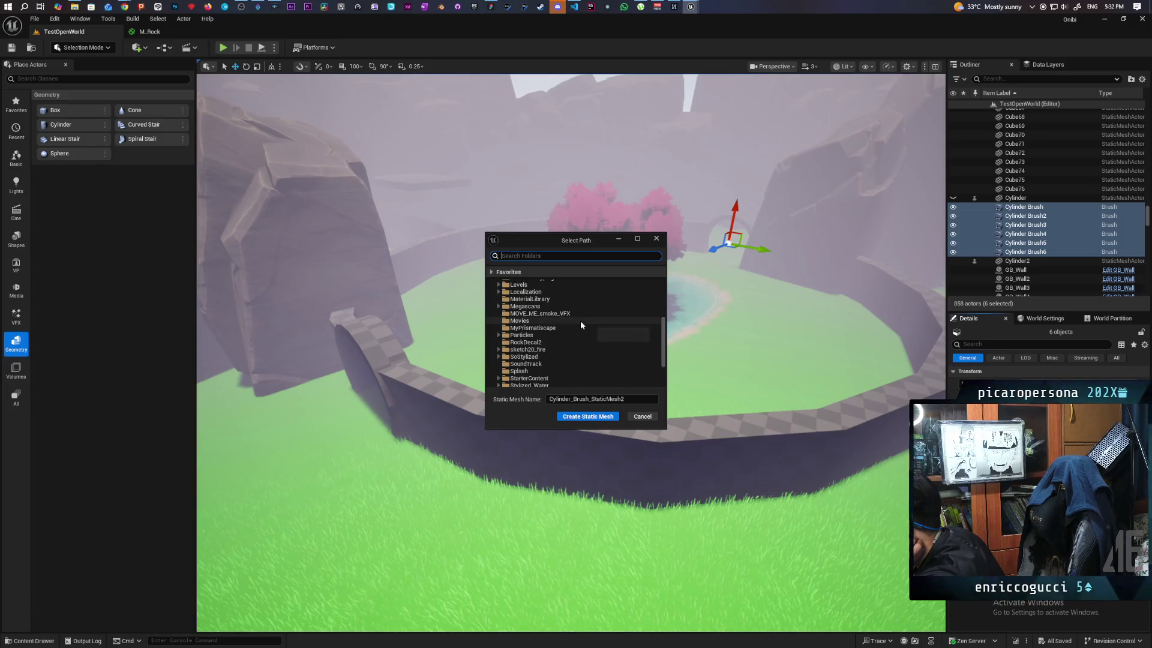
scroll(581, 325, "down", 3)
scroll(581, 325, "down", 1)
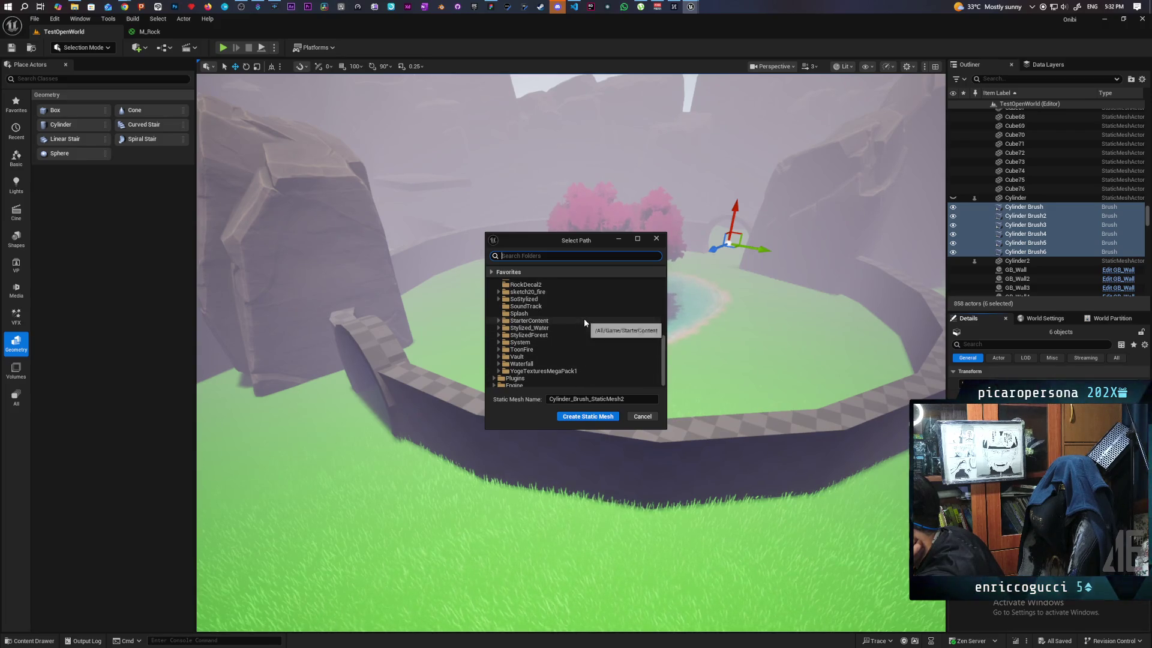
scroll(584, 322, "up", 3)
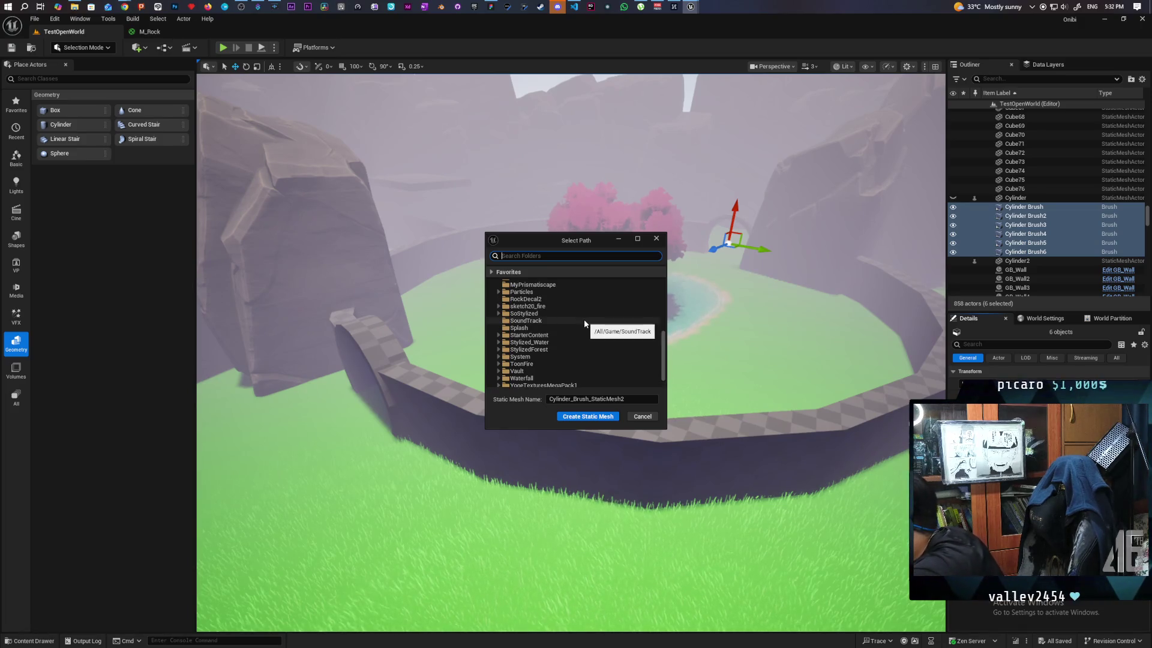
scroll(585, 324, "up", 3)
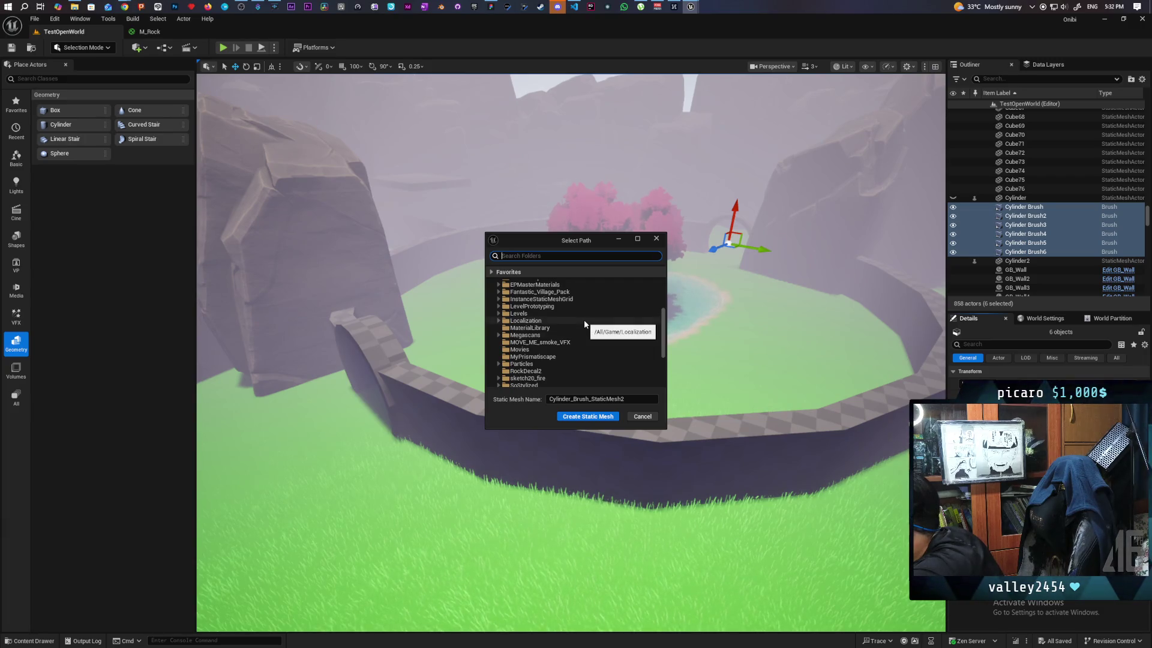
scroll(564, 322, "up", 1)
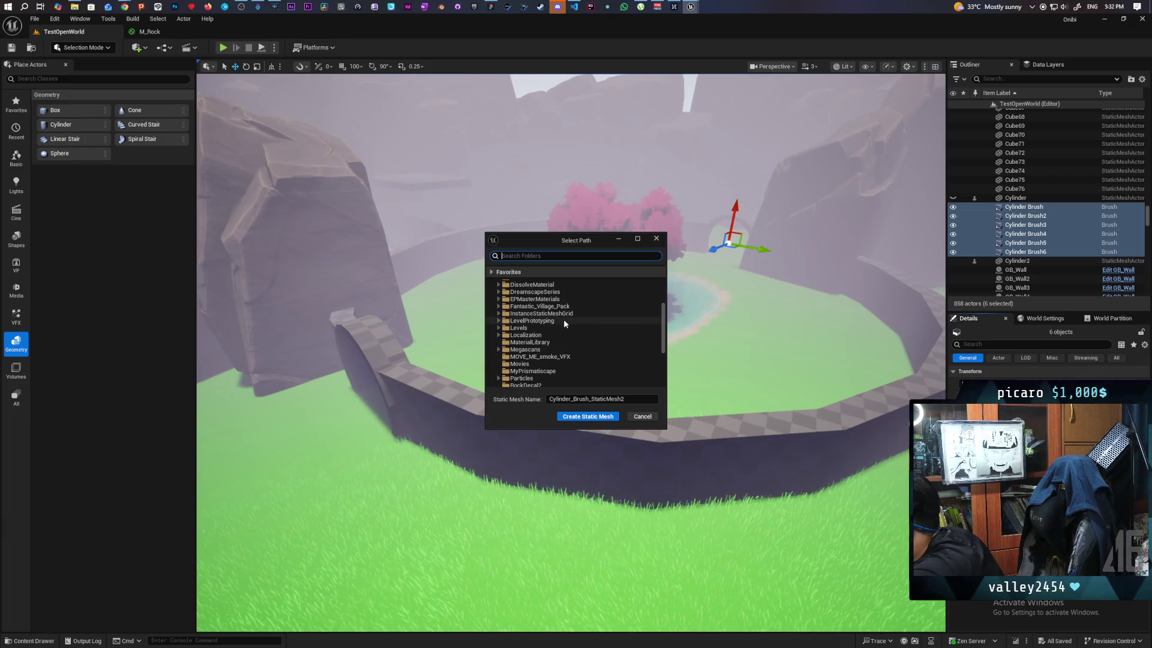
scroll(588, 313, "up", 1)
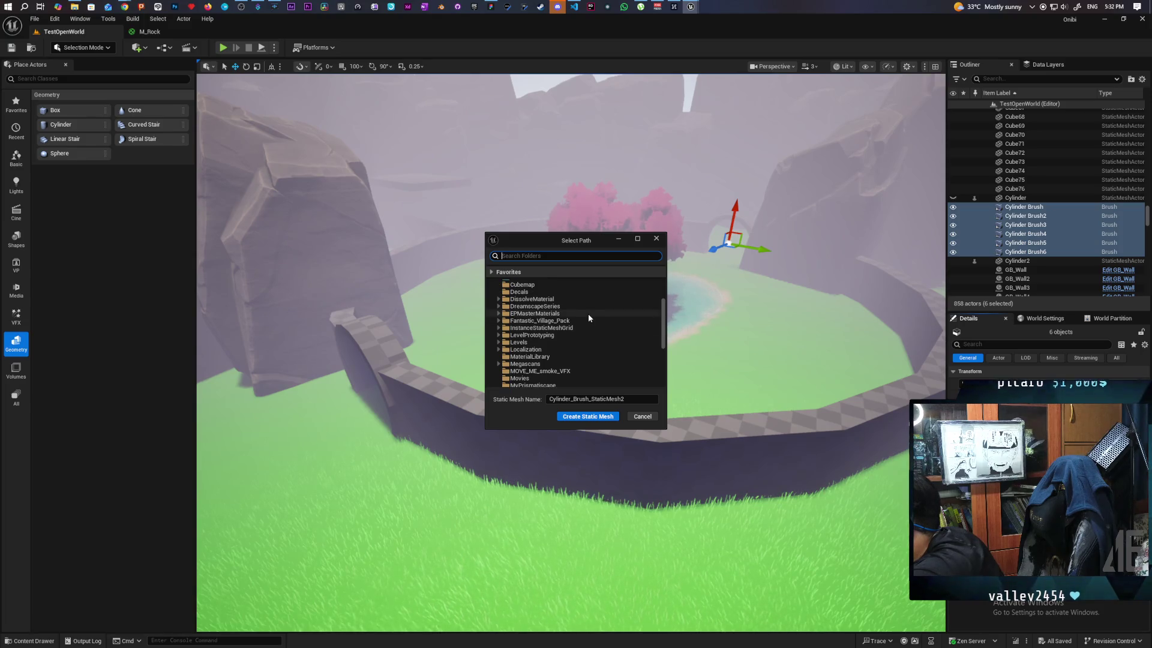
scroll(567, 335, "up", 1)
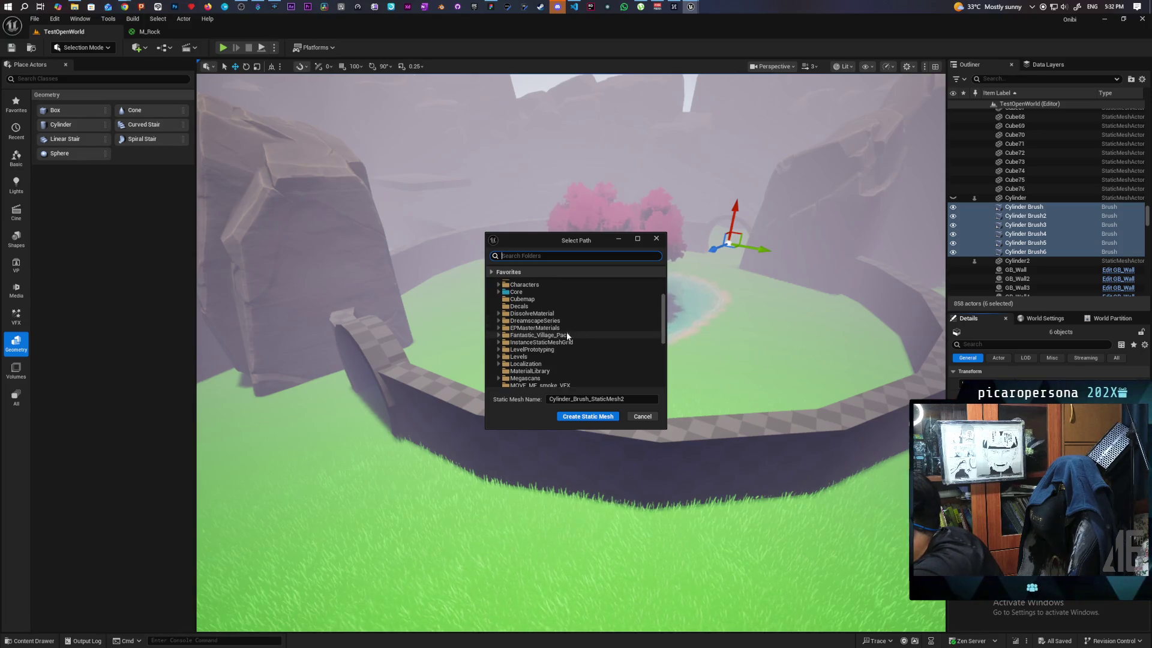
scroll(568, 335, "up", 1)
scroll(567, 334, "up", 1)
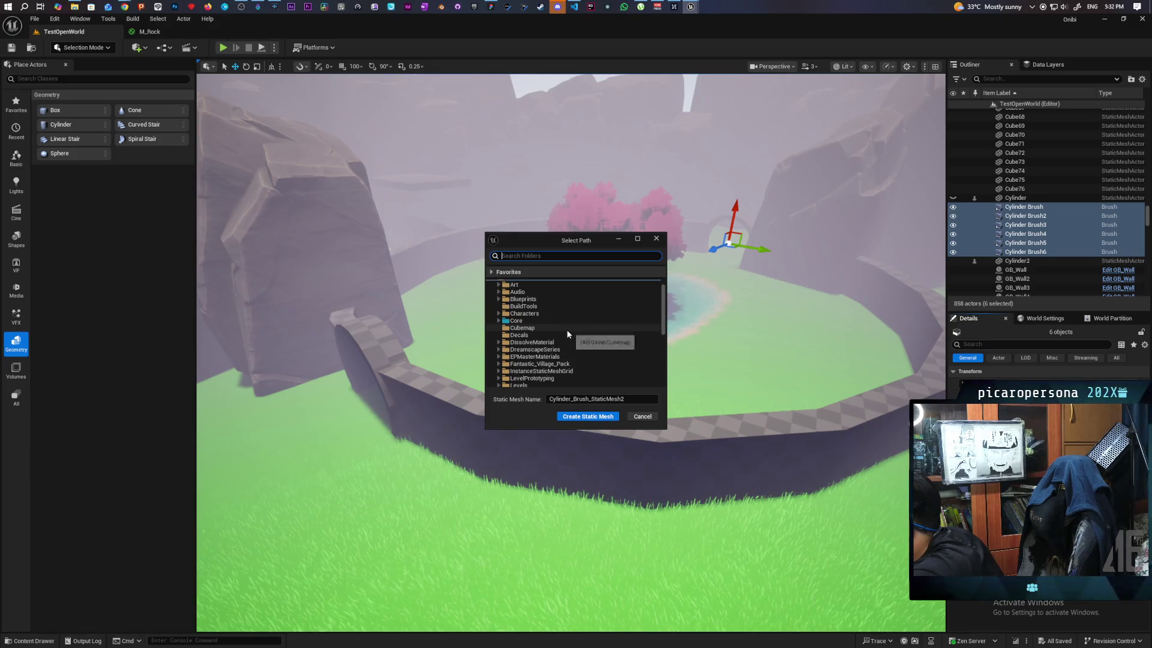
scroll(569, 335, "up", 1)
left_click(643, 416)
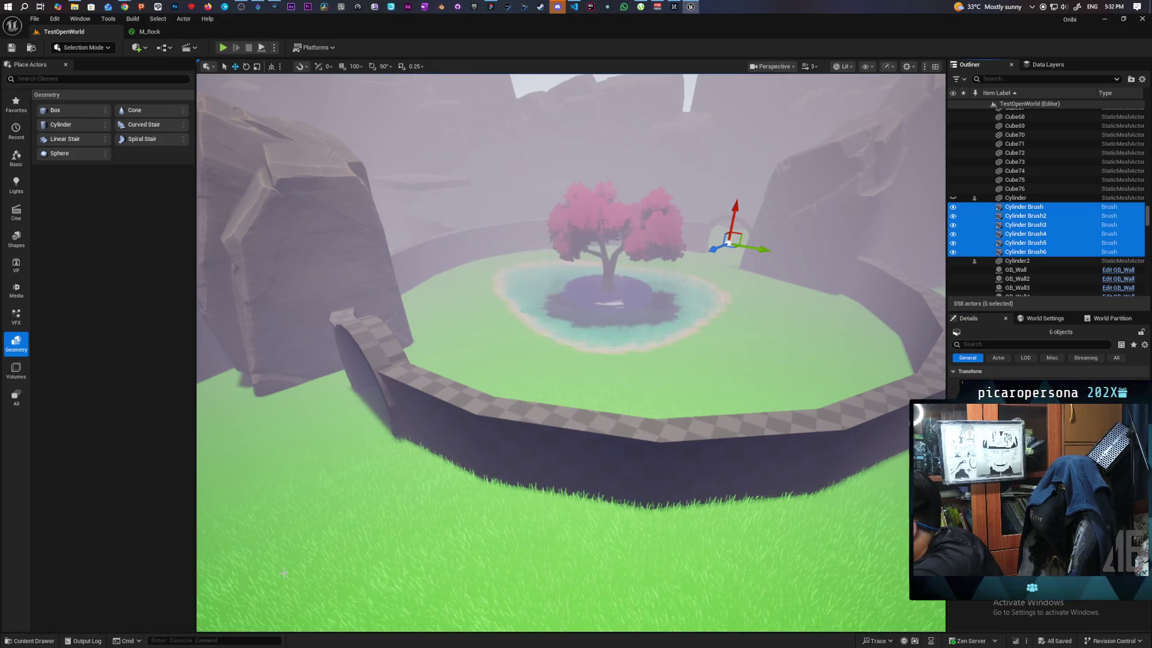
Convert the six brushes into the Cylinder_Brush_StaticMesh2 actor and save the level
left_click(17, 642)
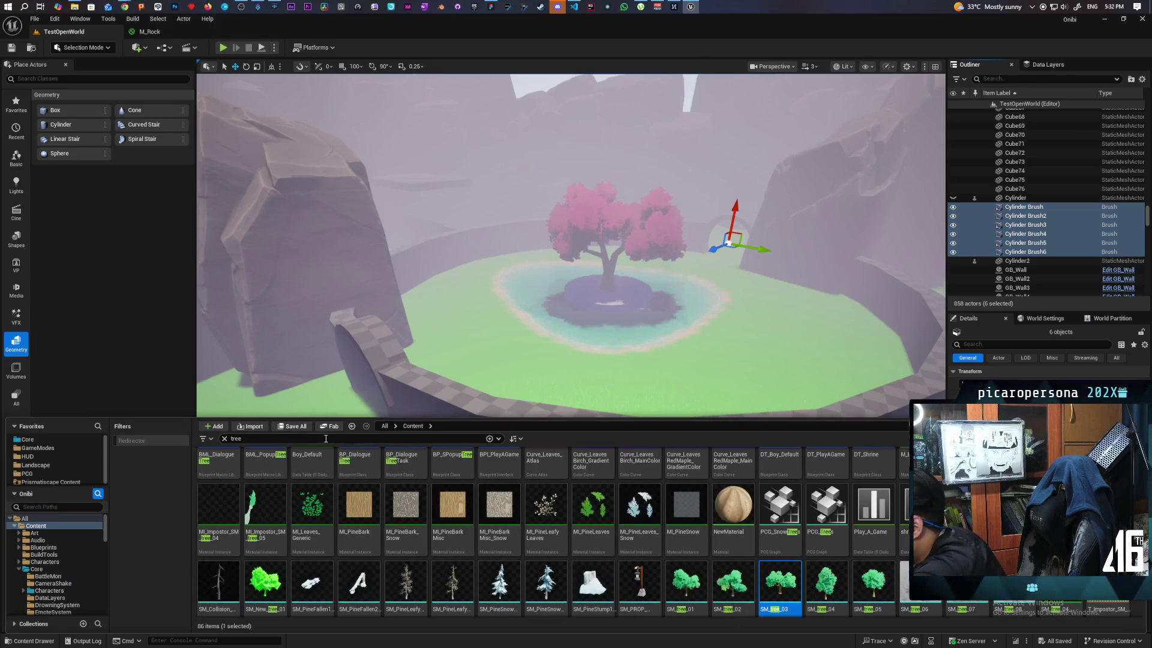
left_click(225, 440)
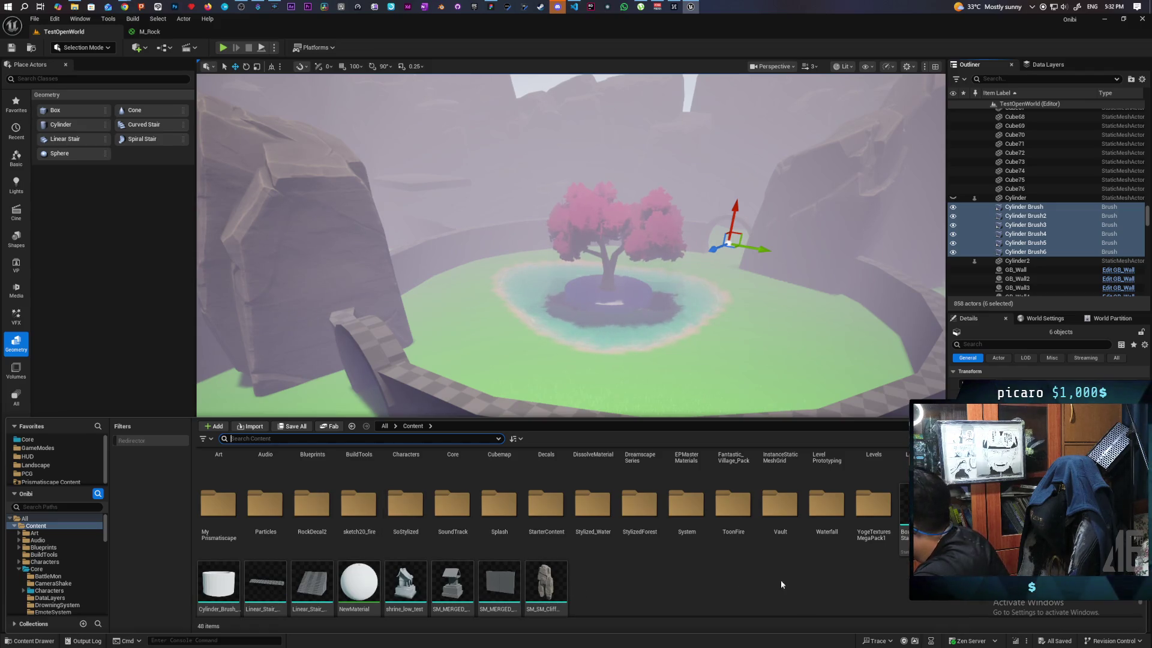
left_click(992, 331)
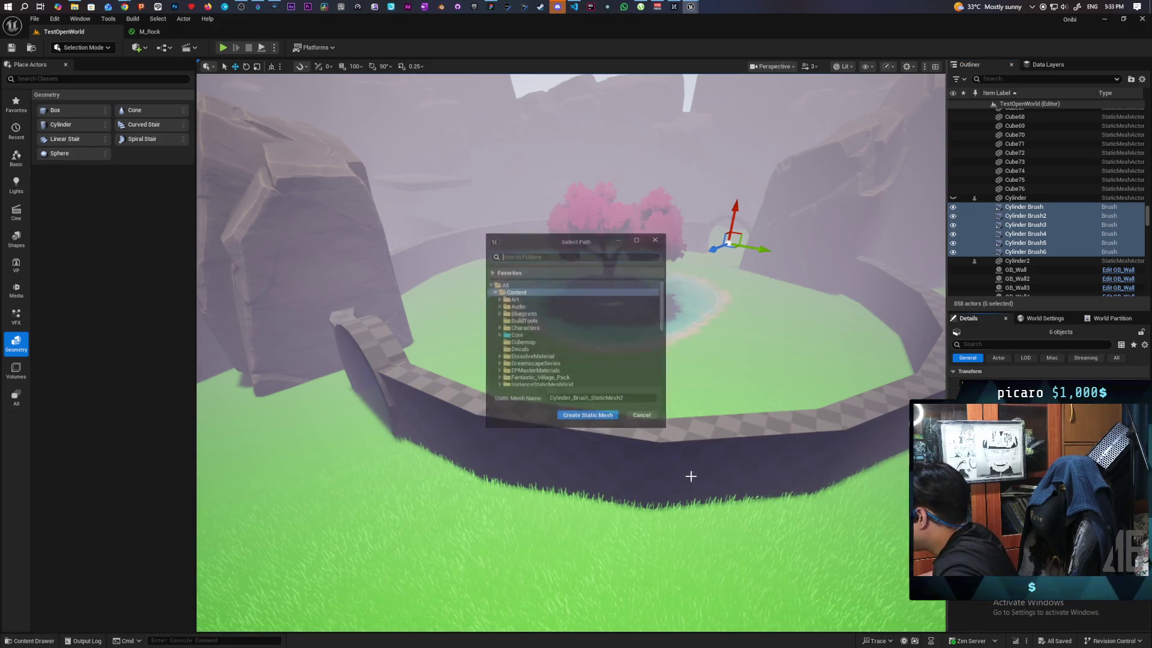
left_click(611, 416)
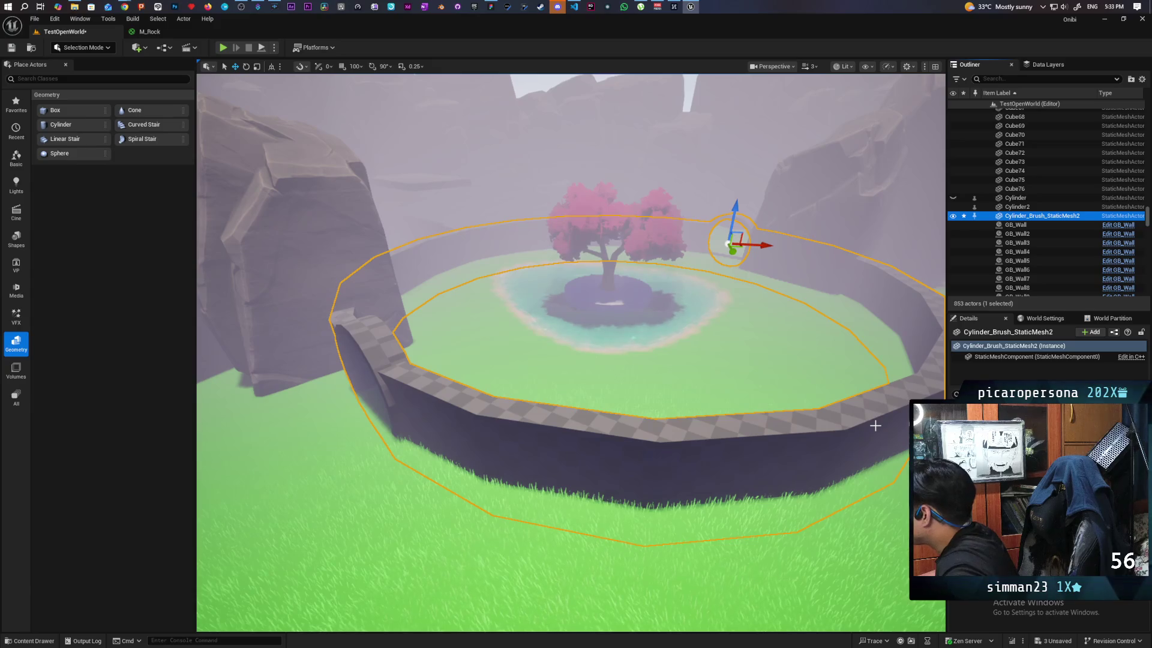
key("ctrl+s")
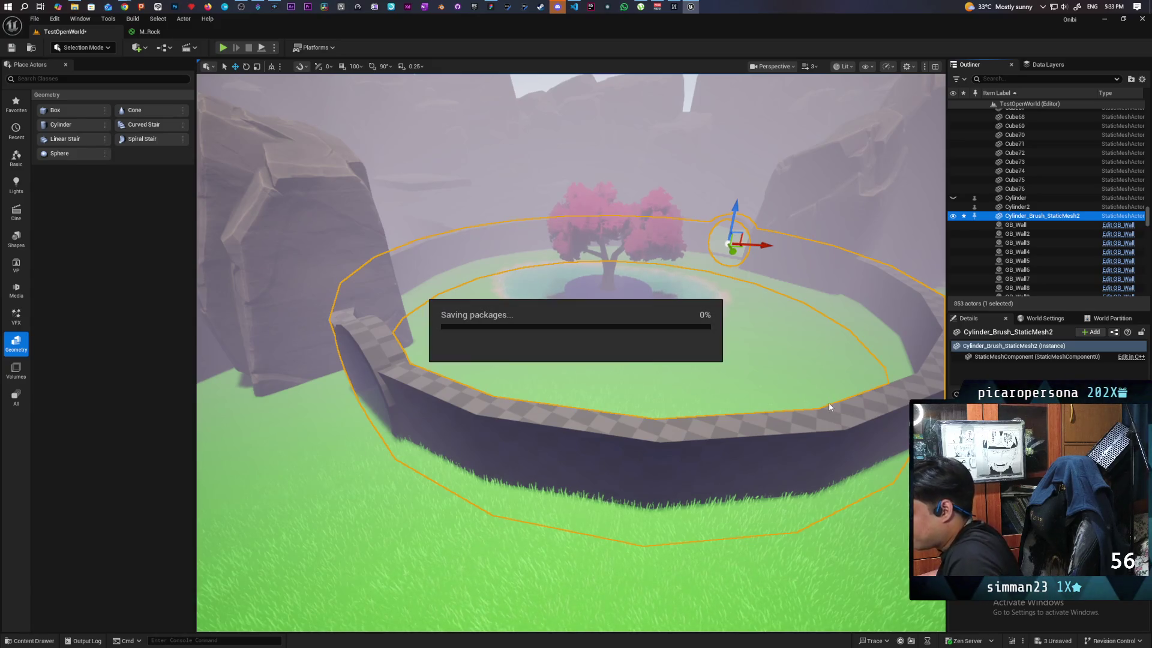
Choose a different Collision Preset on the wall's StaticMeshComponent
left_click(1019, 360)
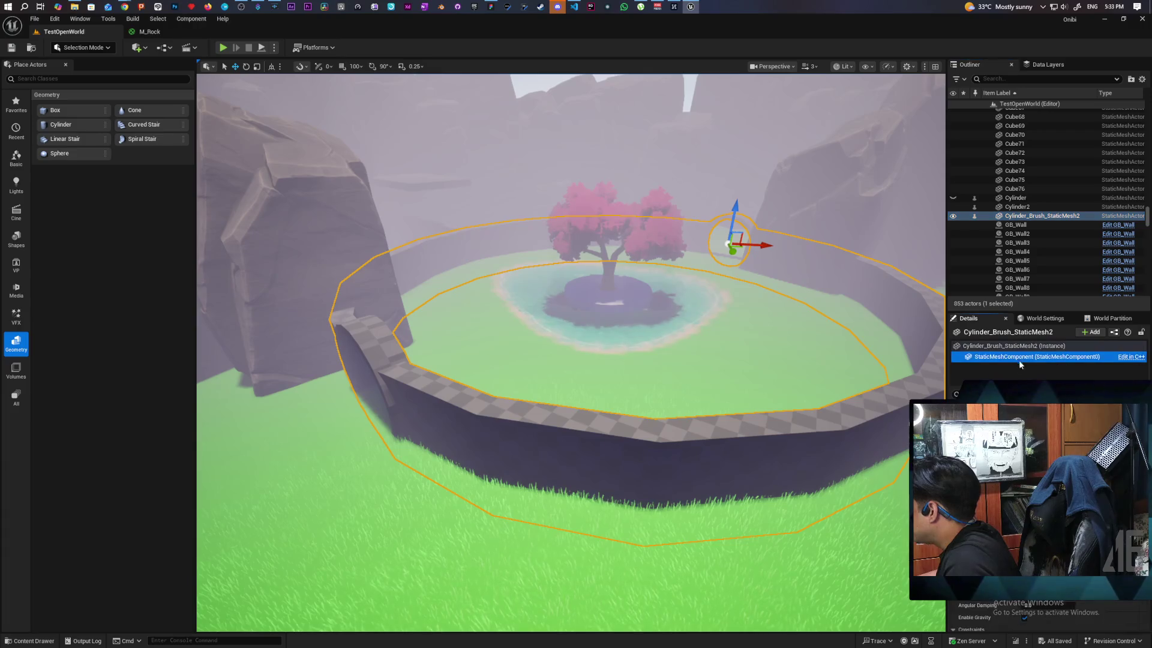
scroll(1047, 492, "down", 2)
scroll(1047, 492, "down", 2)
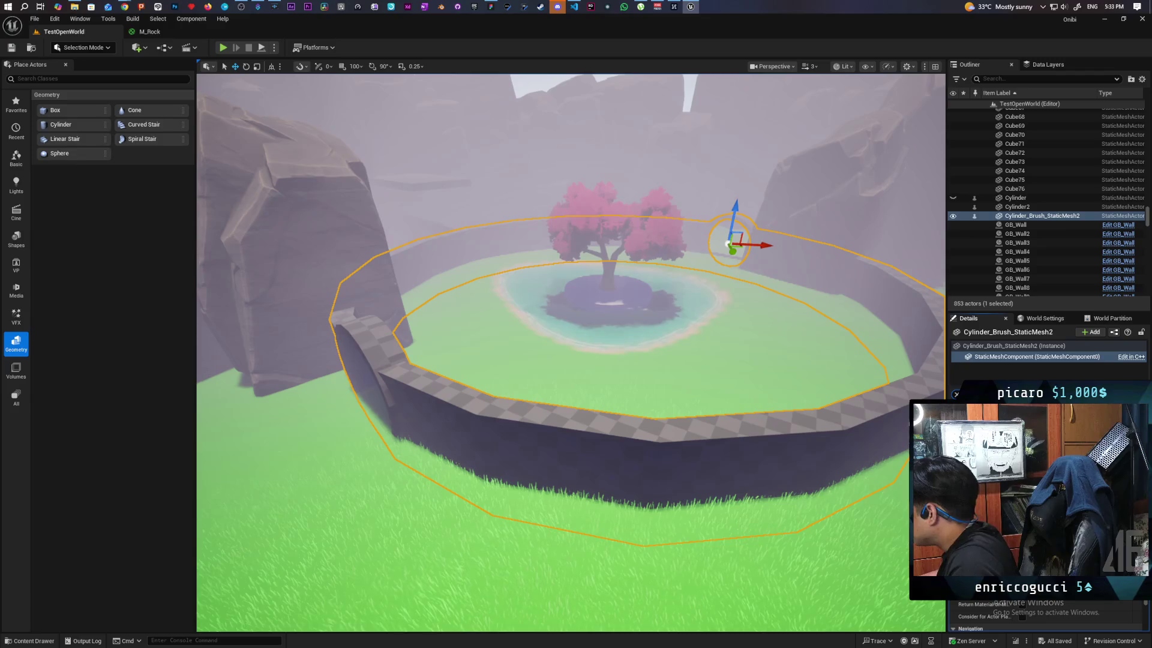
left_click(1047, 507)
left_click(1047, 456)
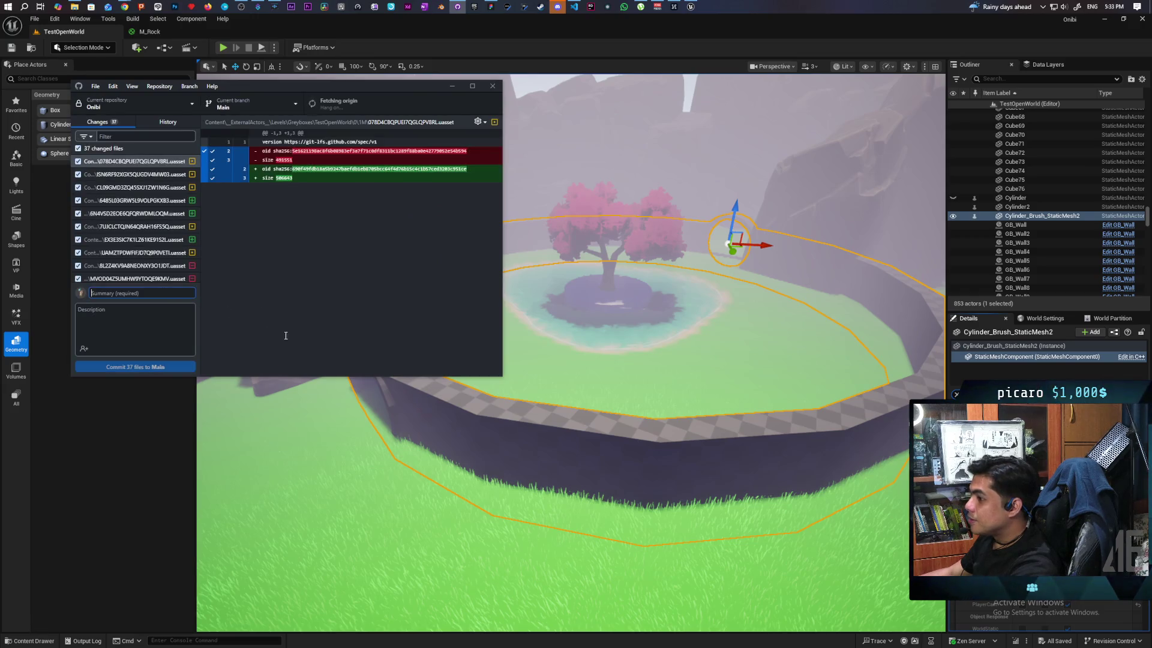
Commit the 37 files to Main as 'added garden walls' and push to origin
type("added ")
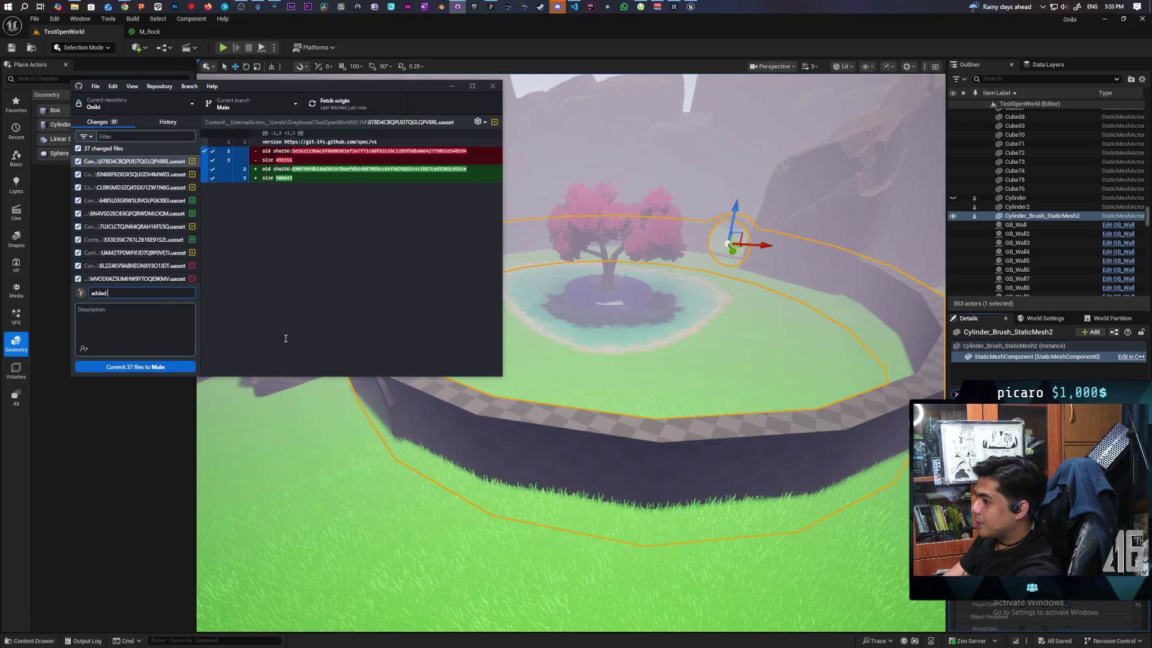
type("garden walls")
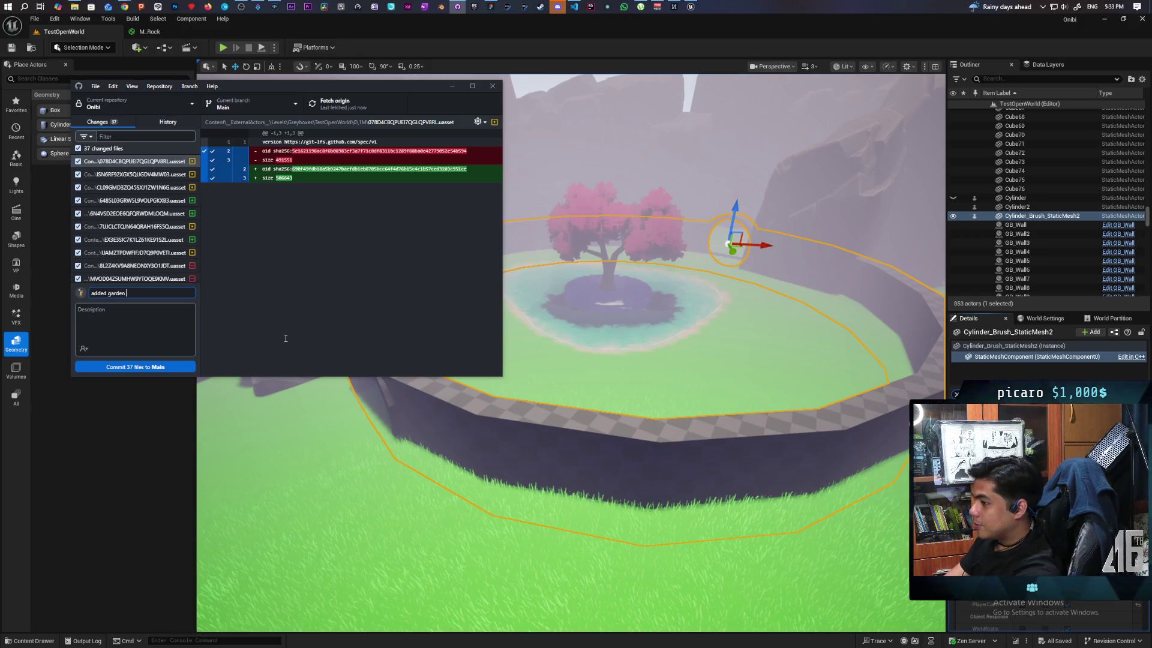
left_click(179, 369)
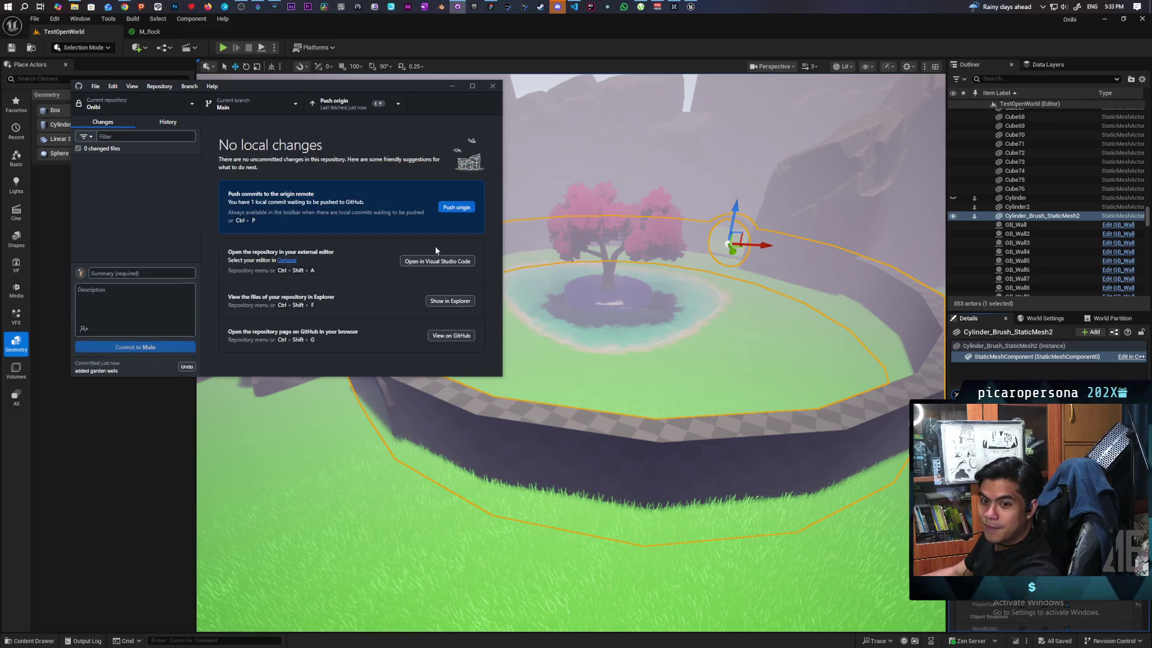
left_click(373, 106)
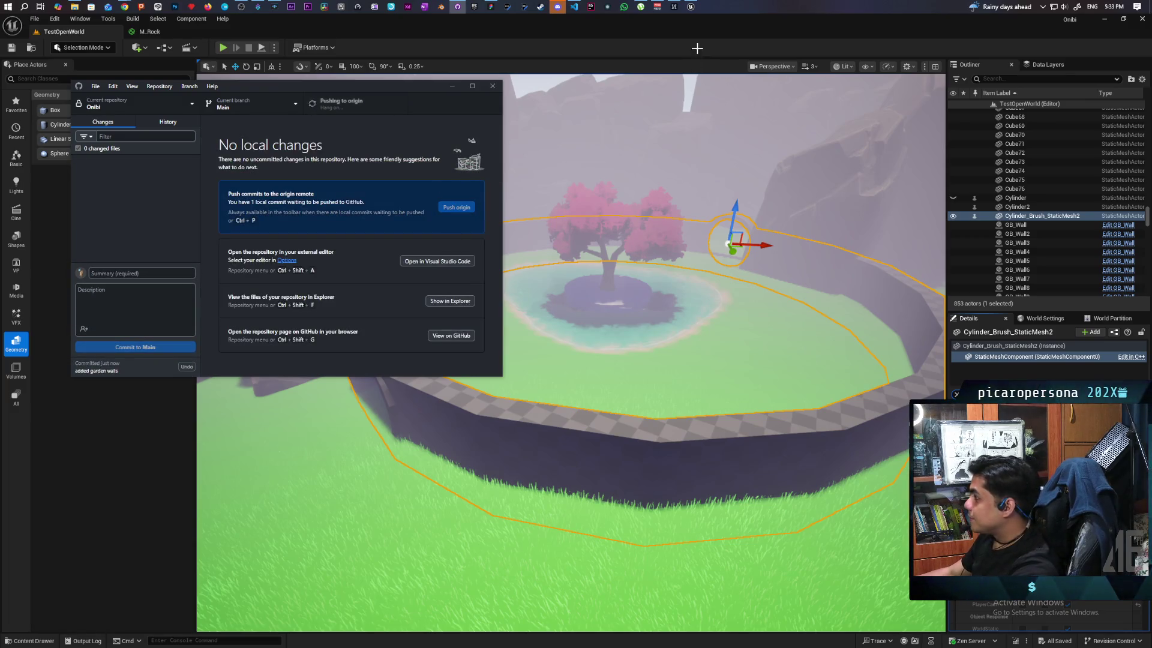
left_click(648, 29)
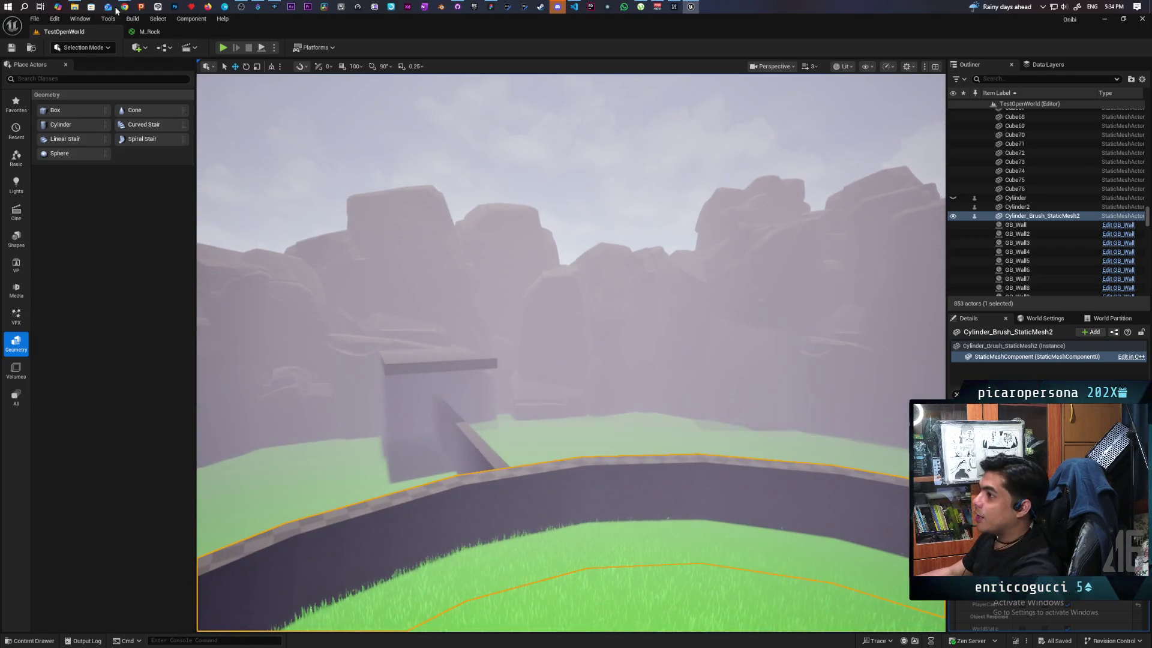
Switch to the Discord window showing the #youtube-time channel
mouse_move(126, 4)
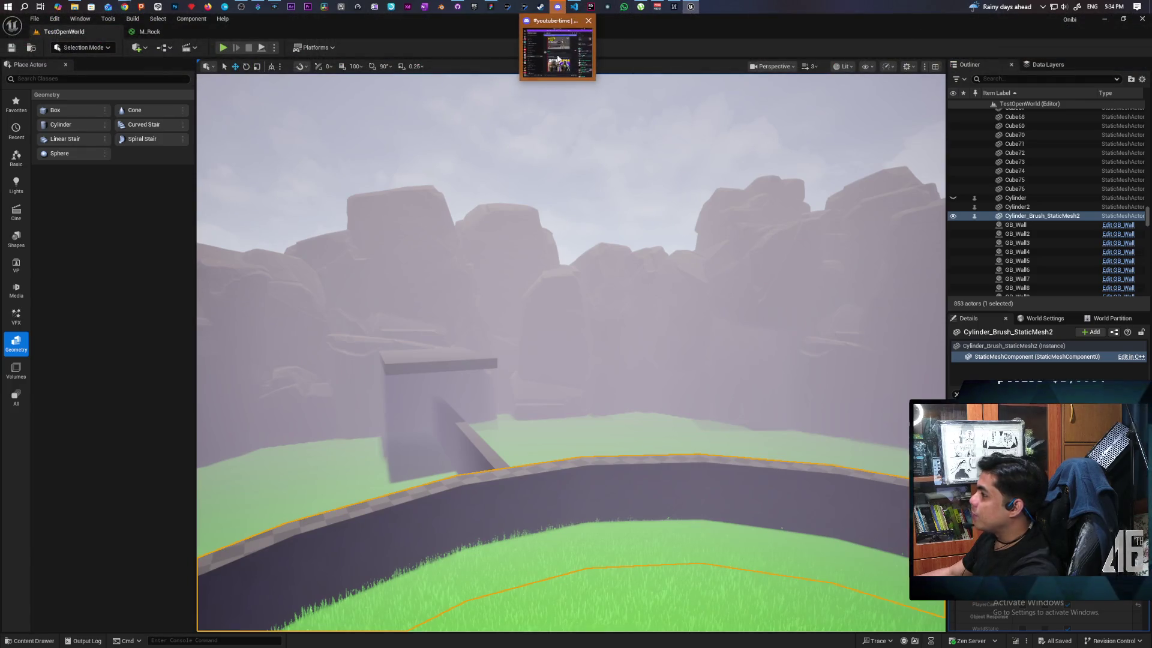
left_click(560, 8)
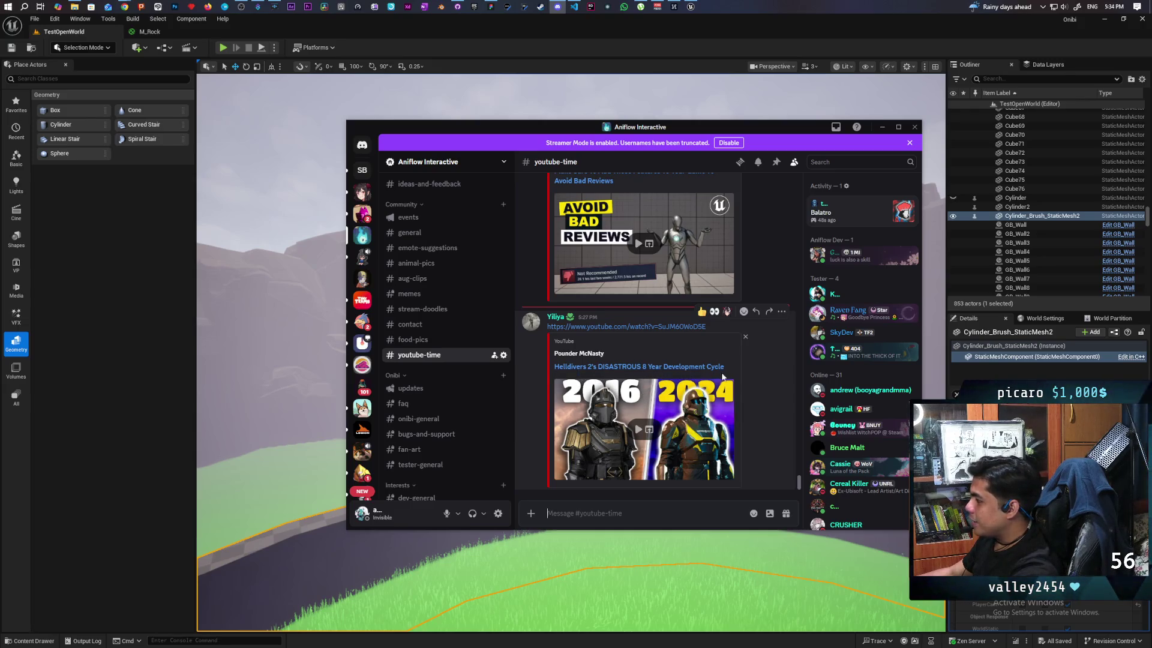
Open the December 1 Unreal University video link about avoiding bad reviews
scroll(754, 397, "up", 4)
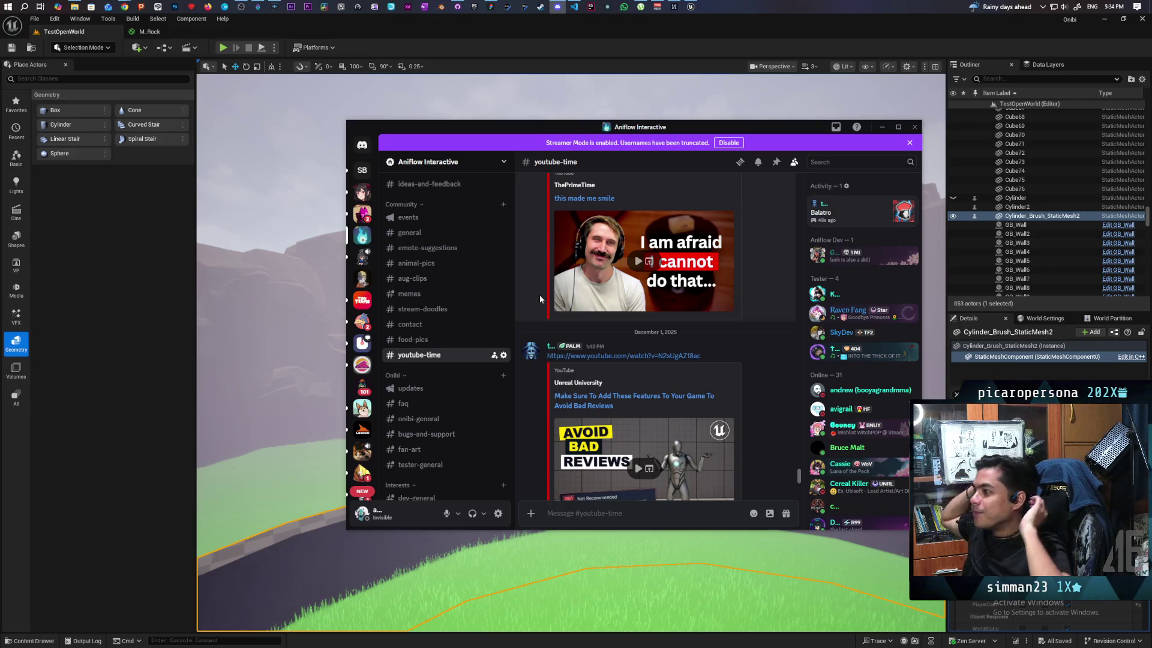
scroll(752, 420, "down", 3)
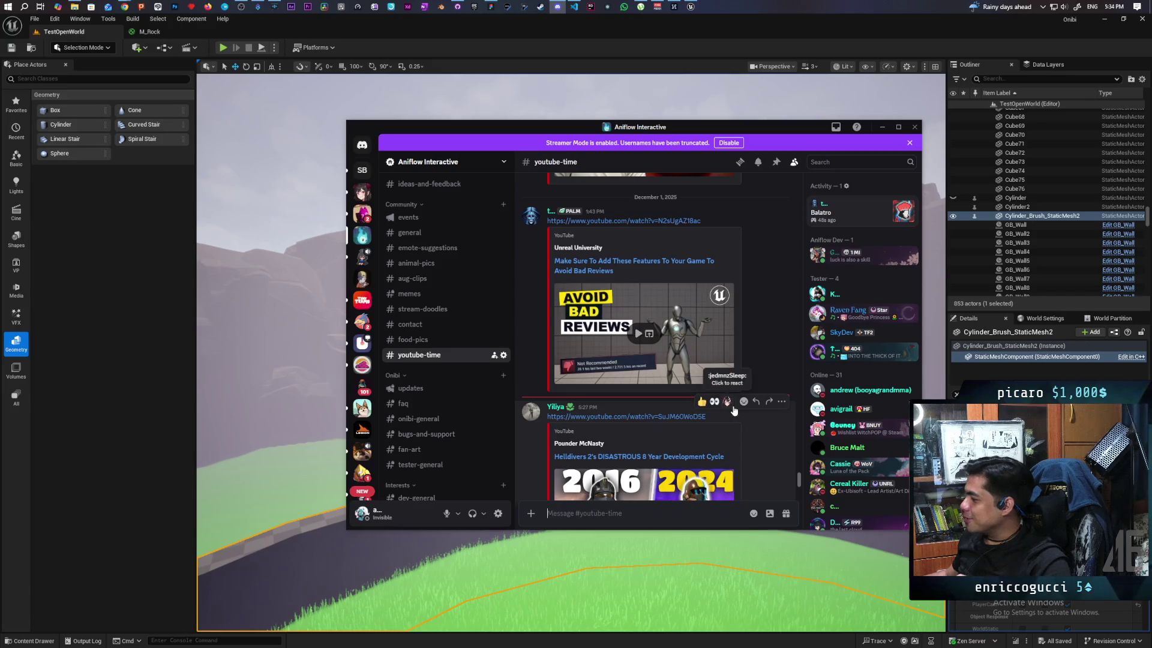
scroll(756, 369, "down", 2)
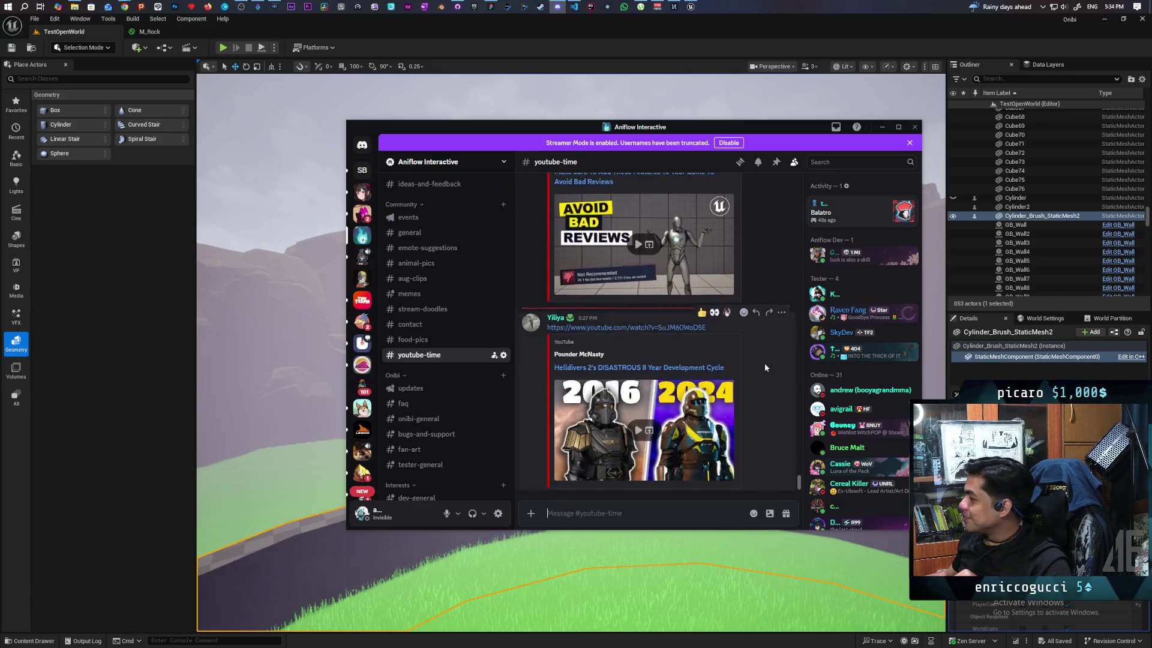
scroll(749, 365, "up", 5)
left_click(599, 399)
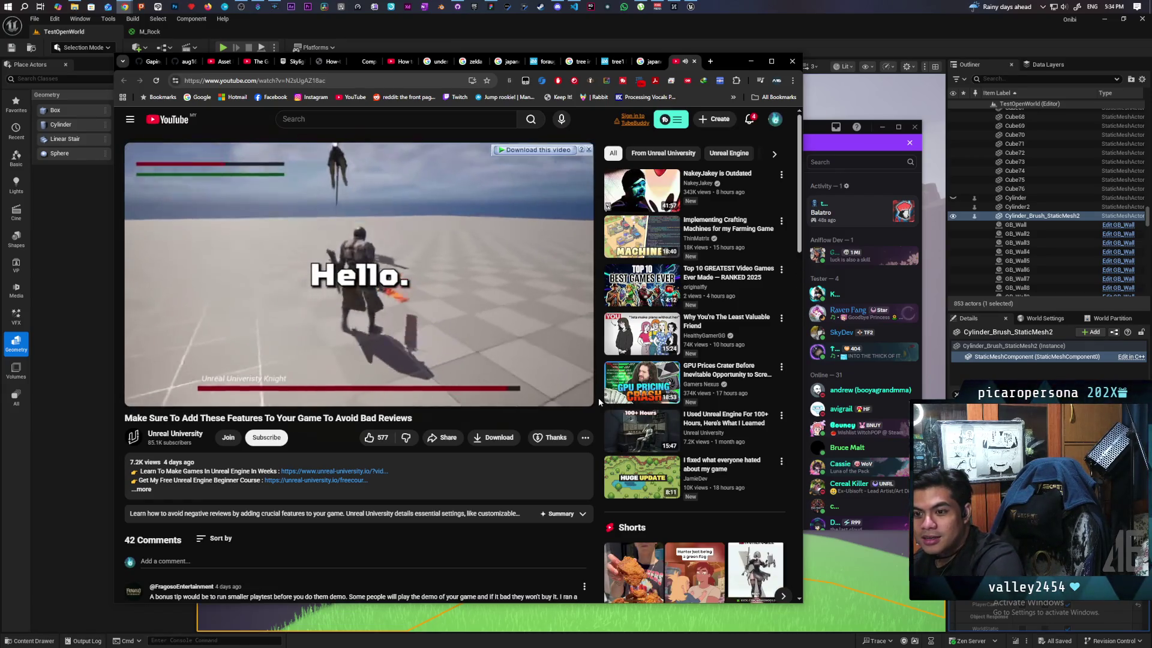
Pause the video at 0:02 and maximize the Chrome window
mouse_move(637, 371)
left_click(365, 262)
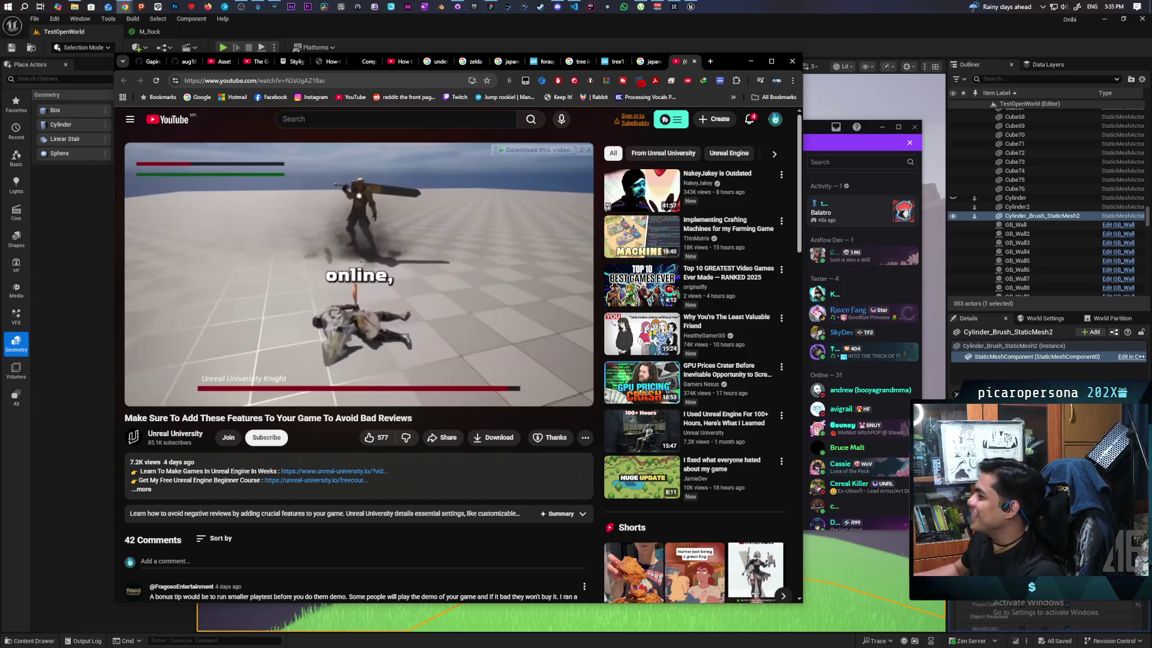
mouse_move(538, 333)
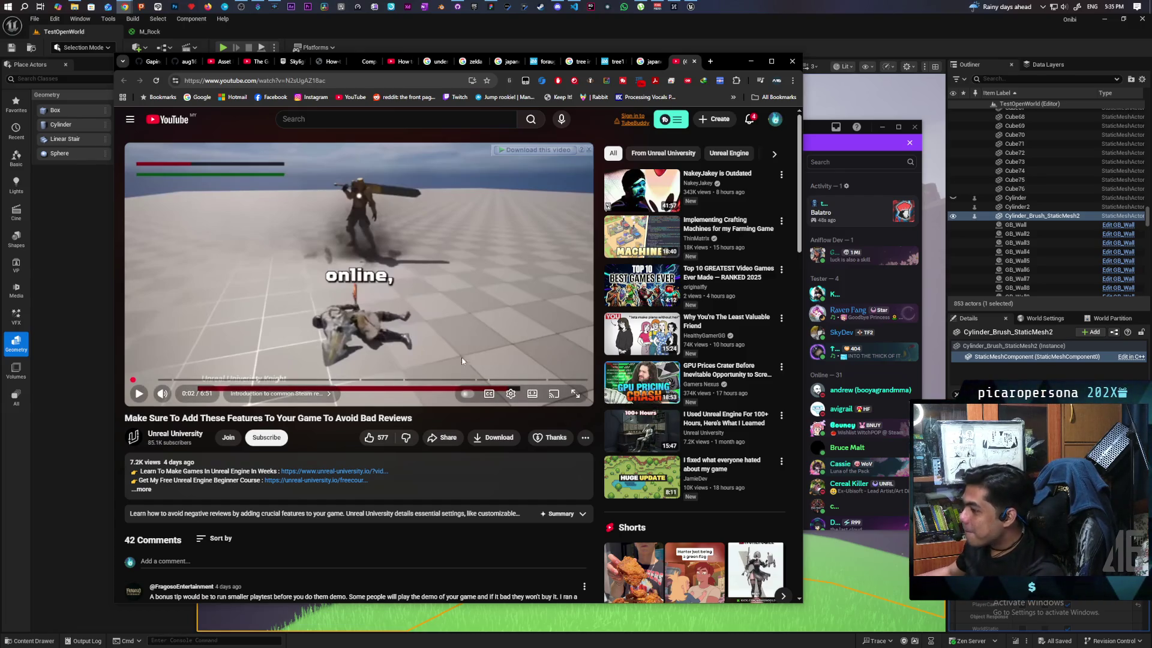
key("super+Up")
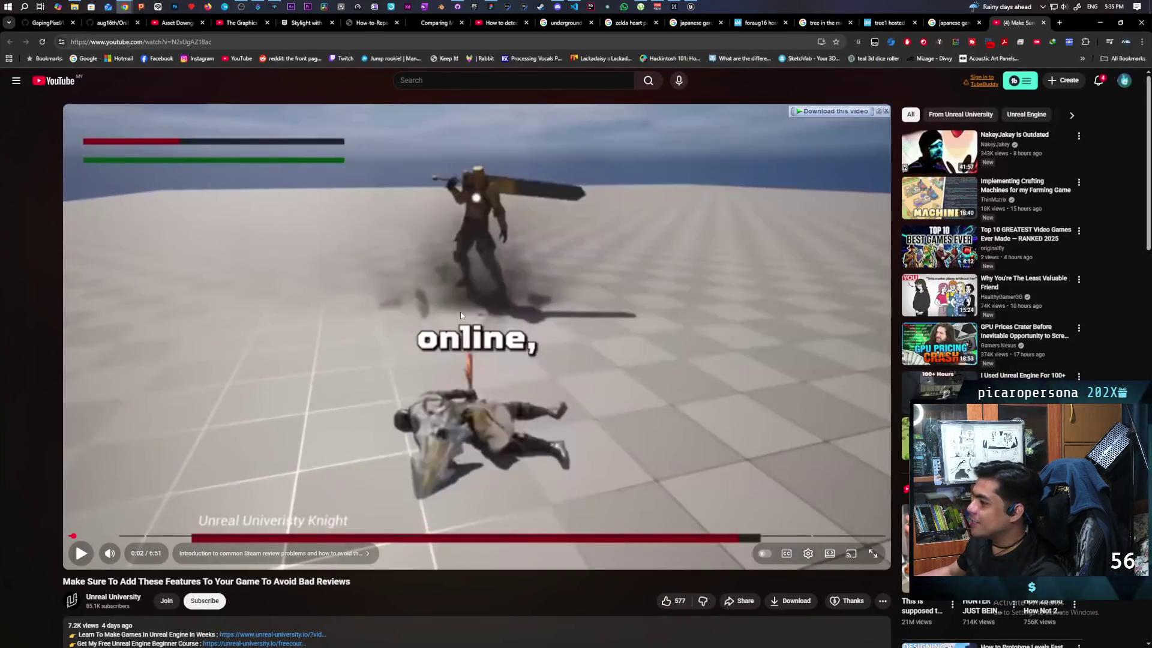
Play the video with several pauses, stopping at 1:12 on the Blueprint editor scene
left_click(411, 391)
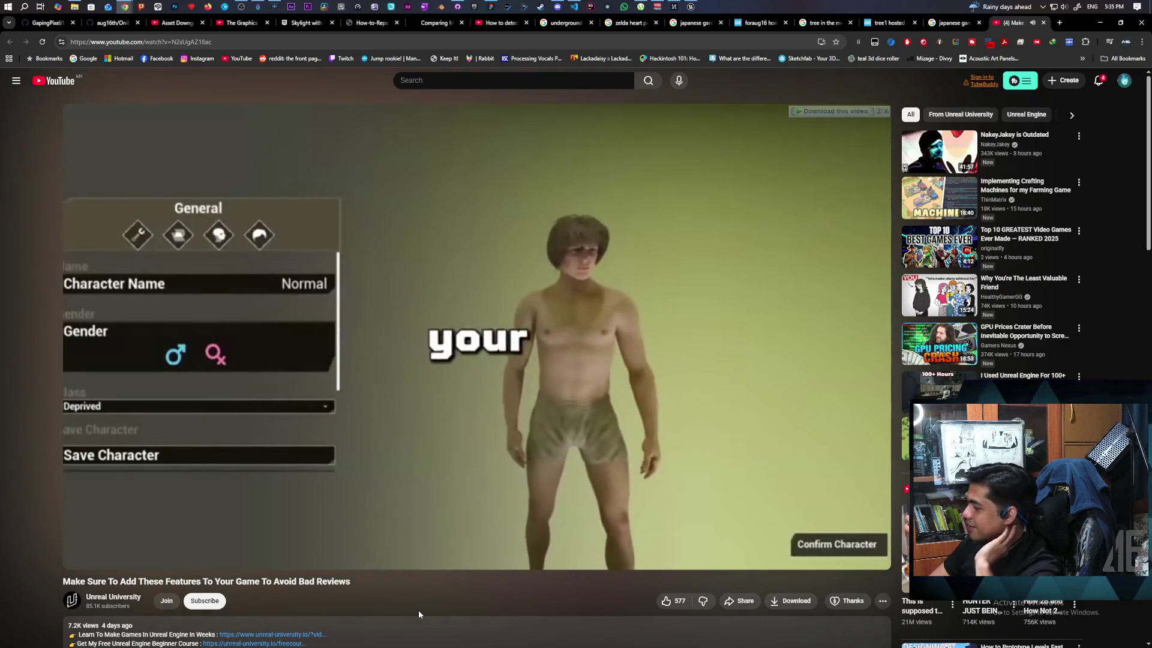
key("space")
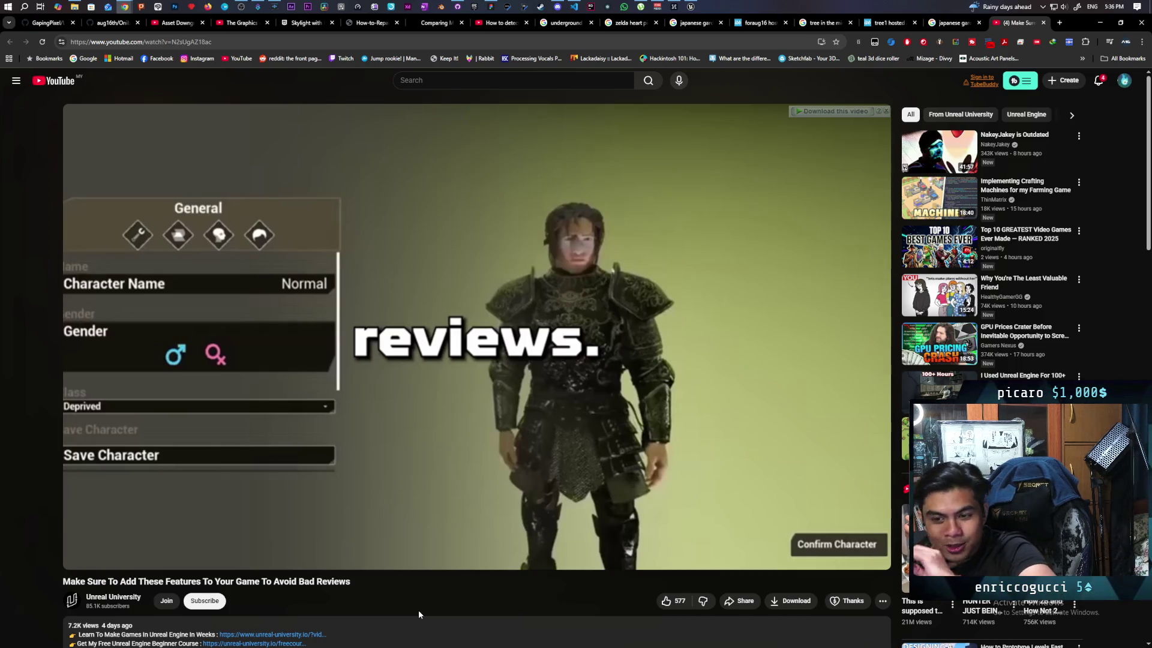
key("space")
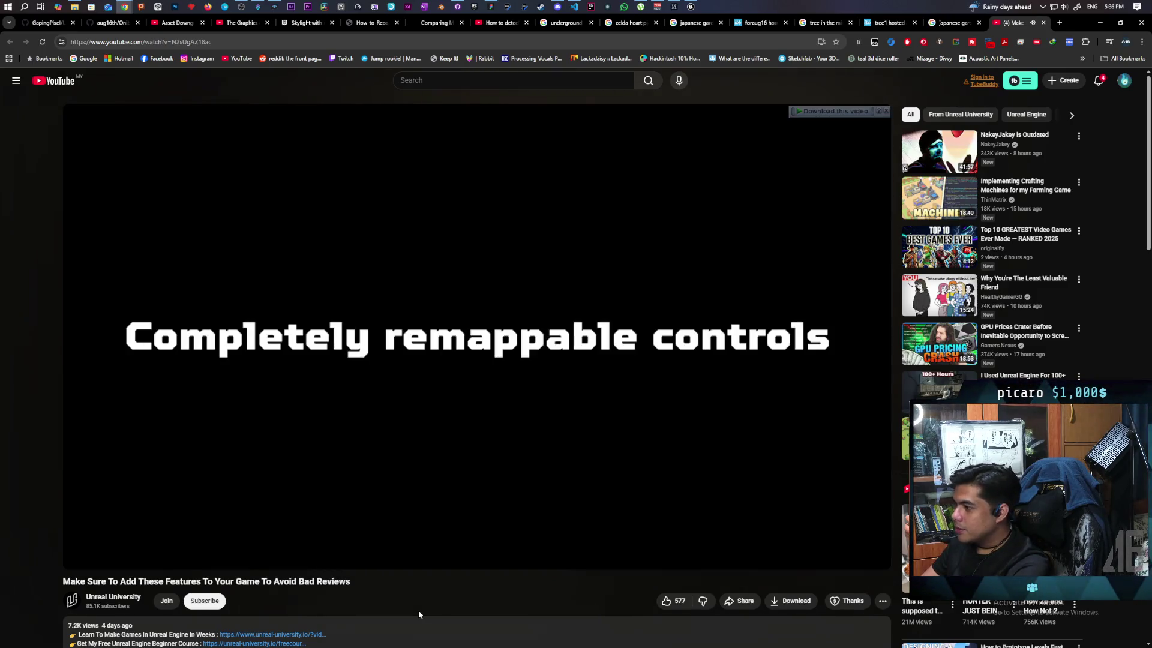
key("space")
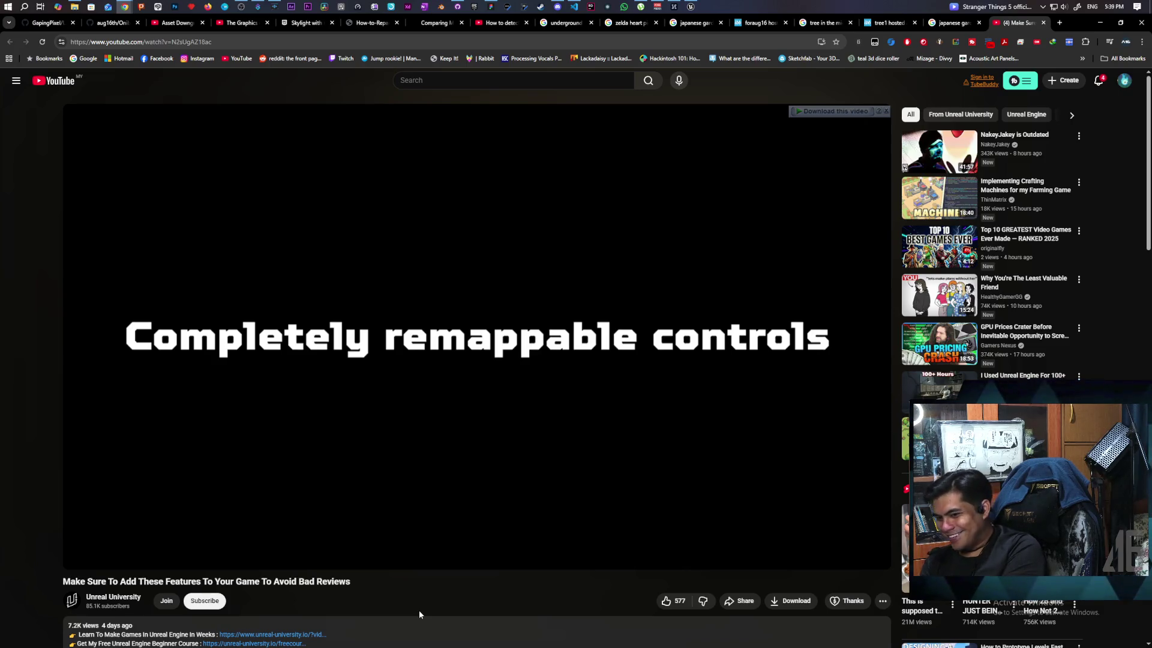
key("space")
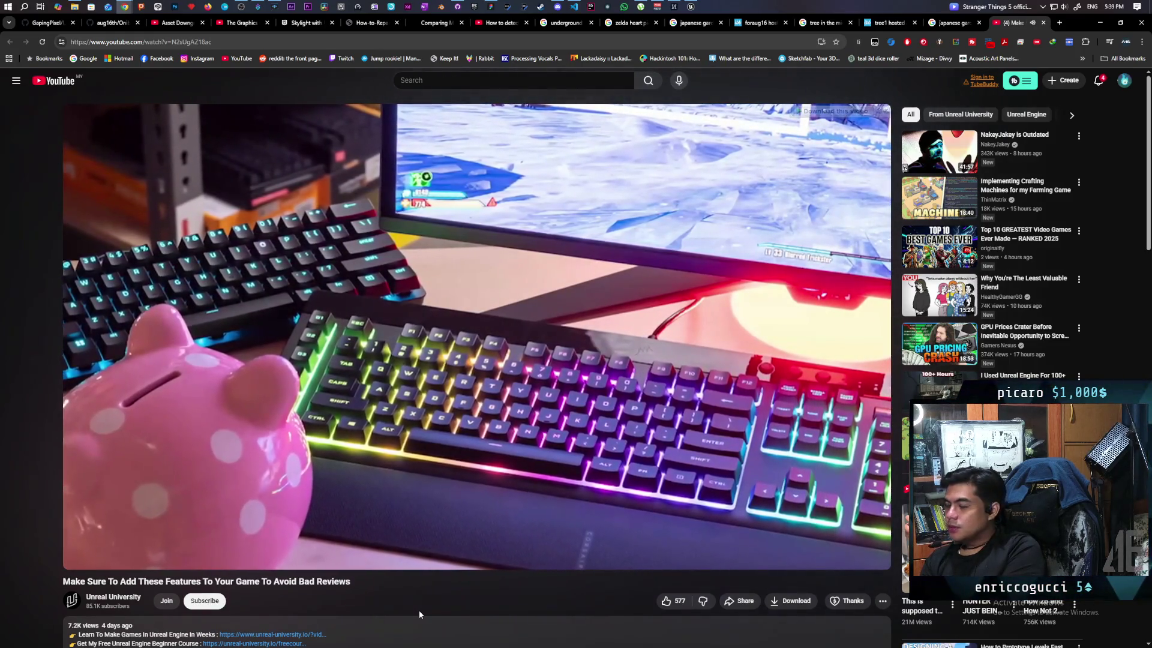
key("space")
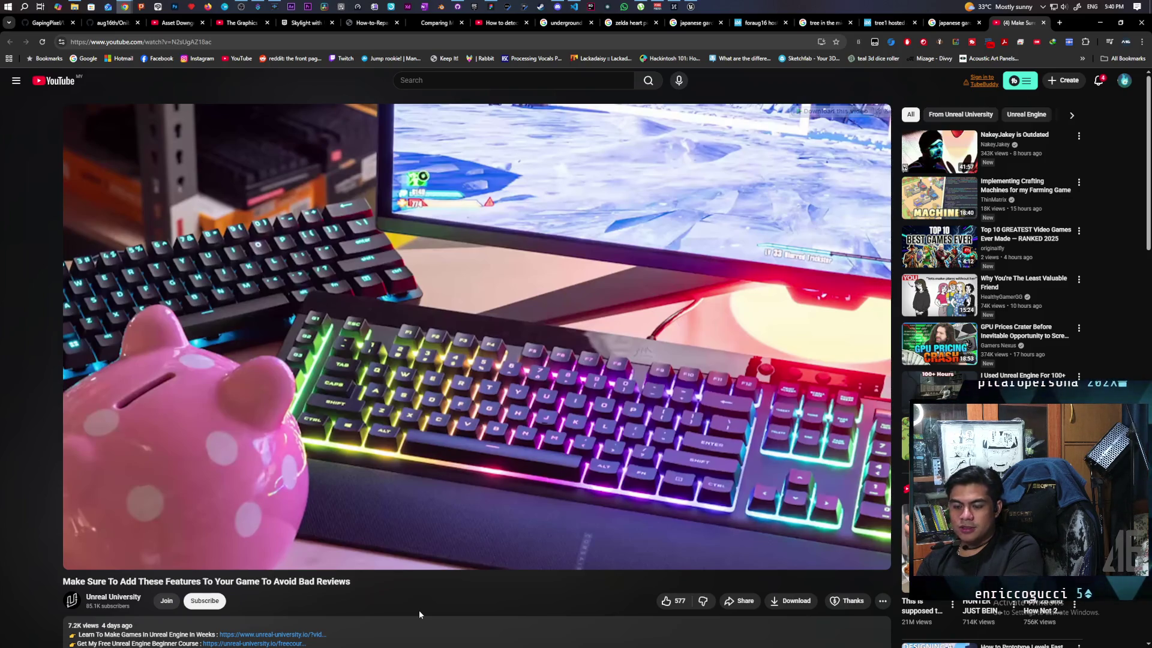
key("space")
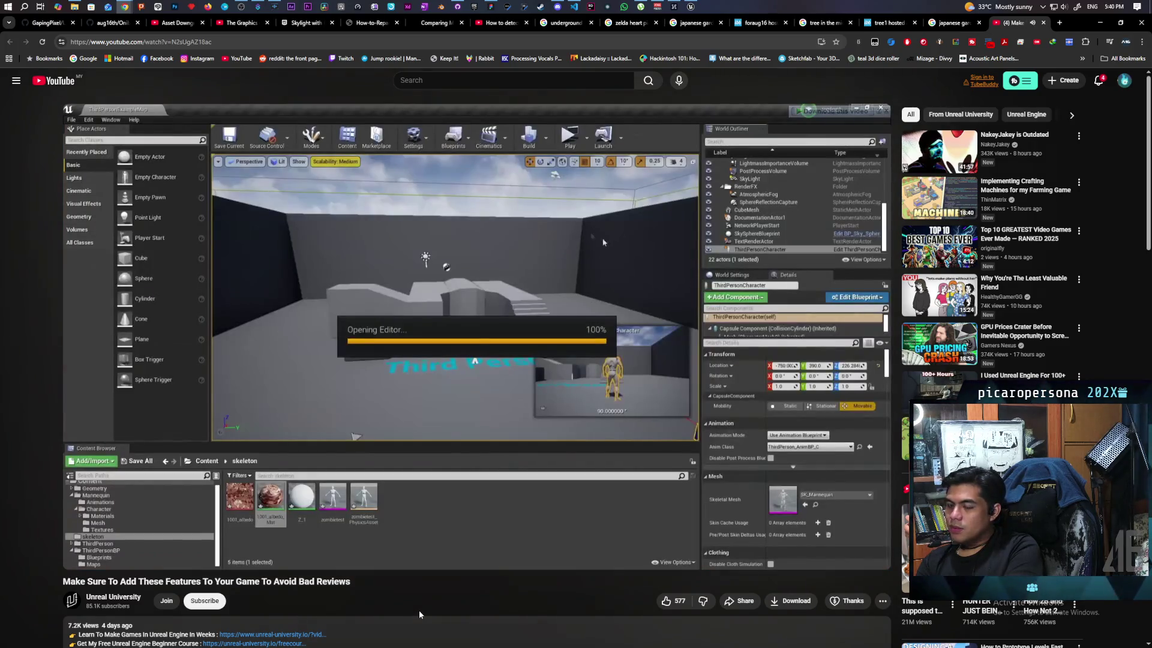
key("space")
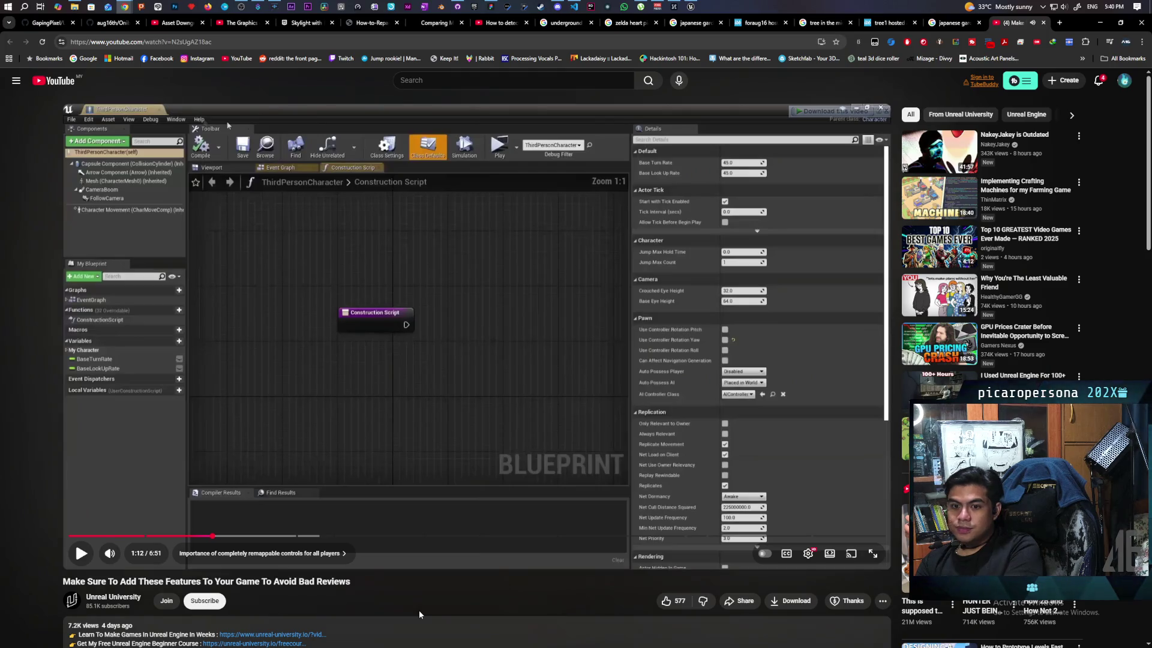